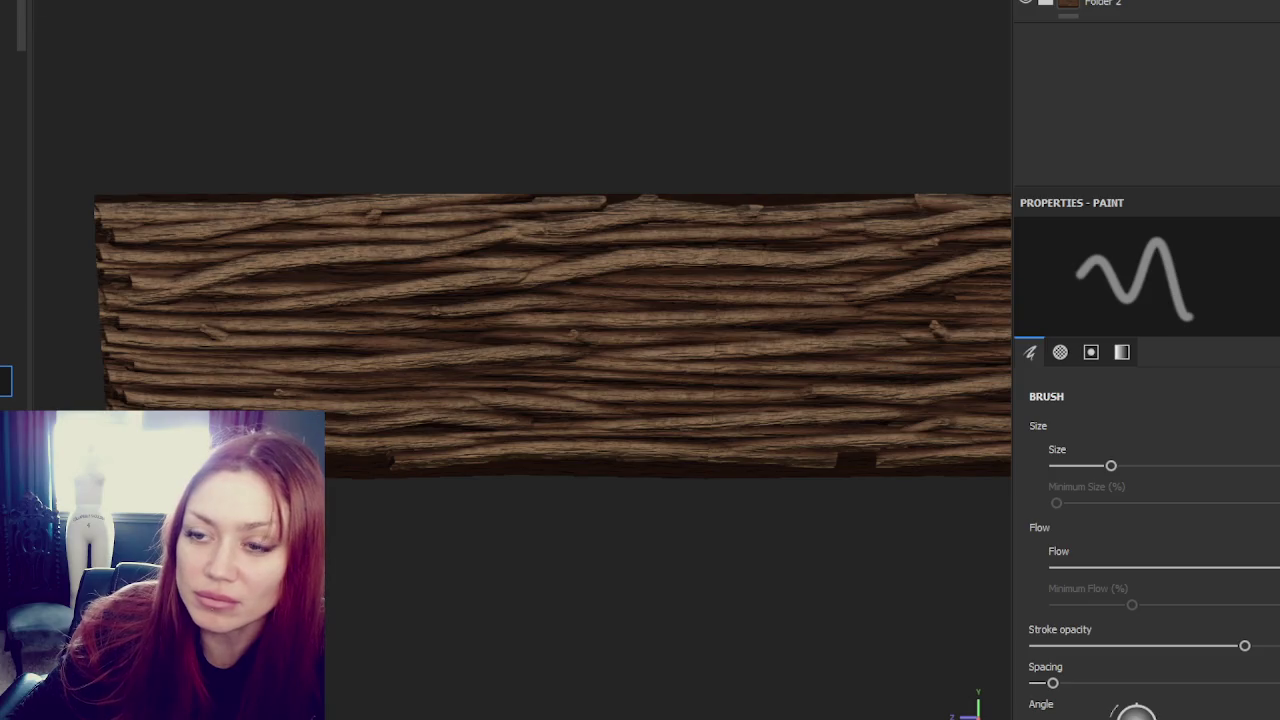
- Reframe the plank and bring up the texture export settings, keeping the current output folder
left_click_drag(740, 114, 194, 170, "alt")
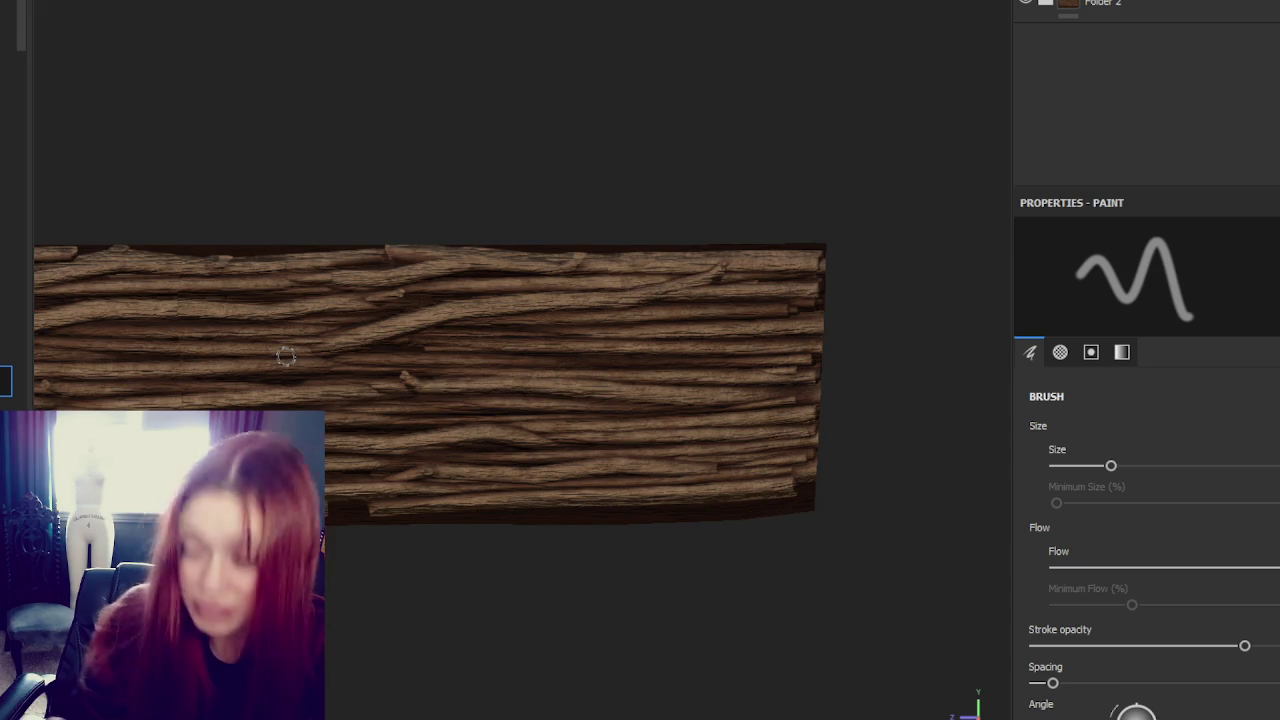
left_click_drag(169, 343, 723, 231, "alt")
middle_click_drag(723, 231, 730, 231, "alt")
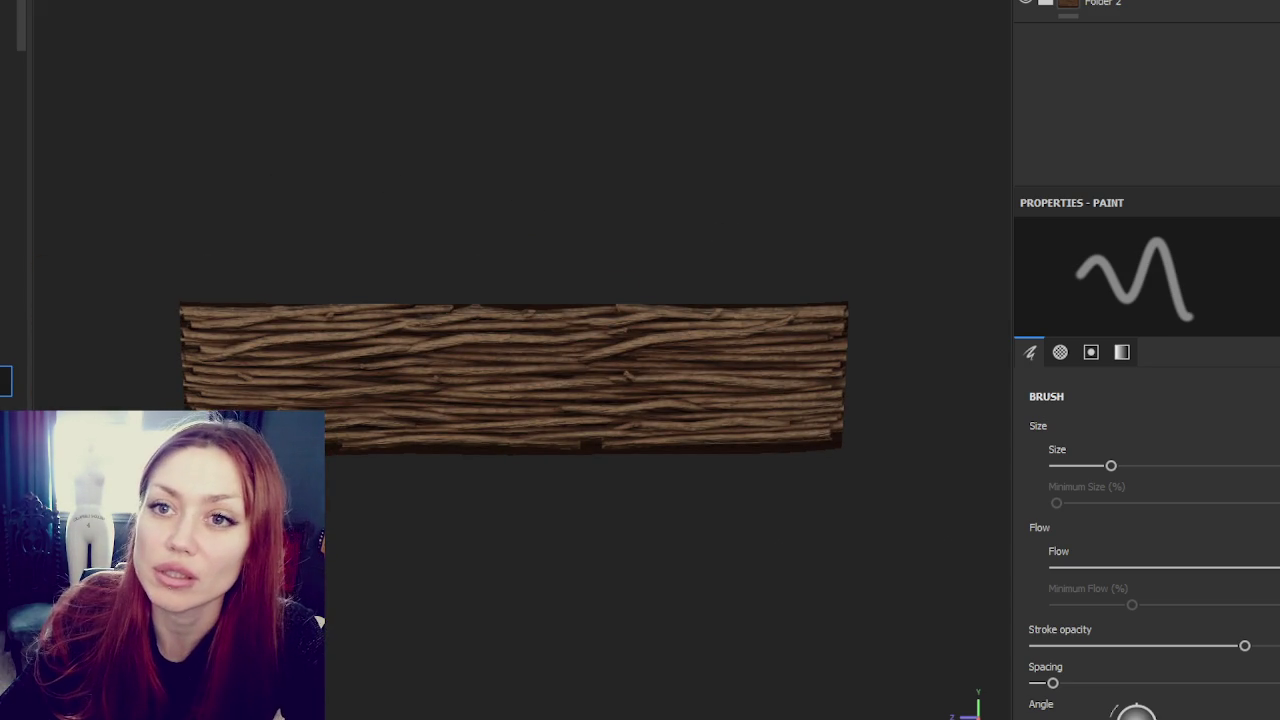
key("ctrl+shift+e")
left_click(618, 86)
left_click(1180, 621)
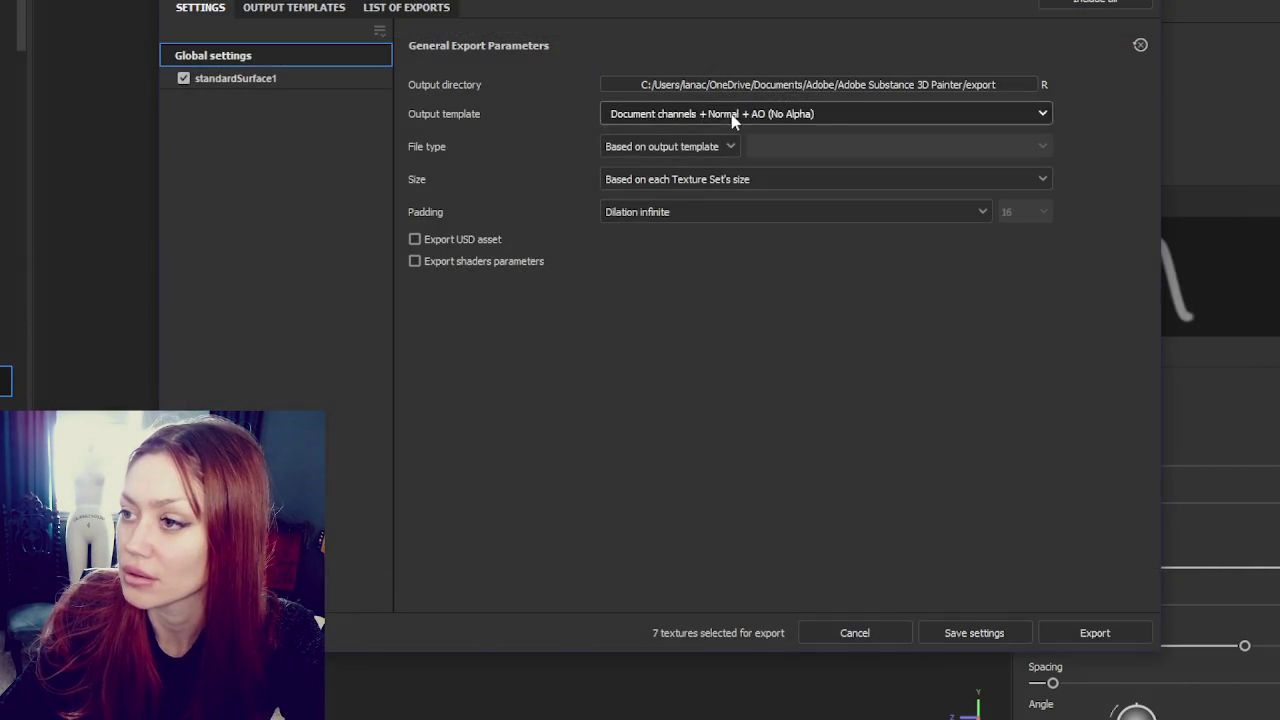
- Export the plank textures with the Unity HD Render Pipeline (Metallic Standard) template at 2048
left_click(731, 114)
scroll(693, 200, "down", 5)
scroll(693, 200, "down", 2)
left_click(735, 246)
left_click(740, 180)
left_click(715, 328)
left_click(1095, 632)
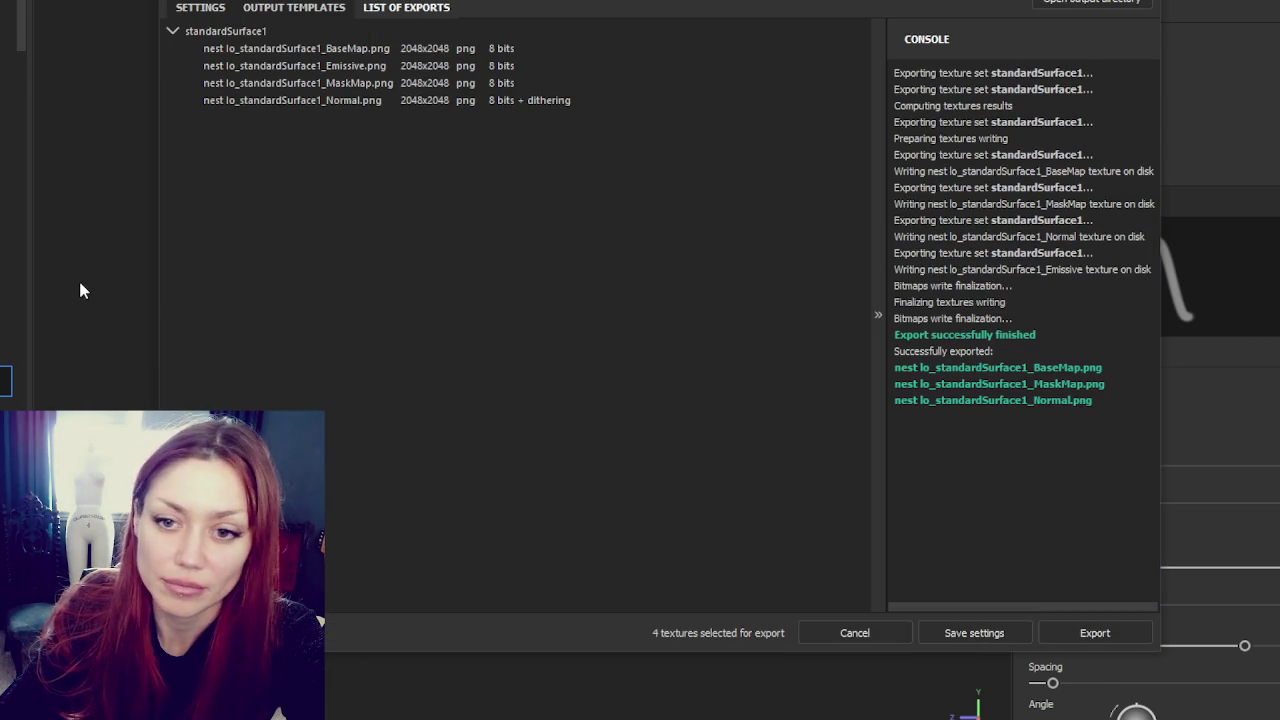
- Quit Substance 3D Painter, saving the project changes
key("ctrl+q")
left_click(466, 337)
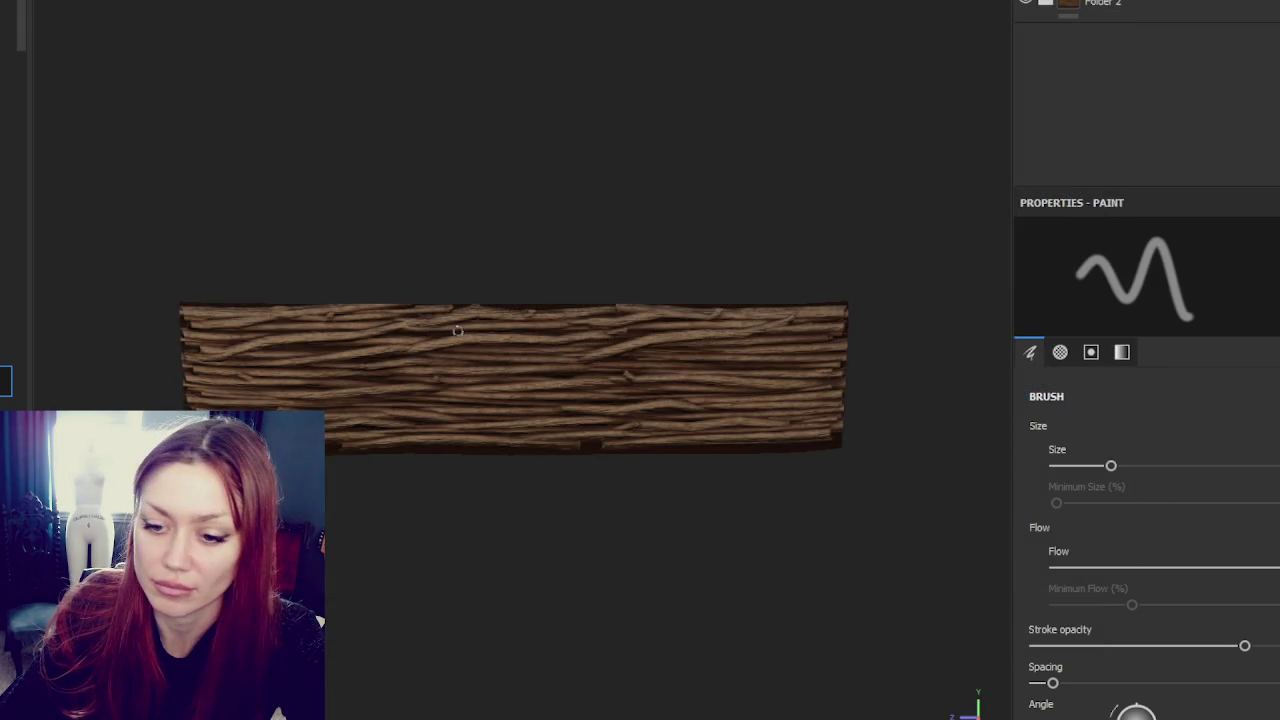
key("super")
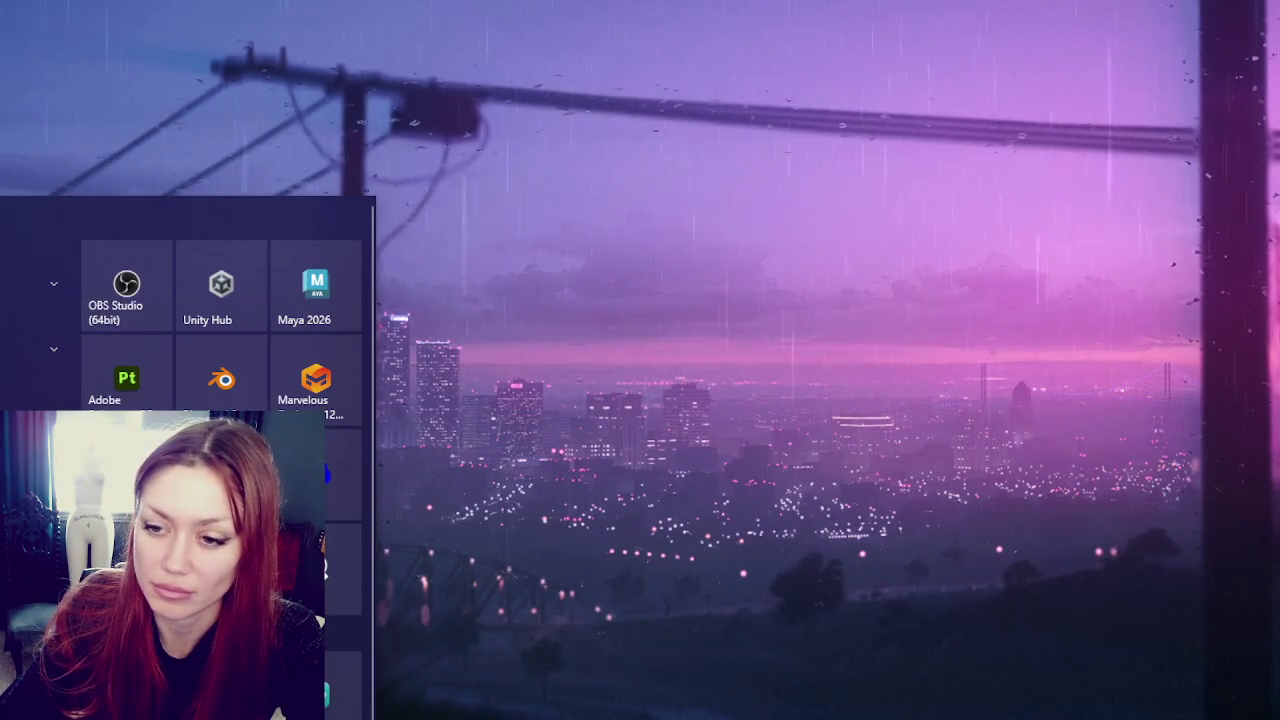
- Launch Maya 2026 from the Start menu's pinned apps
left_click(289, 313)
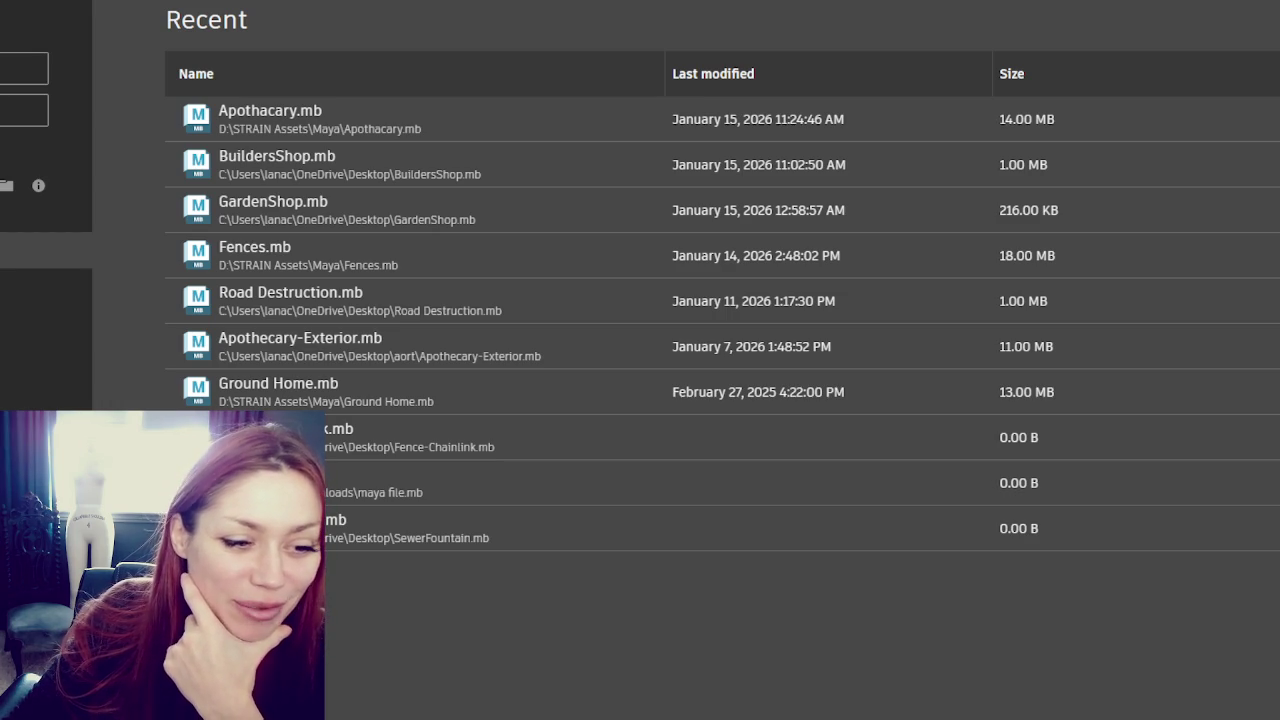
- Load Apothecary.mb from Maya's recent files and orbit round to the building front
left_click(285, 118)
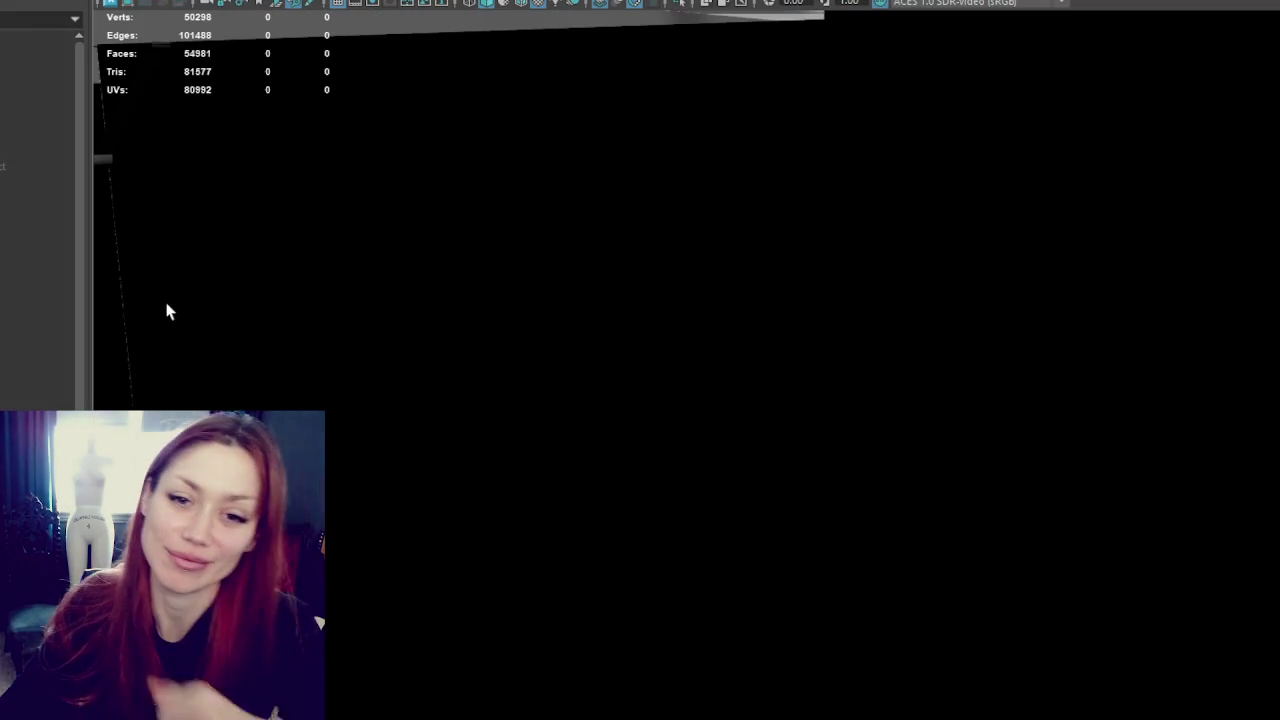
left_click_drag(541, 313, 709, 300, "alt")
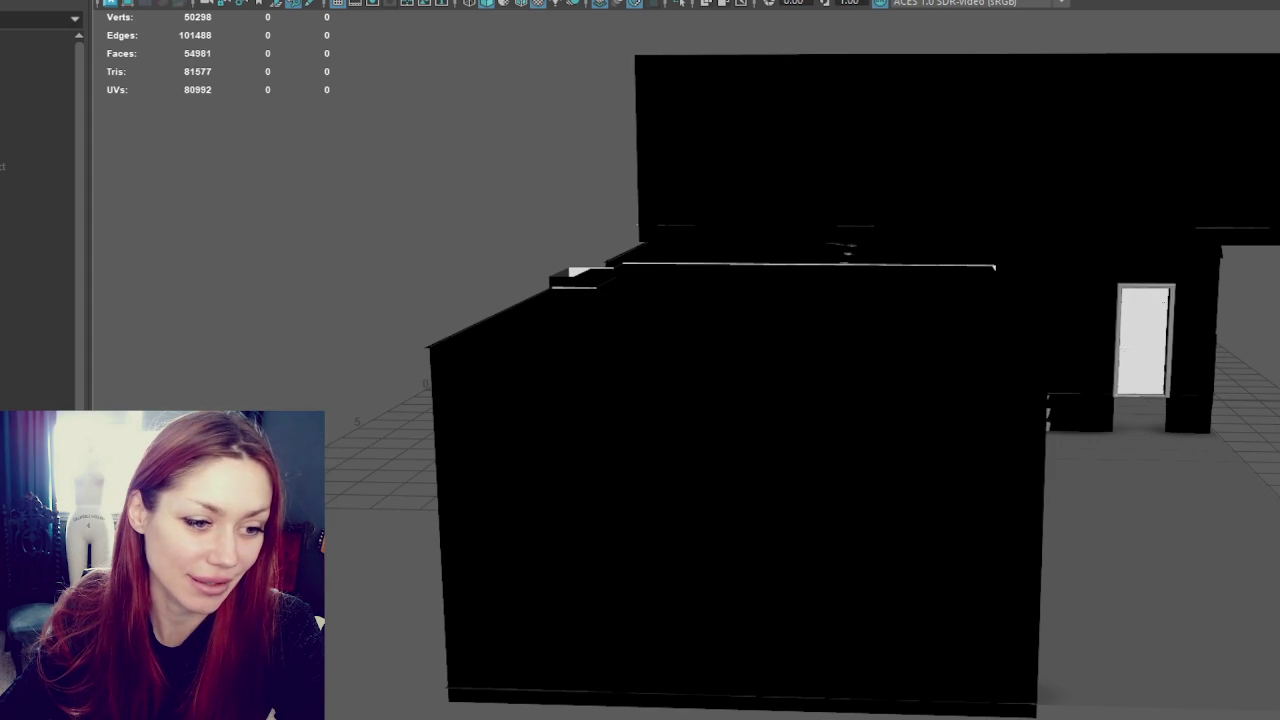
mouse_move(1063, 564)
left_mouse_down("alt")
mouse_move(757, 437)
mouse_move(954, 483)
mouse_move(677, 420)
mouse_move(664, 403)
mouse_move(917, 391)
mouse_move(957, 434)
mouse_move(771, 463)
mouse_move(434, 586)
mouse_move(569, 596)
mouse_move(415, 514)
left_mouse_up("alt")
- Select the wicker panel and bar counter frame and isolate them in the viewport
scroll(790, 457, "up", 5)
left_click(569, 596)
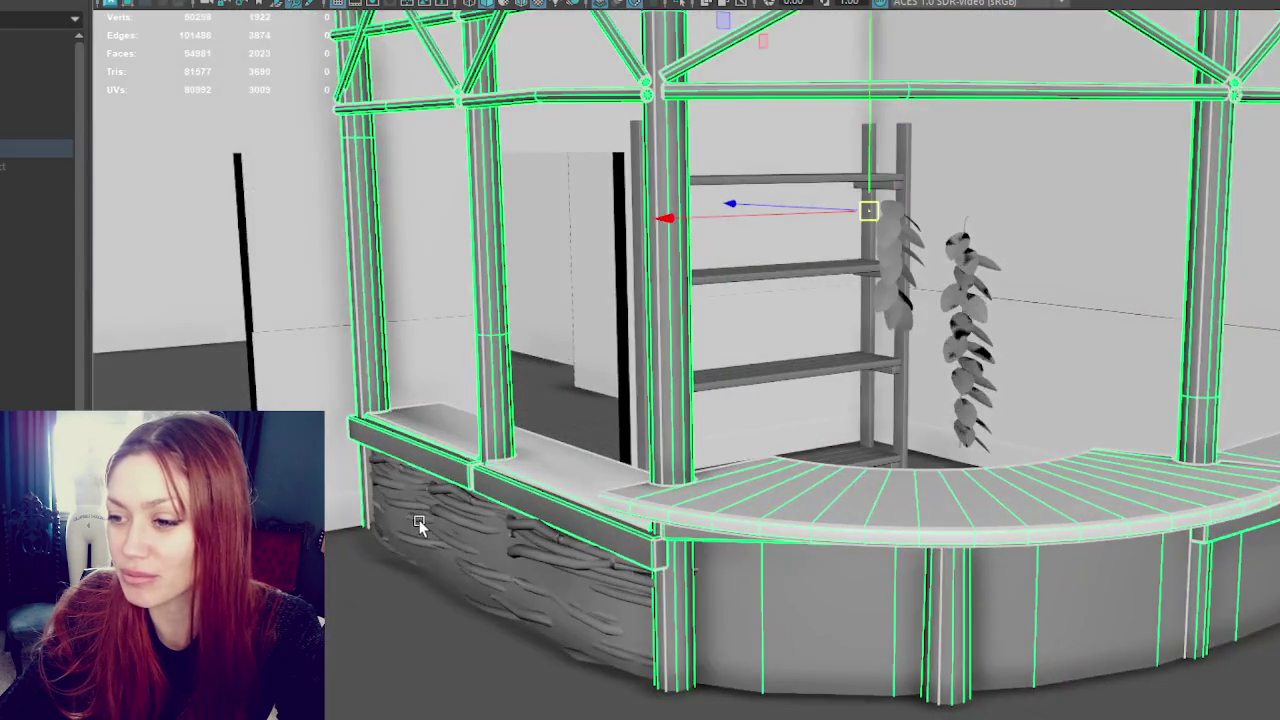
left_click(613, 585)
left_click(542, 558, "shift")
left_click(542, 557)
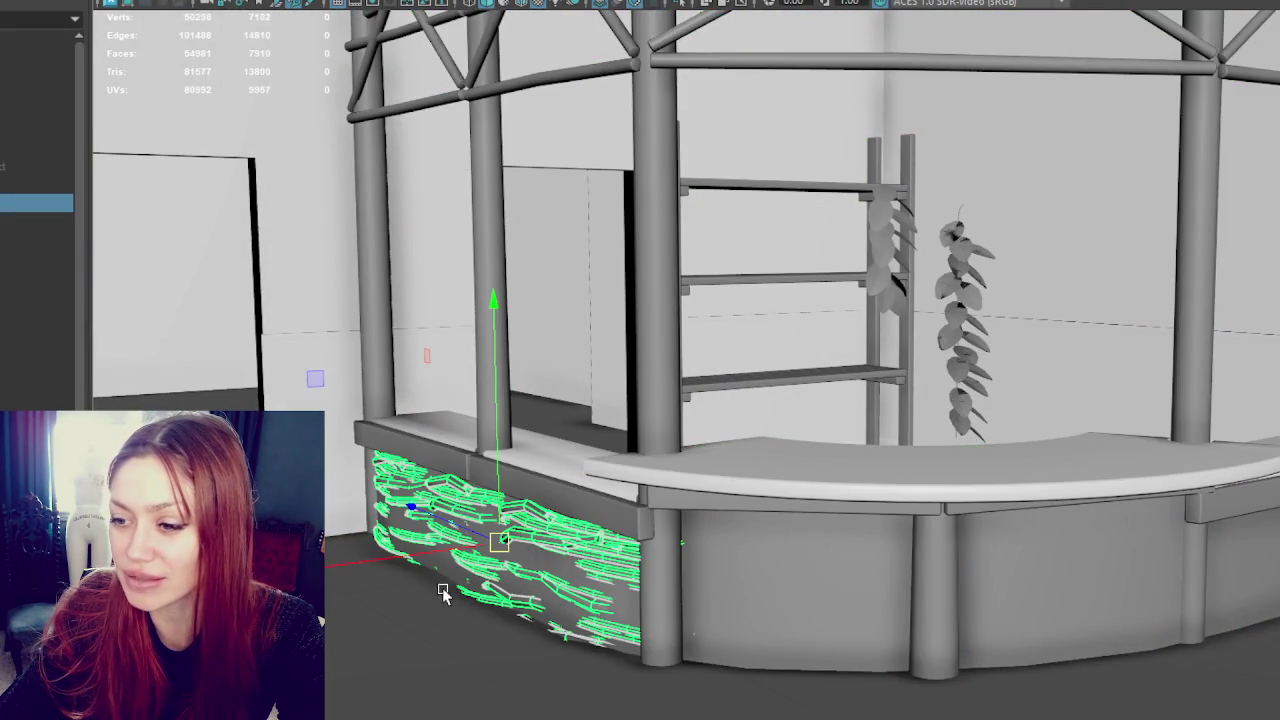
left_click(786, 545, "shift")
mouse_move(786, 545)
left_mouse_down("alt")
mouse_move(856, 458)
mouse_move(829, 628)
mouse_move(833, 395)
left_mouse_up("alt")
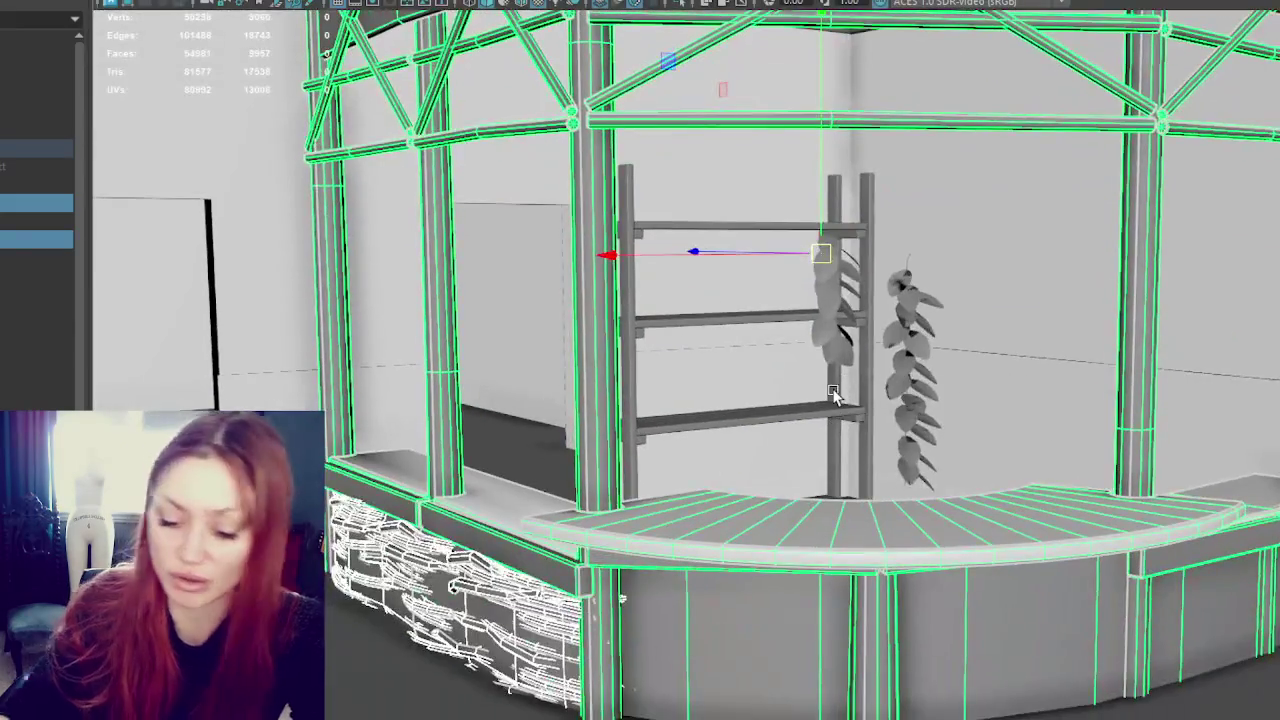
key("ctrl+1")
- Hide the woven wicker panel with Ctrl+H, revealing the plain curved panel
left_click(718, 430)
right_click_drag(718, 430, 817, 400, "alt")
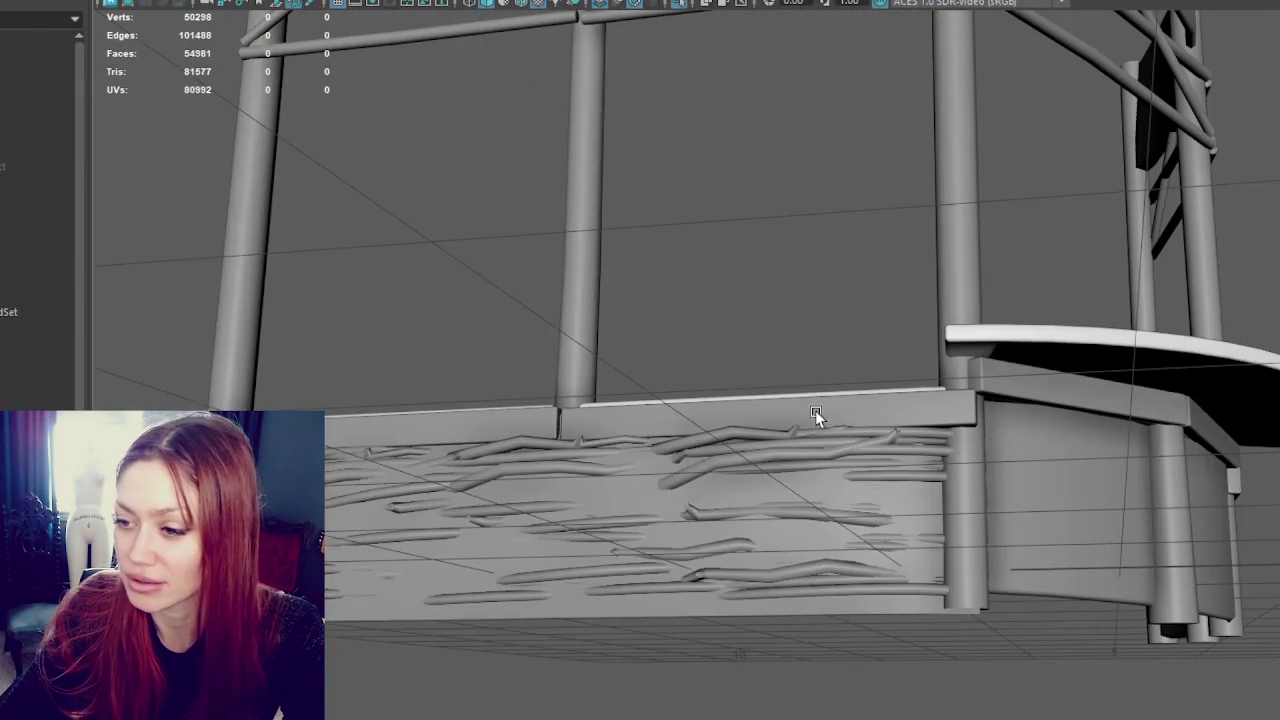
left_click(760, 505)
key("ctrl+h")
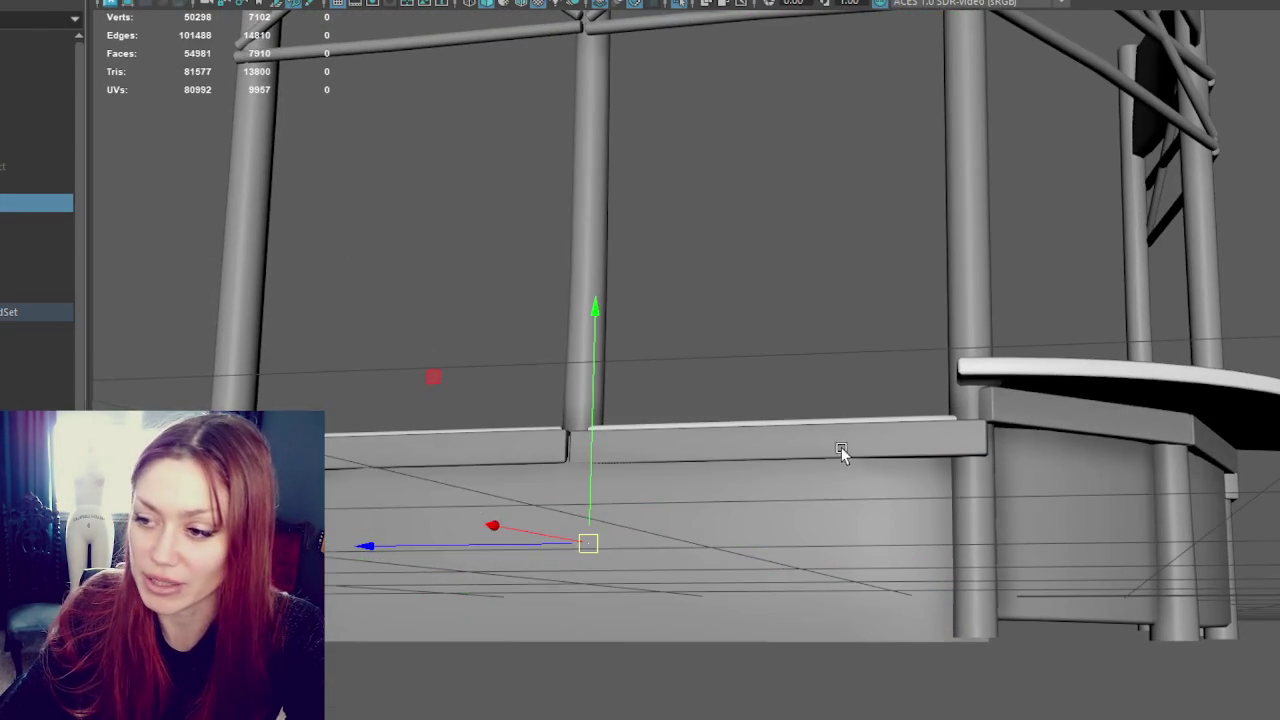
right_click_drag(841, 447, 536, 561, "alt")
mouse_move(536, 561)
left_mouse_down("alt")
mouse_move(594, 571)
mouse_move(674, 497)
mouse_move(592, 607)
mouse_move(751, 515)
mouse_move(714, 548)
mouse_move(711, 463)
left_mouse_up("alt")
- Reselect the whole stall group from a front view
left_click(592, 607)
key("Up")
mouse_move(711, 463)
right_mouse_down("alt")
mouse_move(743, 412)
mouse_move(751, 420)
right_mouse_up("alt")
left_click_drag(751, 420, 788, 480, "alt")
mouse_move(873, 270)
left_mouse_down("alt")
mouse_move(843, 366)
mouse_move(620, 645)
left_mouse_up("alt")
left_click(620, 645)
left_click(842, 580, "shift")
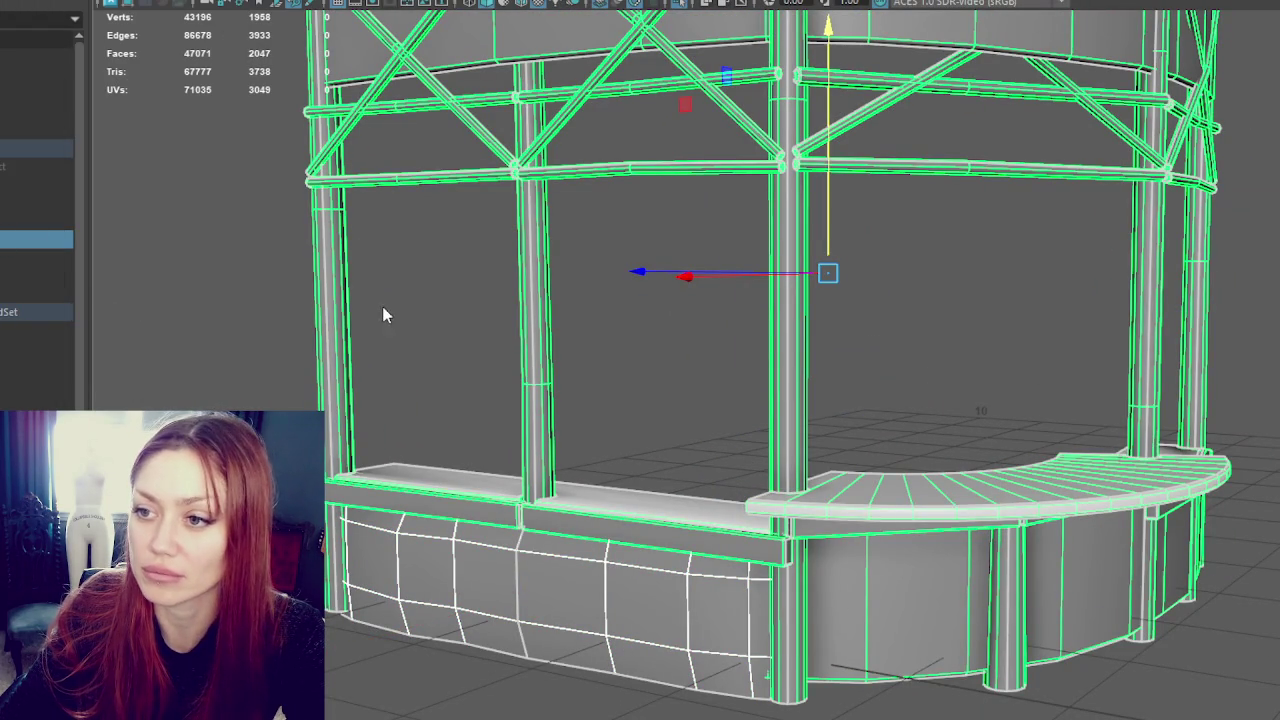
- Select the entire kiosk structure including the lower front counter panel
left_click(306, 316)
left_click(560, 600)
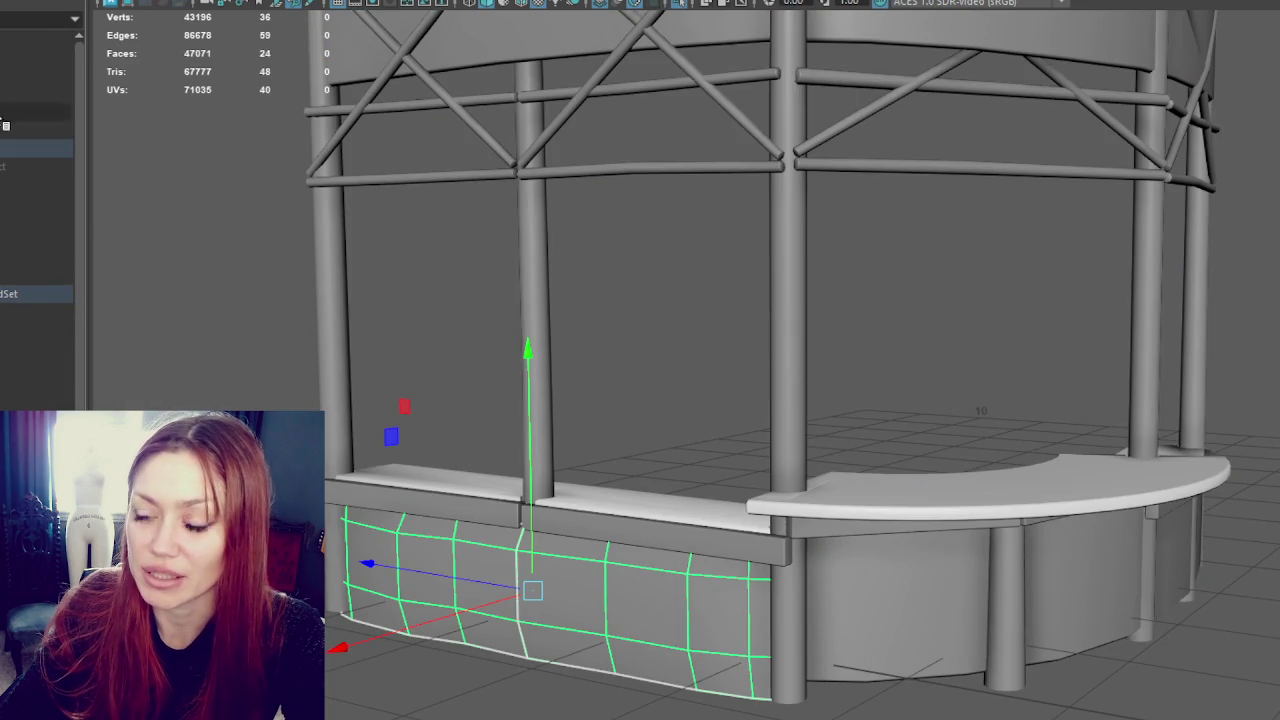
left_click(522, 200)
left_click(36, 148)
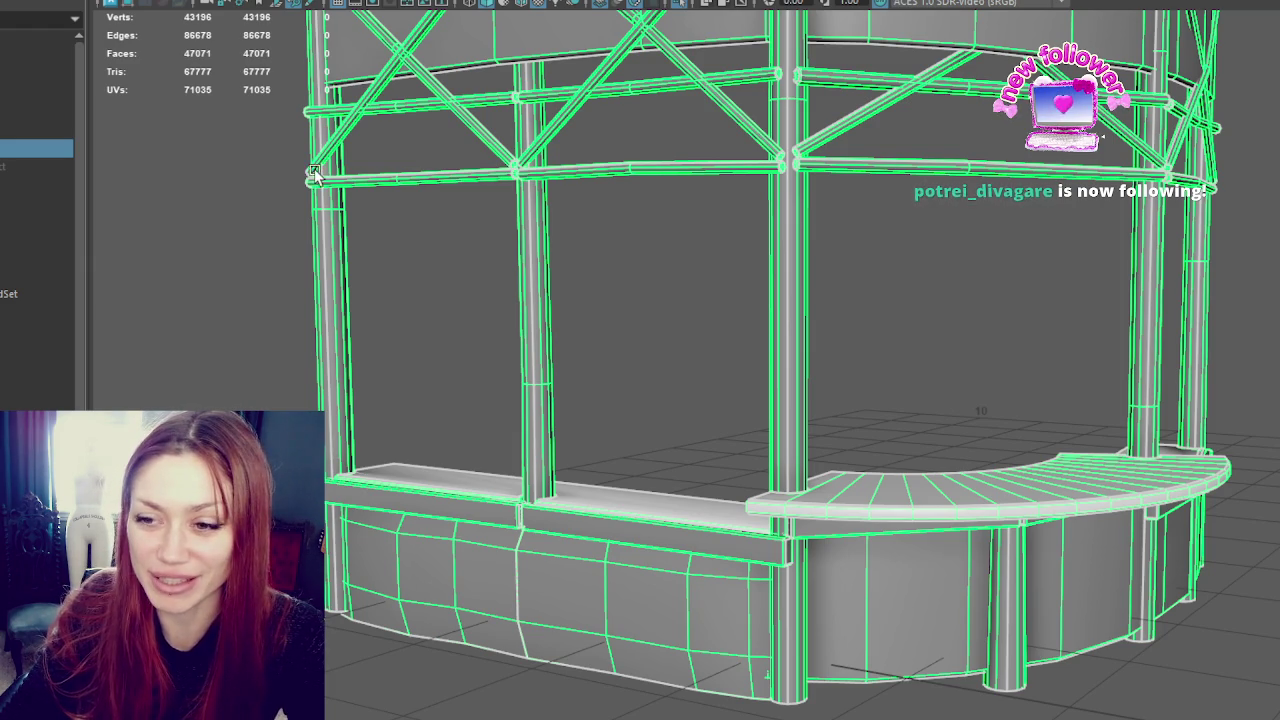
- Clear the selection and launch Unity Hub from the Start menu
left_click(200, 390)
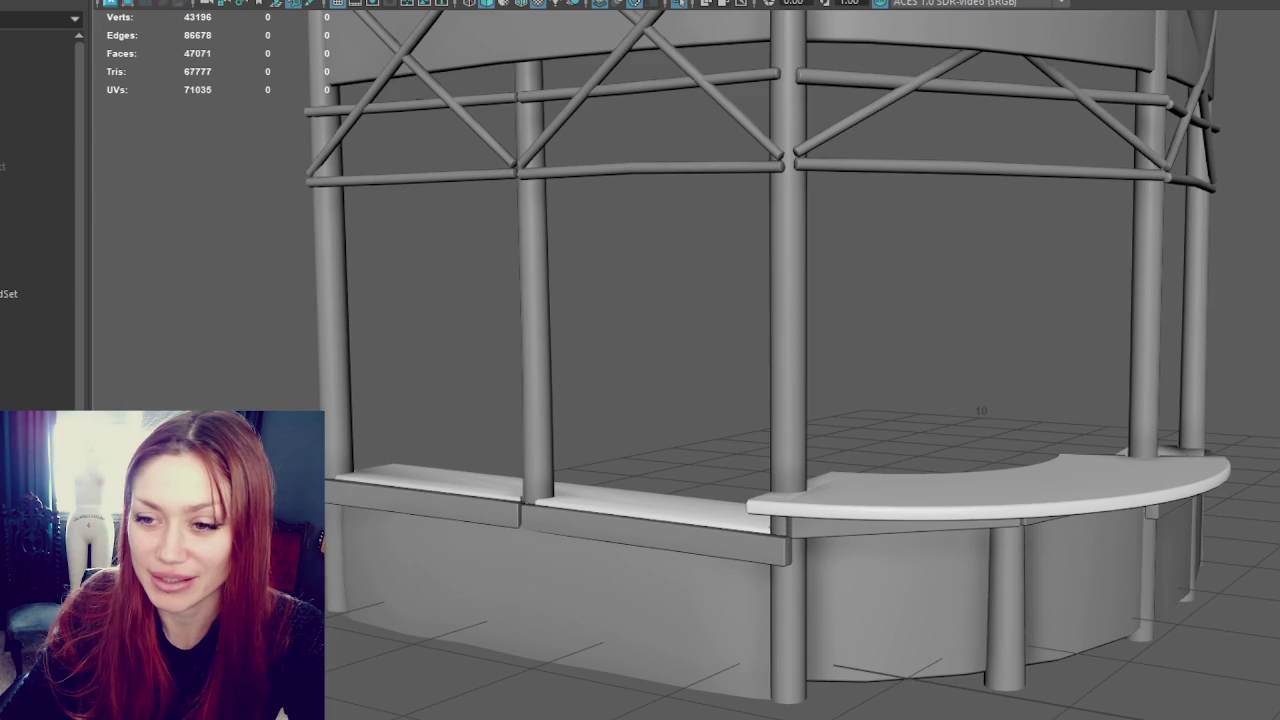
key("super")
left_click(207, 289)
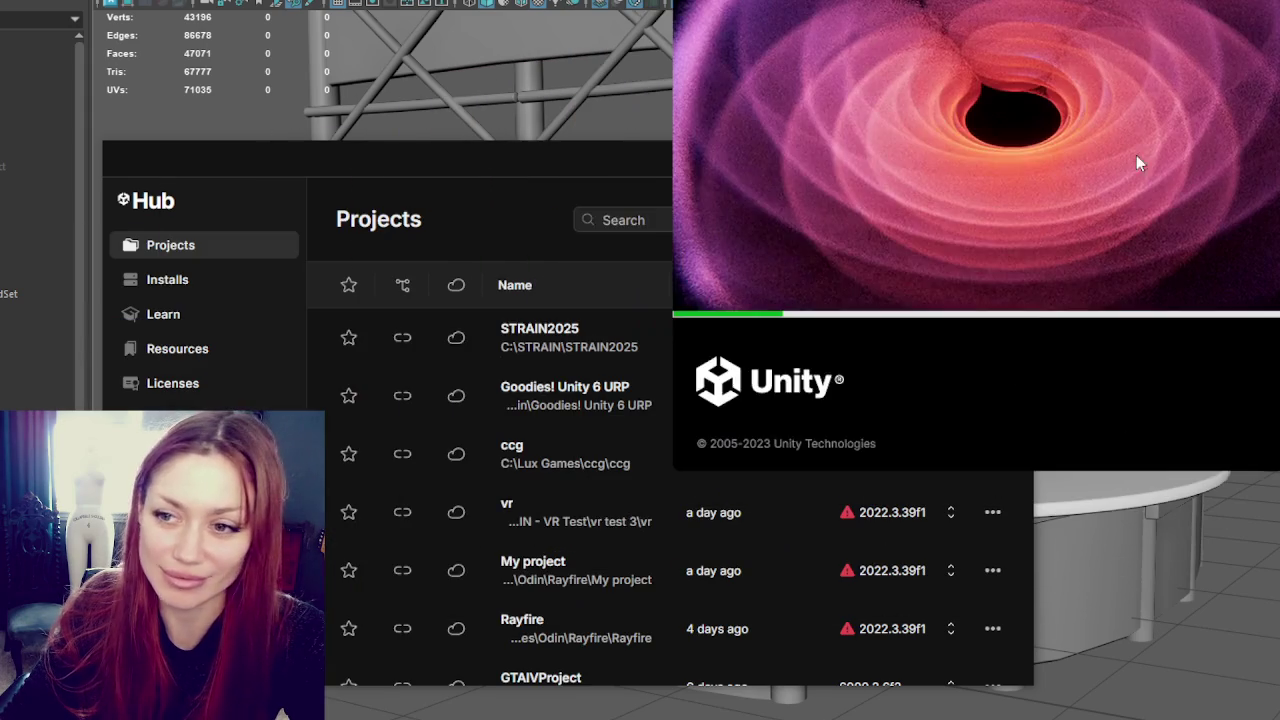
- Close Unity Hub while the project loads, then adjust the editor's left panel
left_click(614, 175)
left_click(1013, 158)
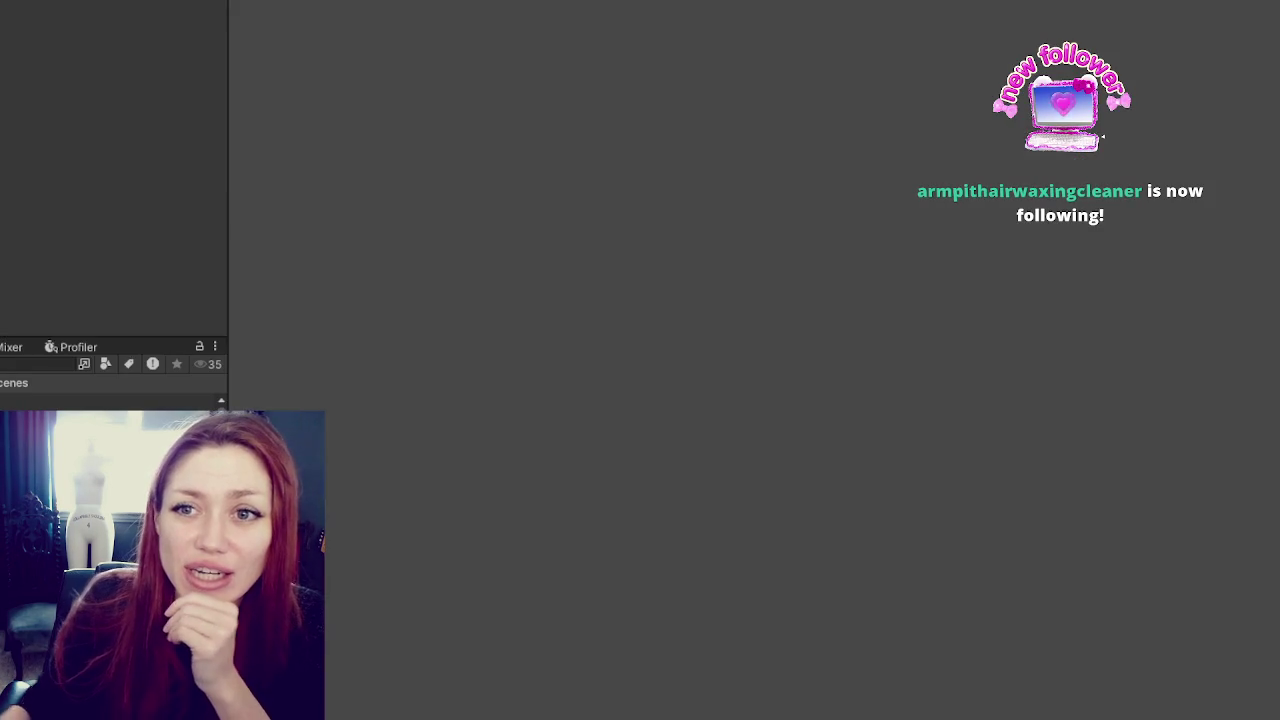
left_click_drag(227, 283, 226, 325)
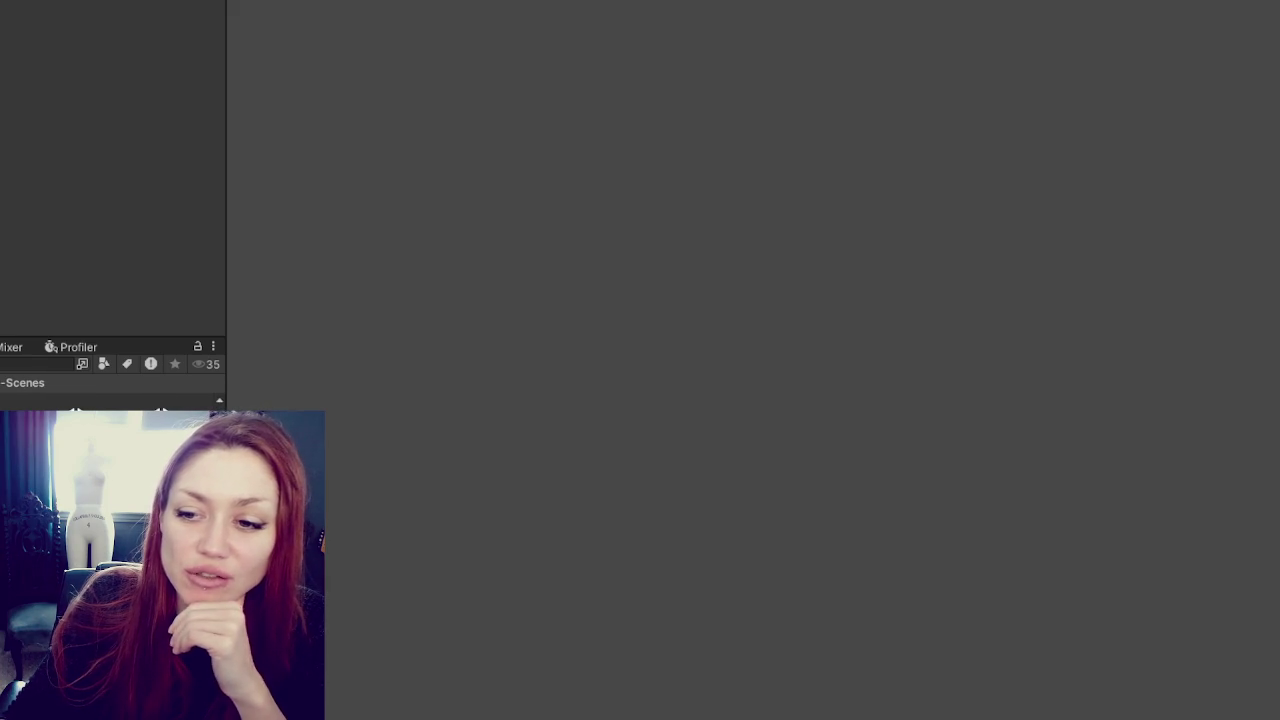
- Widen the left project panel by dragging its divider right, then trim it slightly
left_click_drag(226, 468, 260, 470)
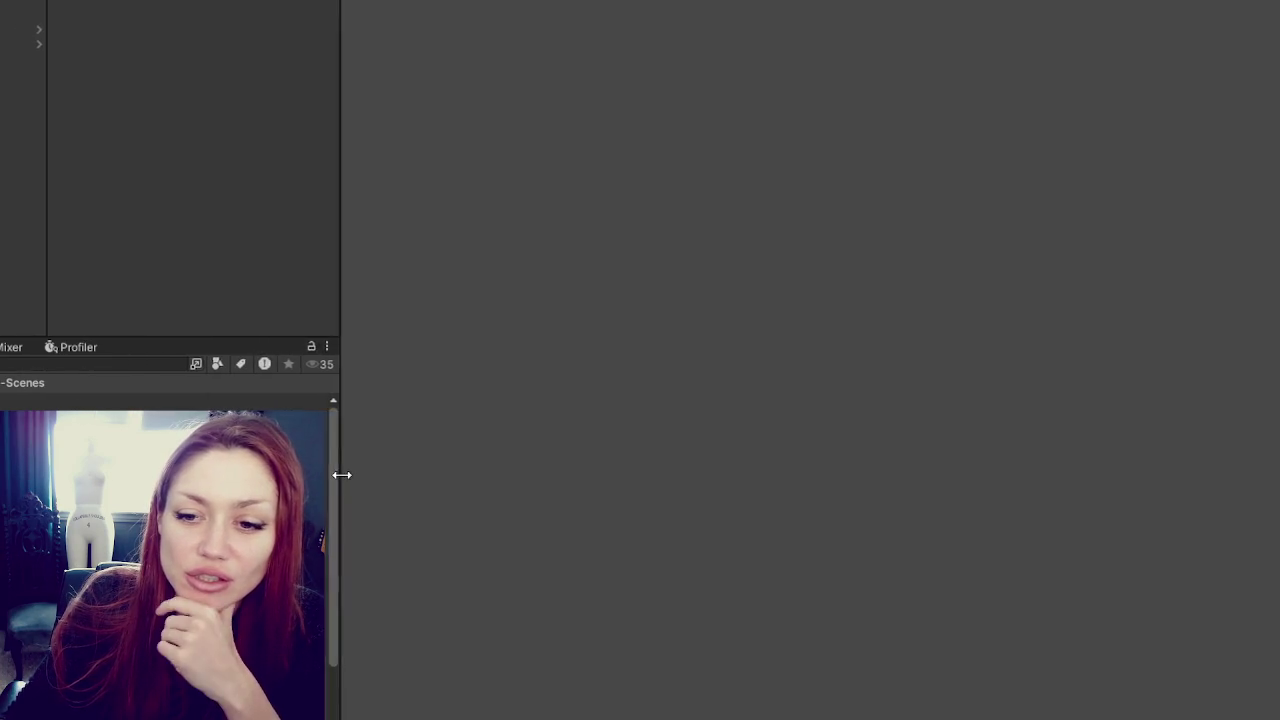
left_click_drag(260, 470, 310, 470)
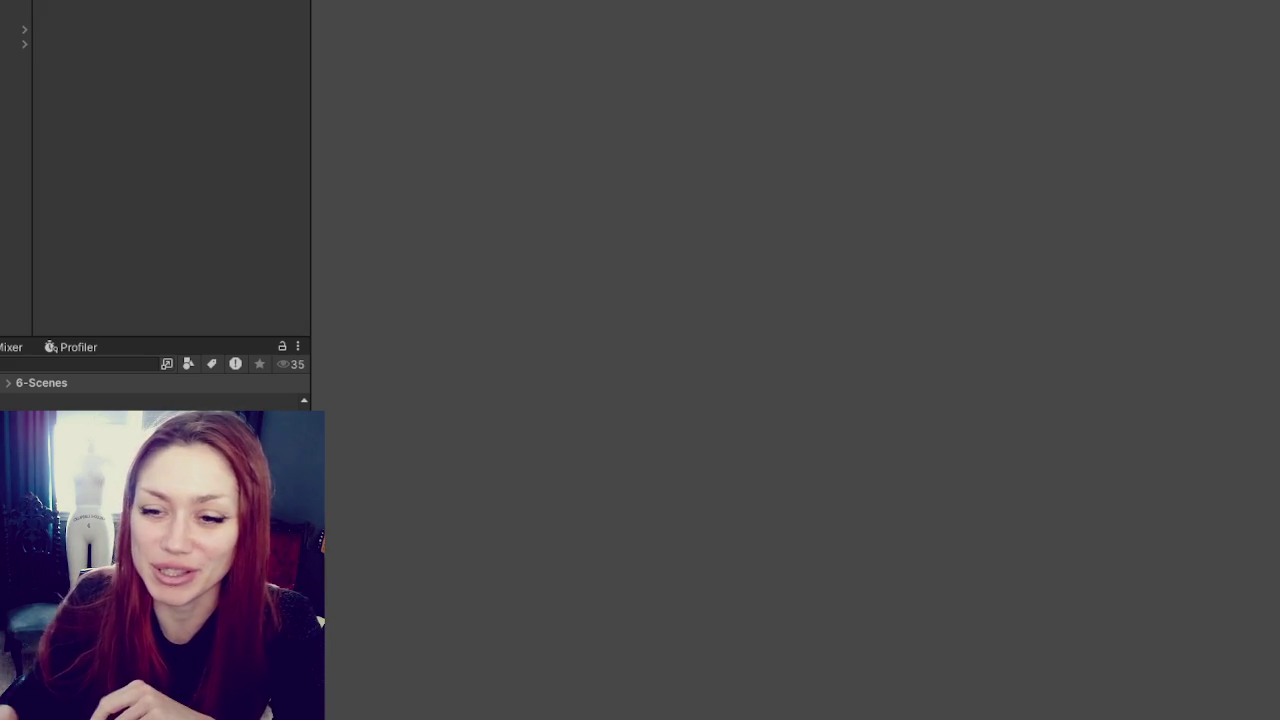
mouse_move(310, 490)
left_mouse_down()
mouse_move(411, 500)
mouse_move(360, 500)
mouse_move(380, 498)
left_mouse_up()
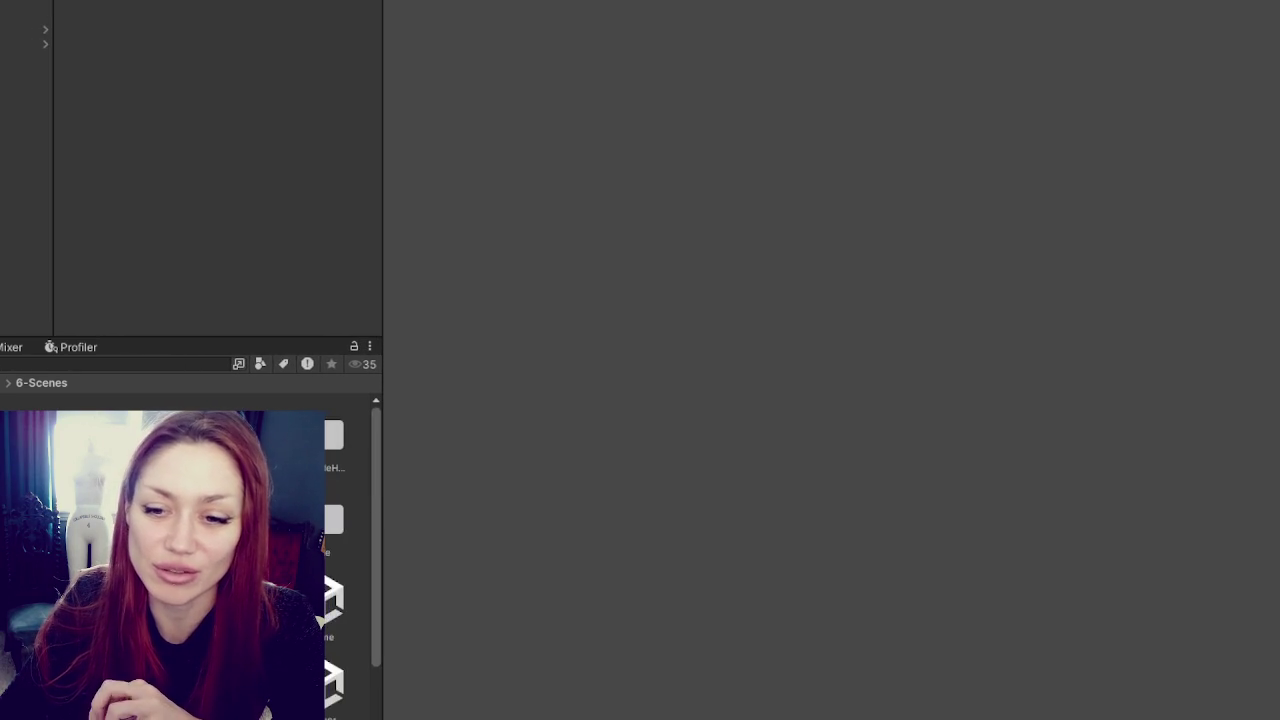
scroll(340, 550, "down", 2)
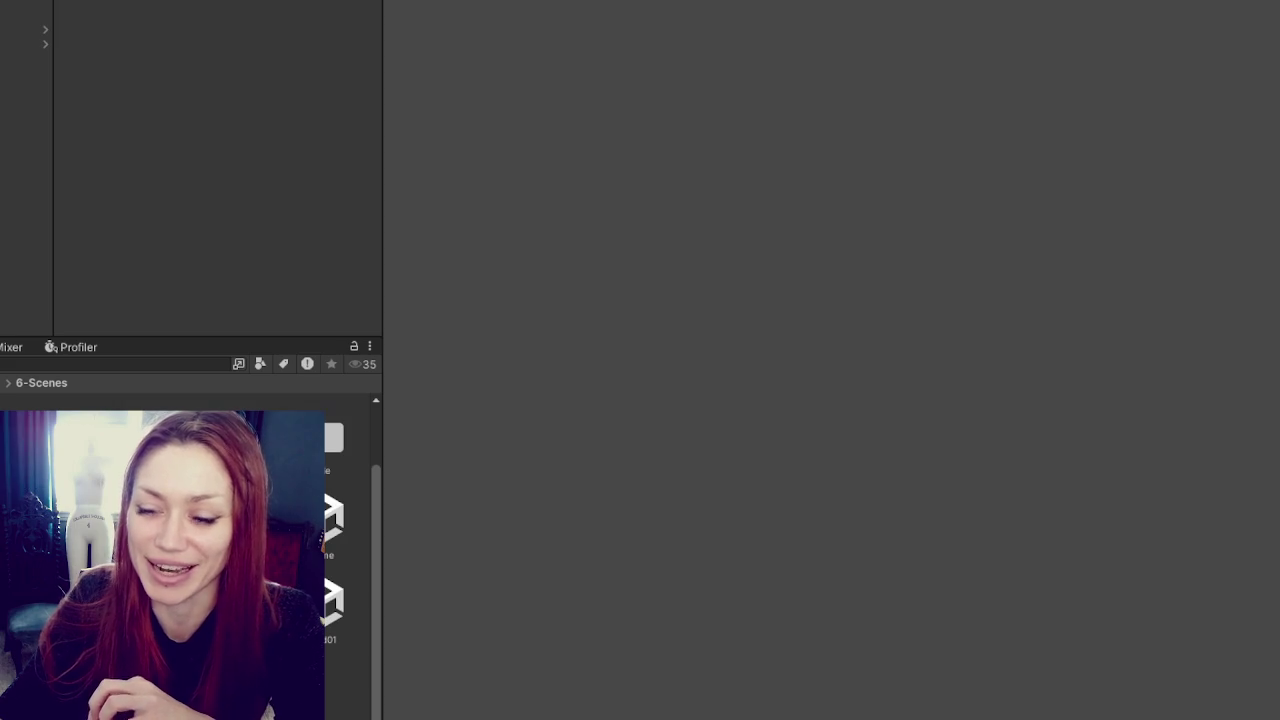
left_click_drag(50, 107, 2, 128)
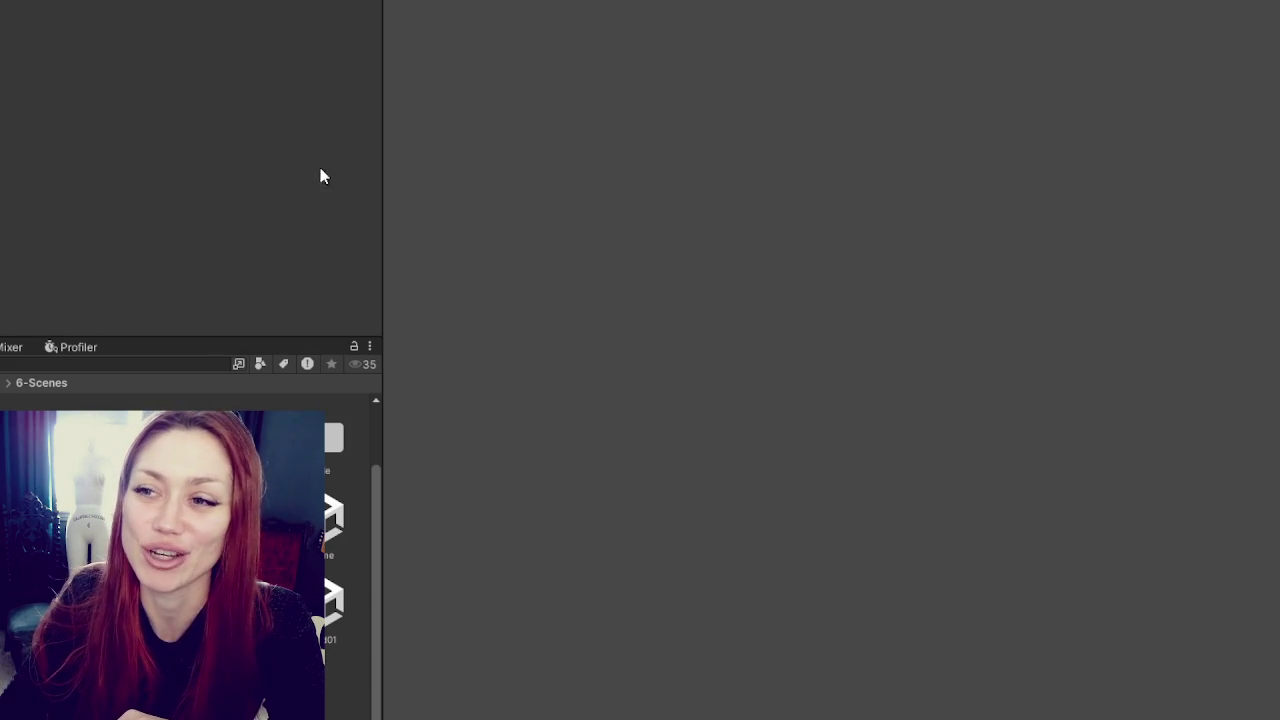
mouse_move(3, 148)
left_mouse_down()
mouse_move(29, 143)
mouse_move(3, 166)
left_mouse_up()
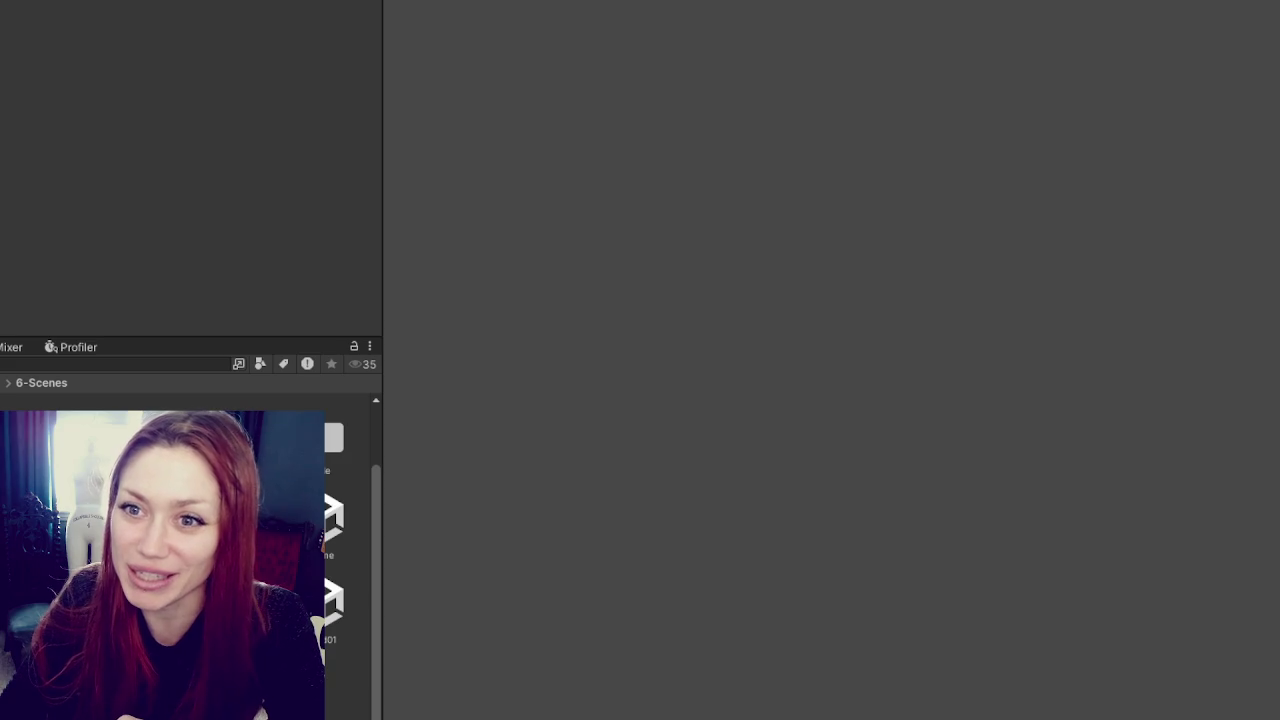
mouse_move(383, 2)
left_mouse_down()
mouse_move(263, 8)
mouse_move(361, 20)
left_mouse_up()
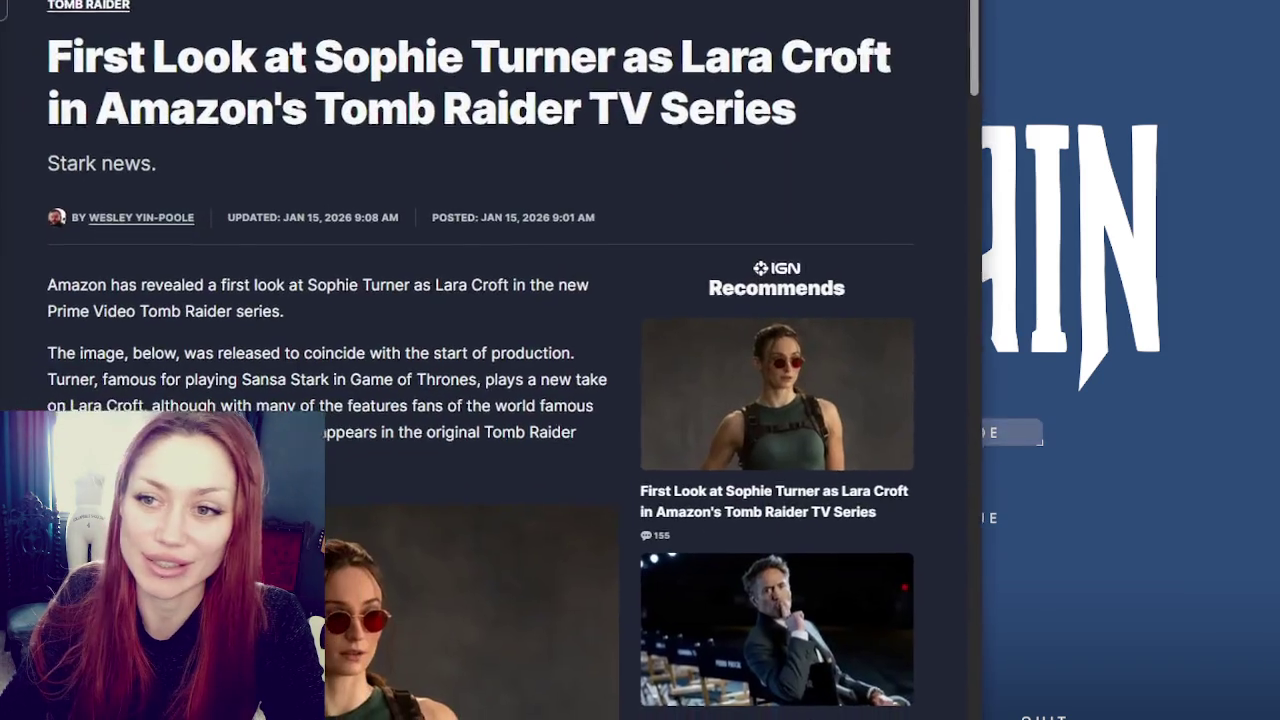
- Scroll through the Tomb Raider series article, then Alt+Tab back to the Unity editor
scroll(465, 412, "down", 2)
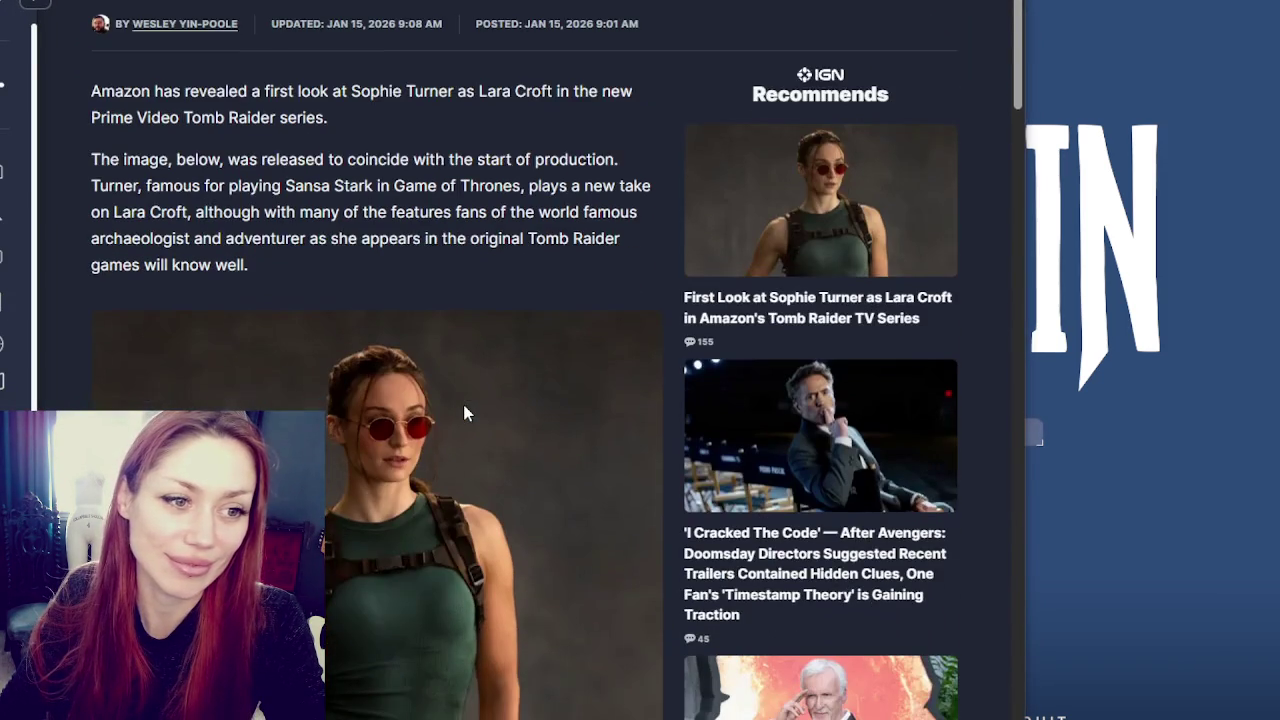
scroll(465, 412, "down", 3)
scroll(465, 412, "down", 1)
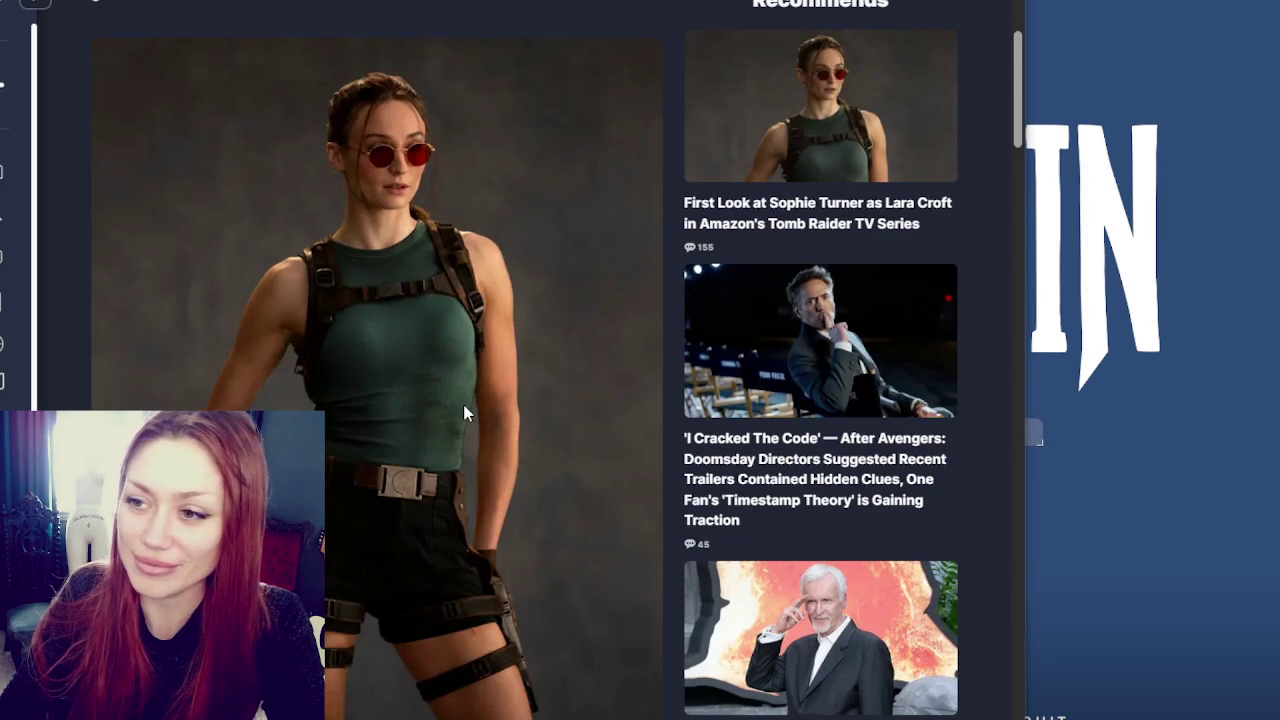
scroll(752, 381, "down", 1)
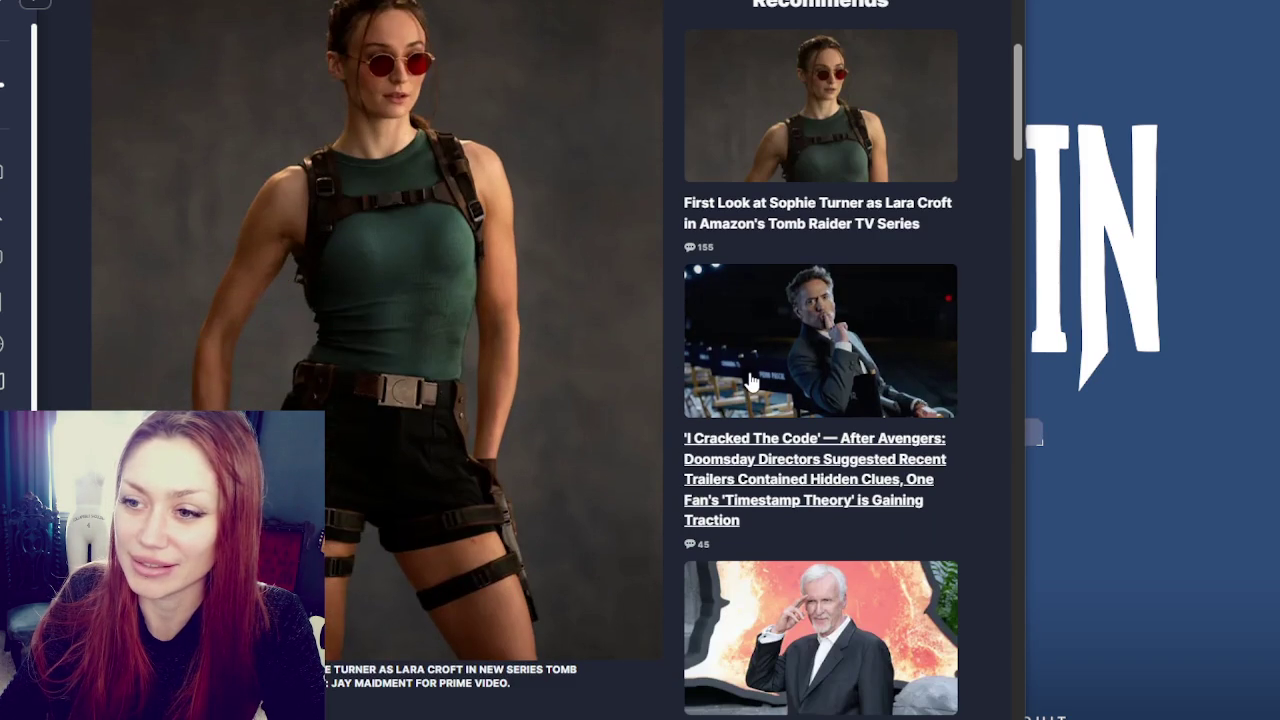
scroll(752, 381, "down", 1)
scroll(752, 381, "down", 2)
scroll(754, 382, "down", 4)
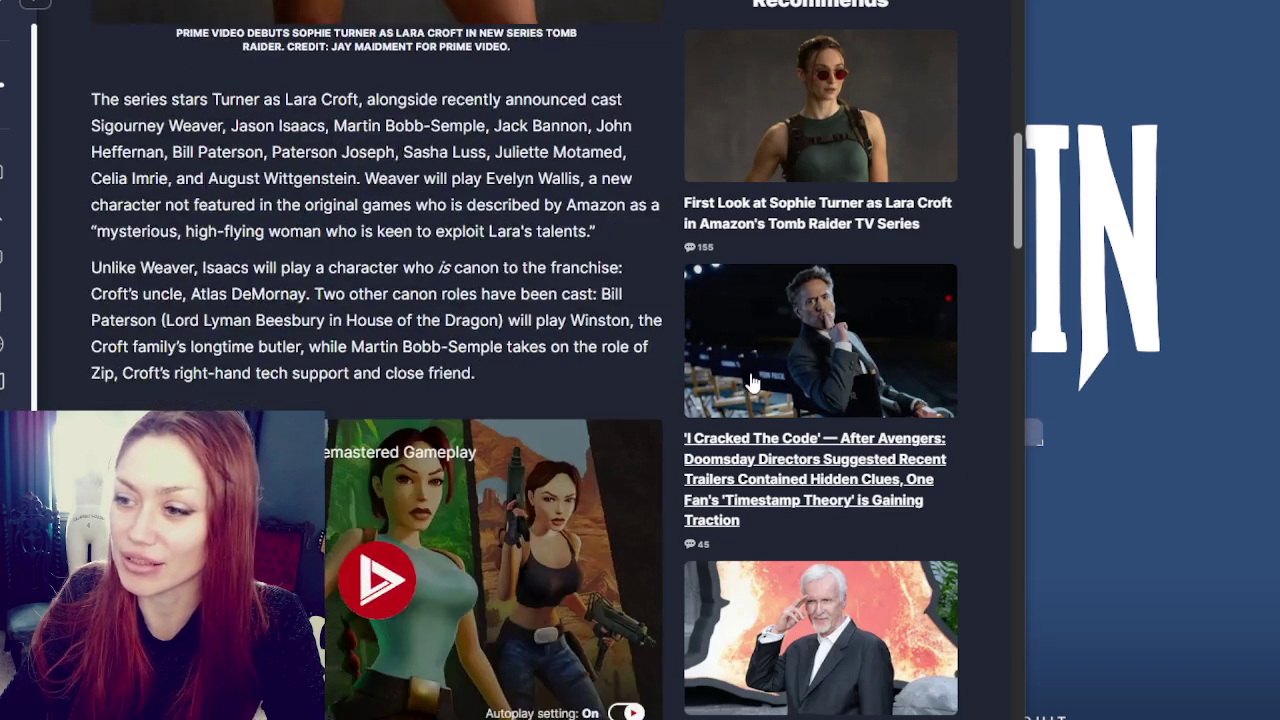
scroll(757, 383, "down", 4)
scroll(757, 383, "down", 4)
scroll(758, 386, "down", 4)
scroll(759, 390, "down", 2)
scroll(761, 395, "down", 5)
scroll(760, 398, "up", 5)
scroll(759, 402, "up", 4)
scroll(757, 407, "up", 3)
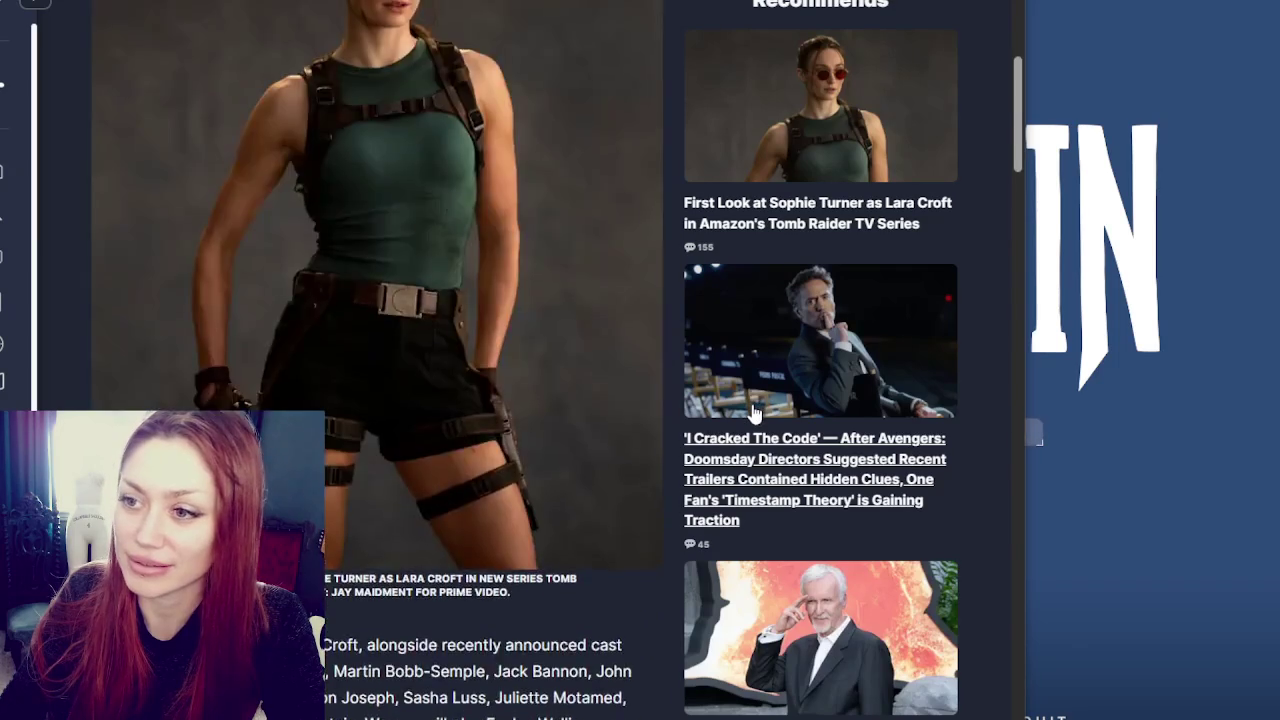
scroll(756, 411, "up", 3)
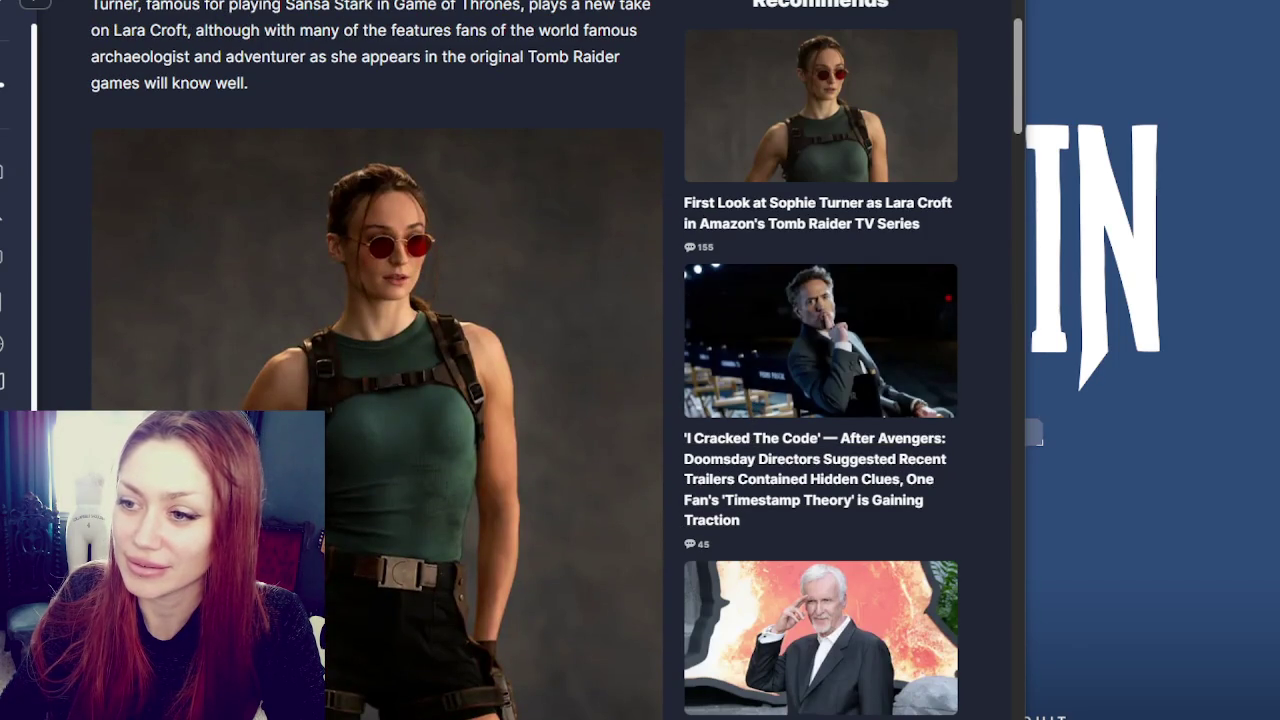
key("alt+Tab")
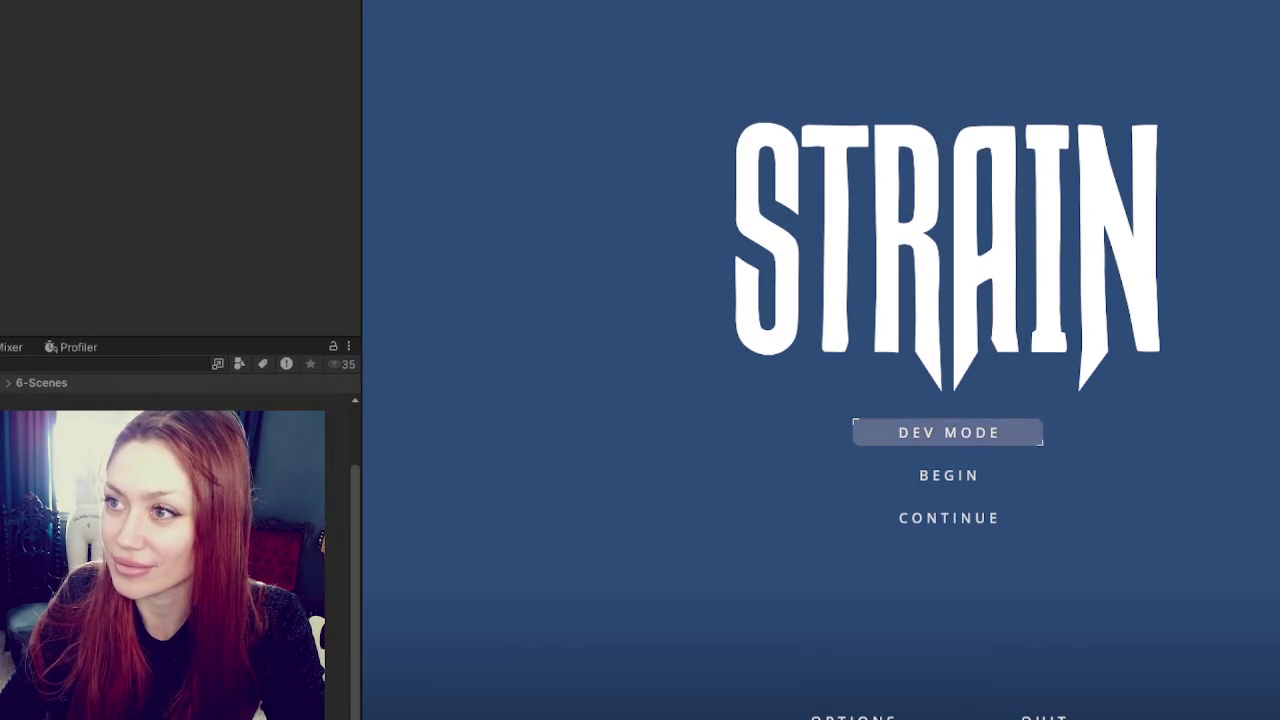
- Maximize the STRAIN Game view and start the game in DEV MODE
key("shift+space")
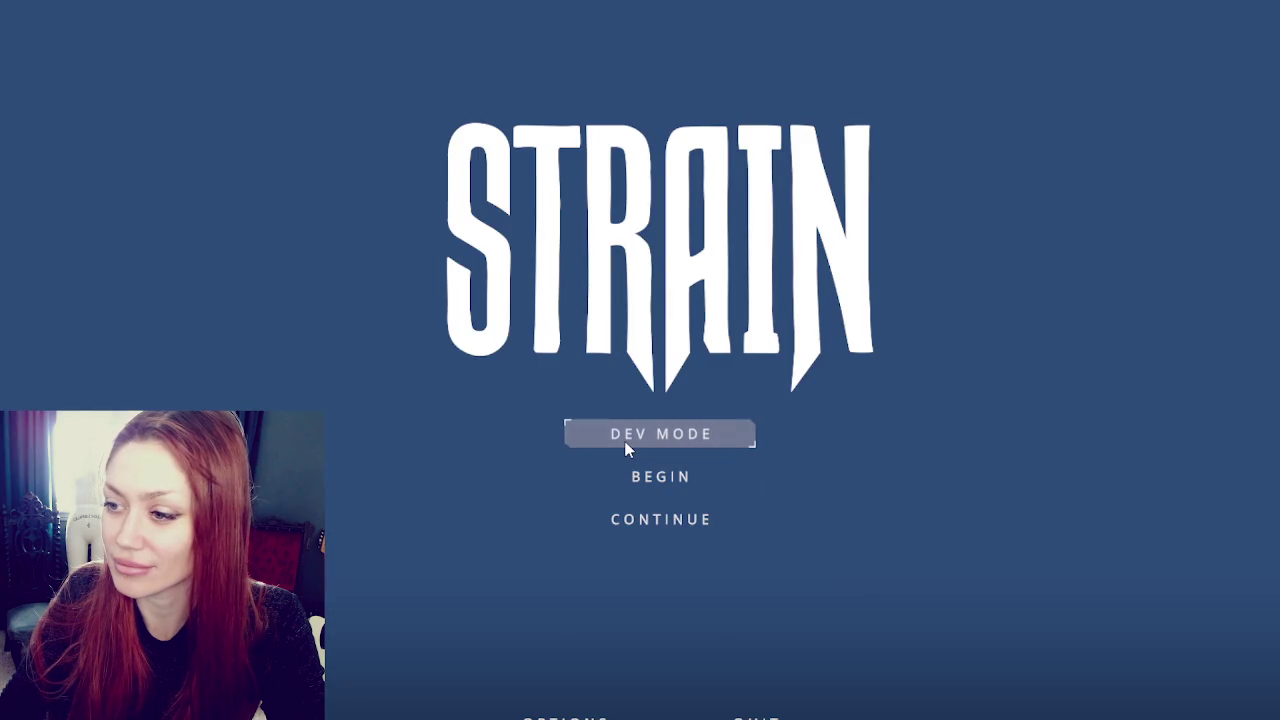
left_click(677, 430)
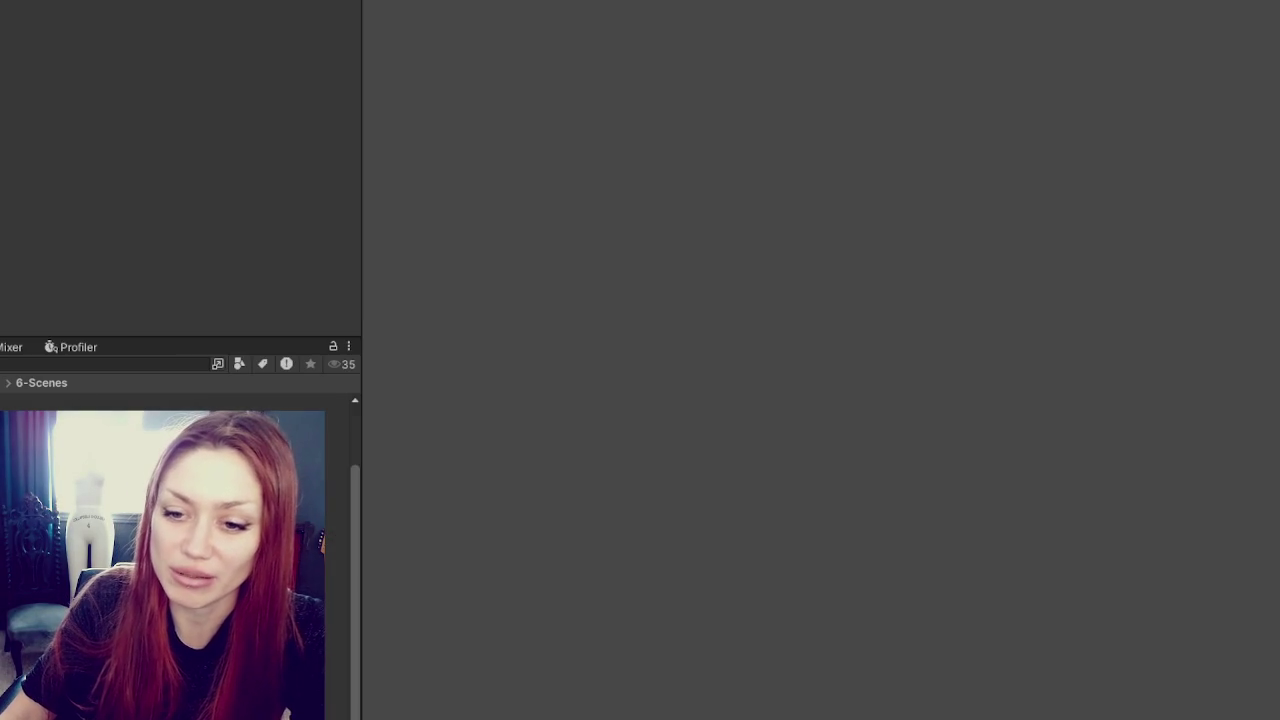
- Turn the Scene view away from the fence toward the lit fire area
scroll(345, 545, "up", 3)
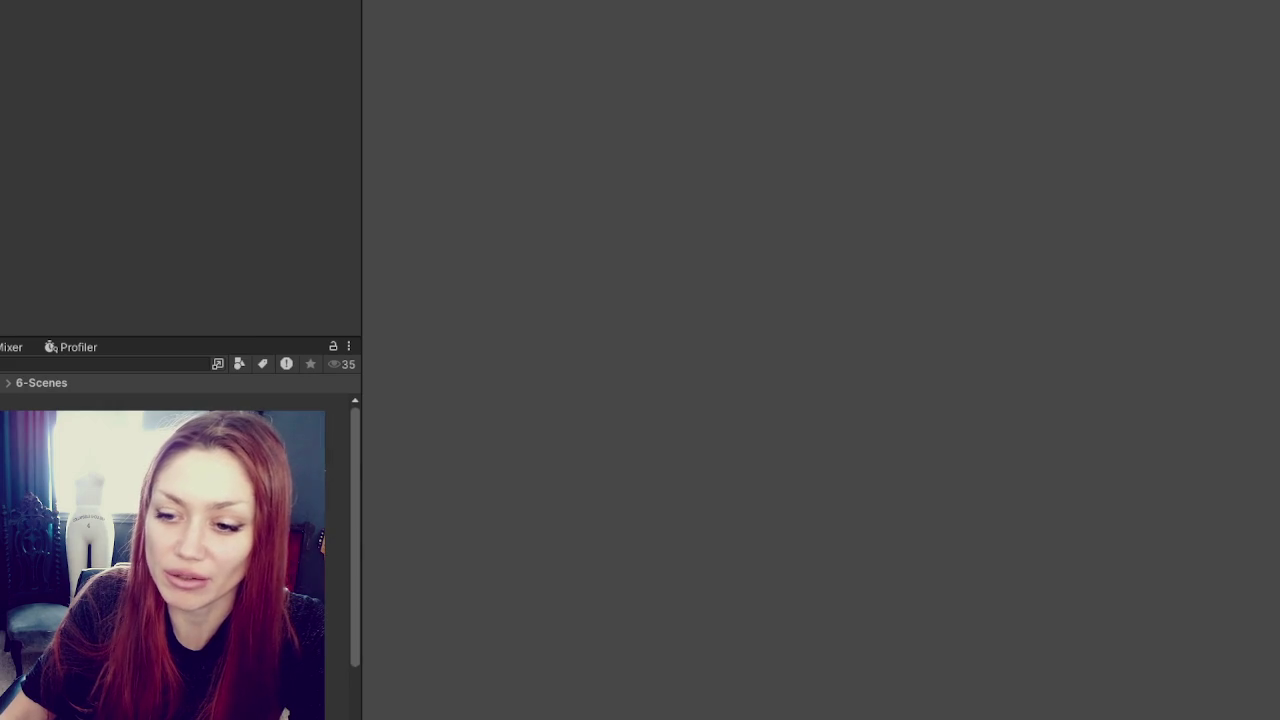
scroll(180, 550, "down", 2)
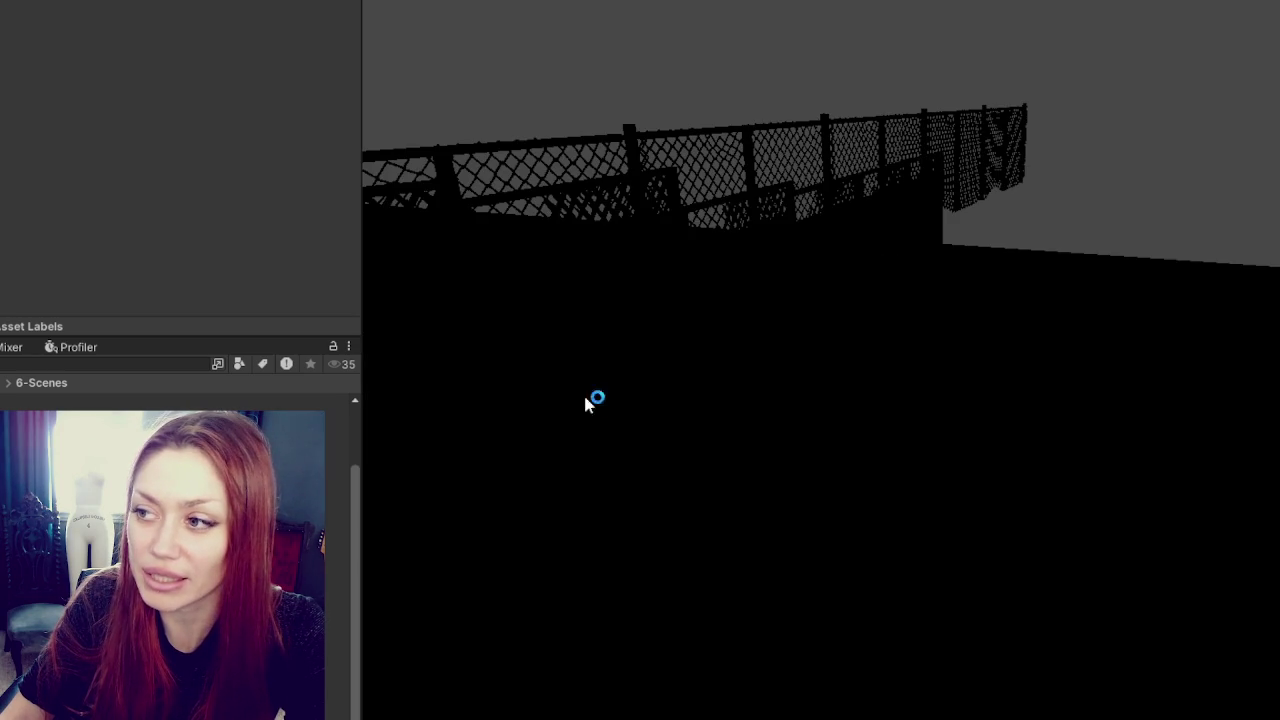
mouse_move(994, 383)
right_mouse_down()
mouse_move(623, 326)
mouse_move(1026, 317)
right_mouse_up()
middle_click_drag(1026, 317, 1212, 424)
scroll(748, 268, "down", 3)
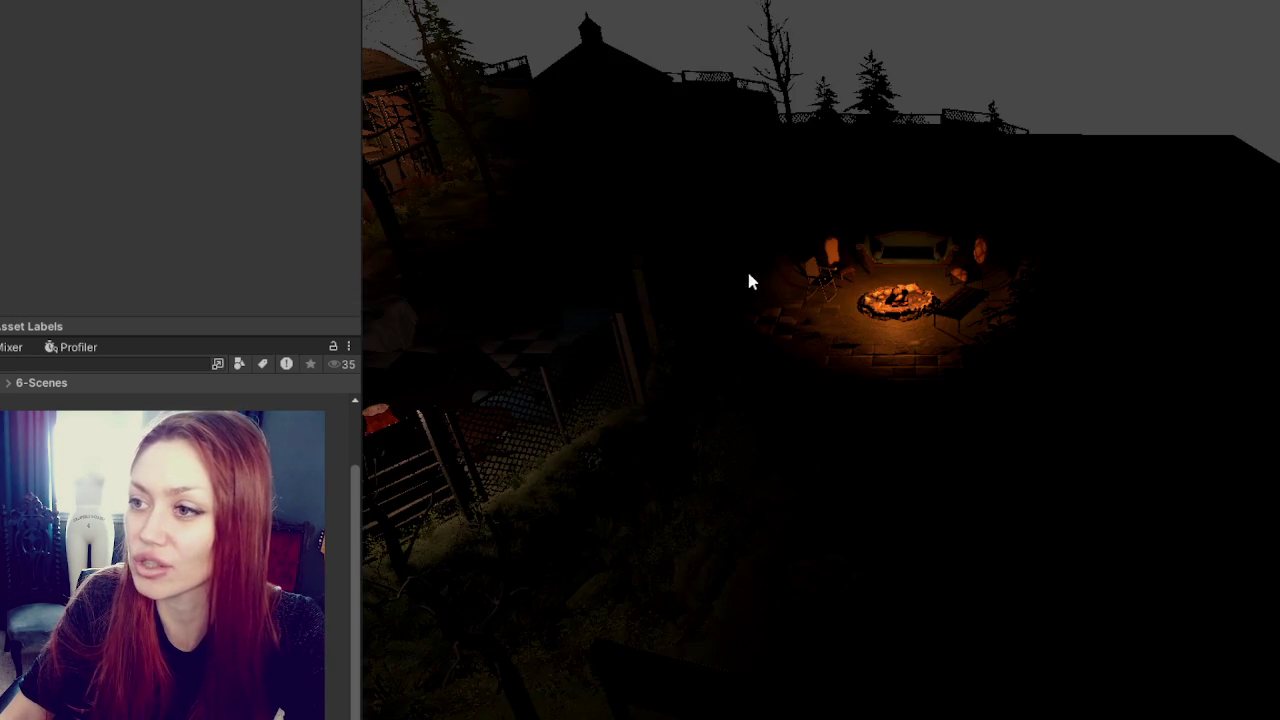
scroll(818, 340, "up", 5)
scroll(818, 340, "up", 3)
scroll(912, 376, "up", 3)
scroll(912, 372, "up", 3)
scroll(912, 370, "up", 3)
scroll(1146, 420, "up", 3)
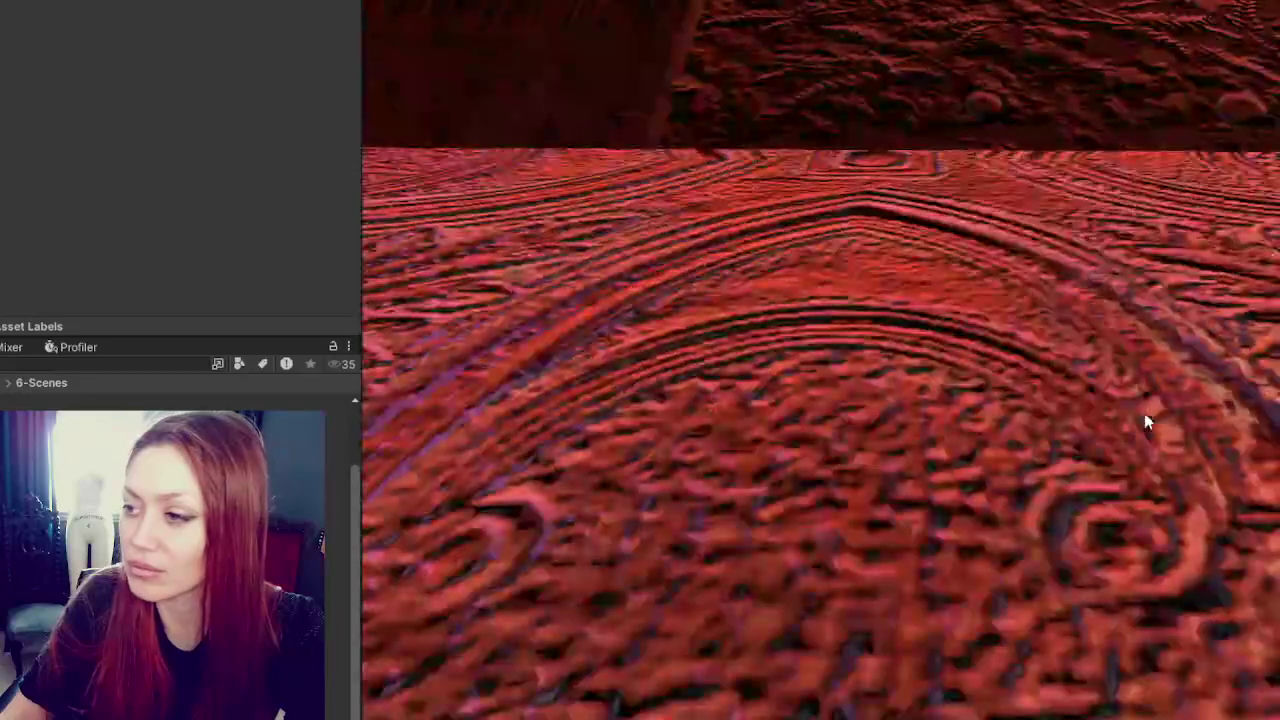
scroll(1071, 449, "up", 3)
scroll(1071, 449, "up", 3)
scroll(1123, 403, "down", 2)
- Frame the shop's curtains, long rug and curved counter, then clear the asset search
mouse_move(633, 353)
right_mouse_down()
mouse_move(1000, 271)
mouse_move(1016, 241)
mouse_move(1000, 260)
right_mouse_up()
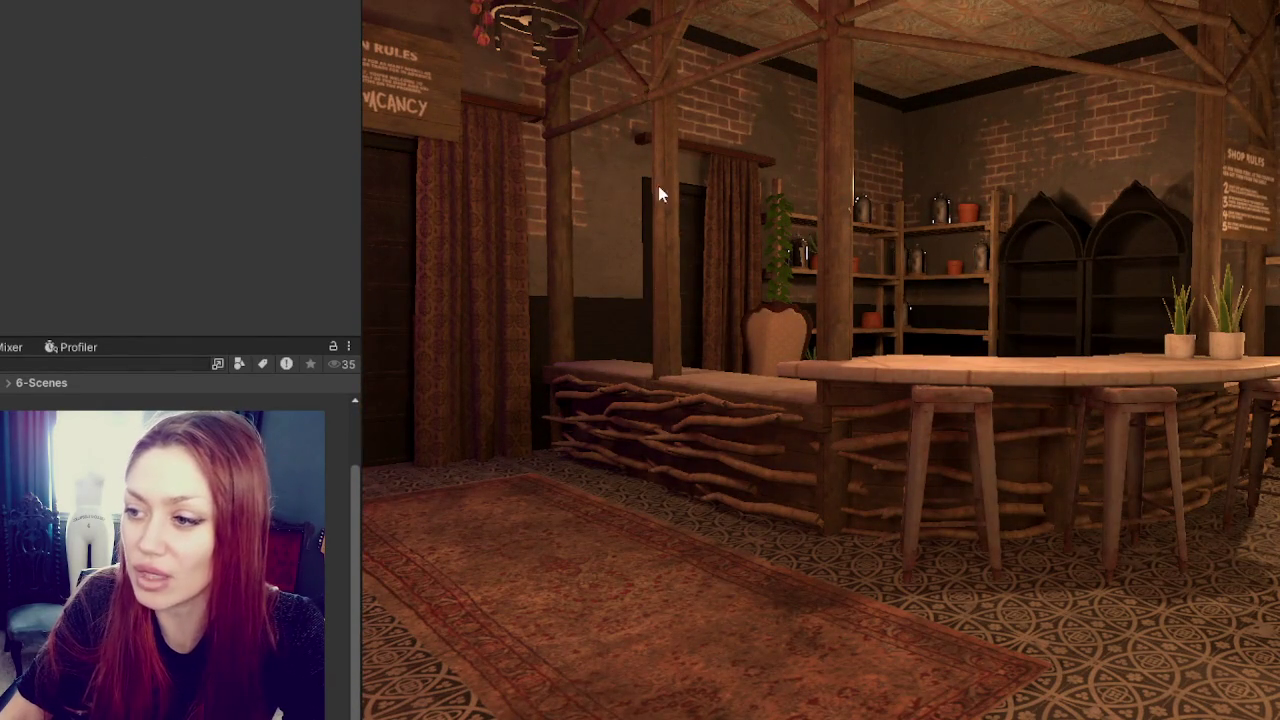
right_click_drag(437, 173, 841, 210)
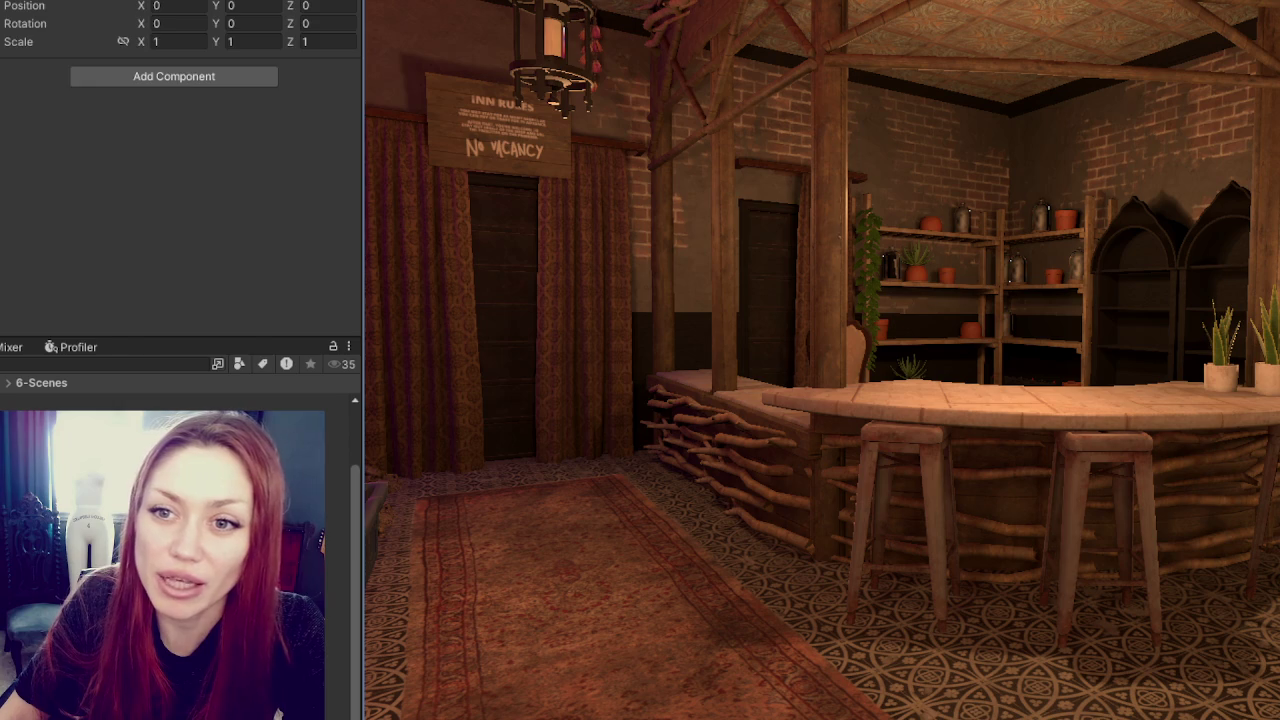
mouse_move(1007, 330)
right_mouse_down()
mouse_move(876, 336)
mouse_move(909, 245)
right_mouse_up()
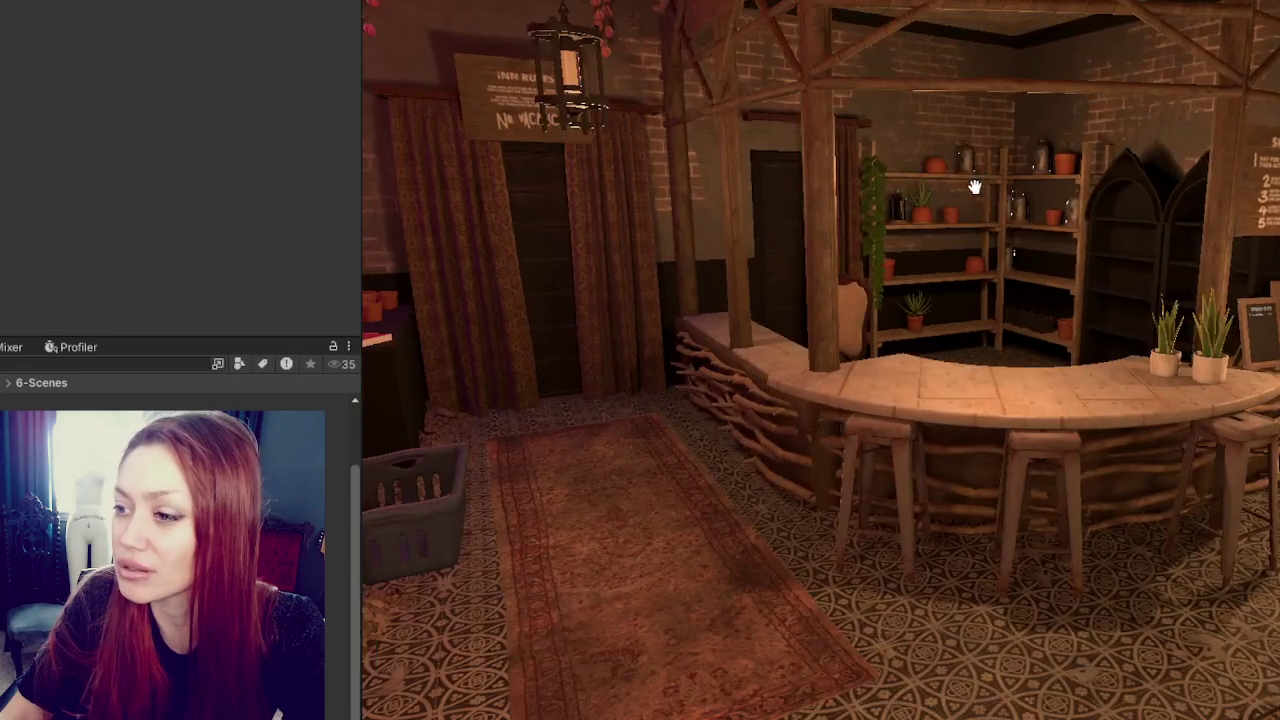
right_click_drag(909, 245, 836, 215)
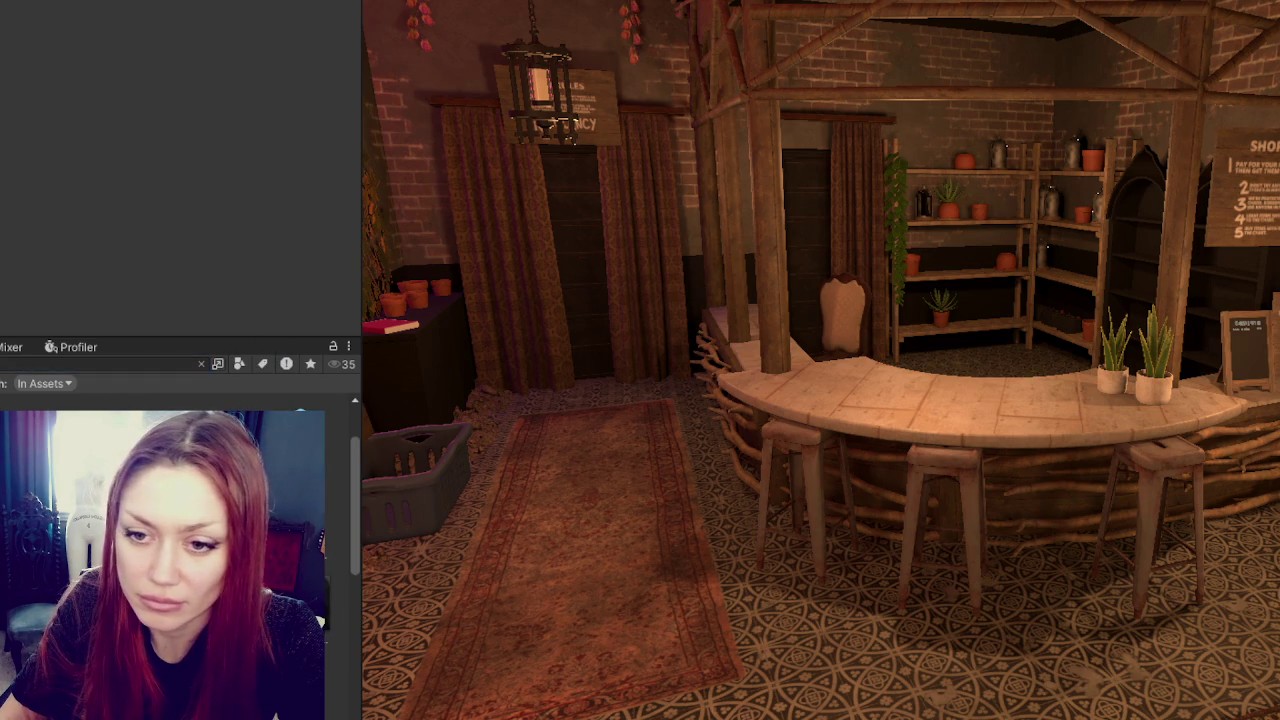
key("BackSpace")
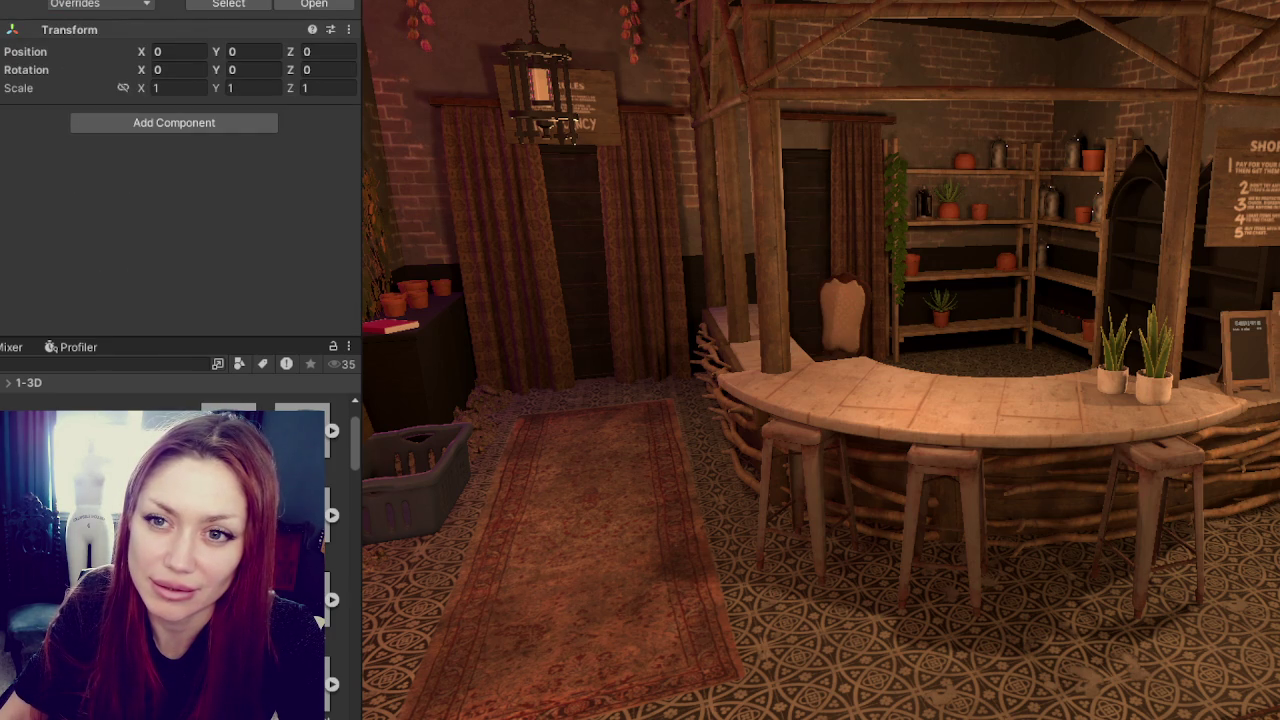
- Scroll the Project panel and select the Nest_Lo 1 mesh object
scroll(180, 67, "down", 2)
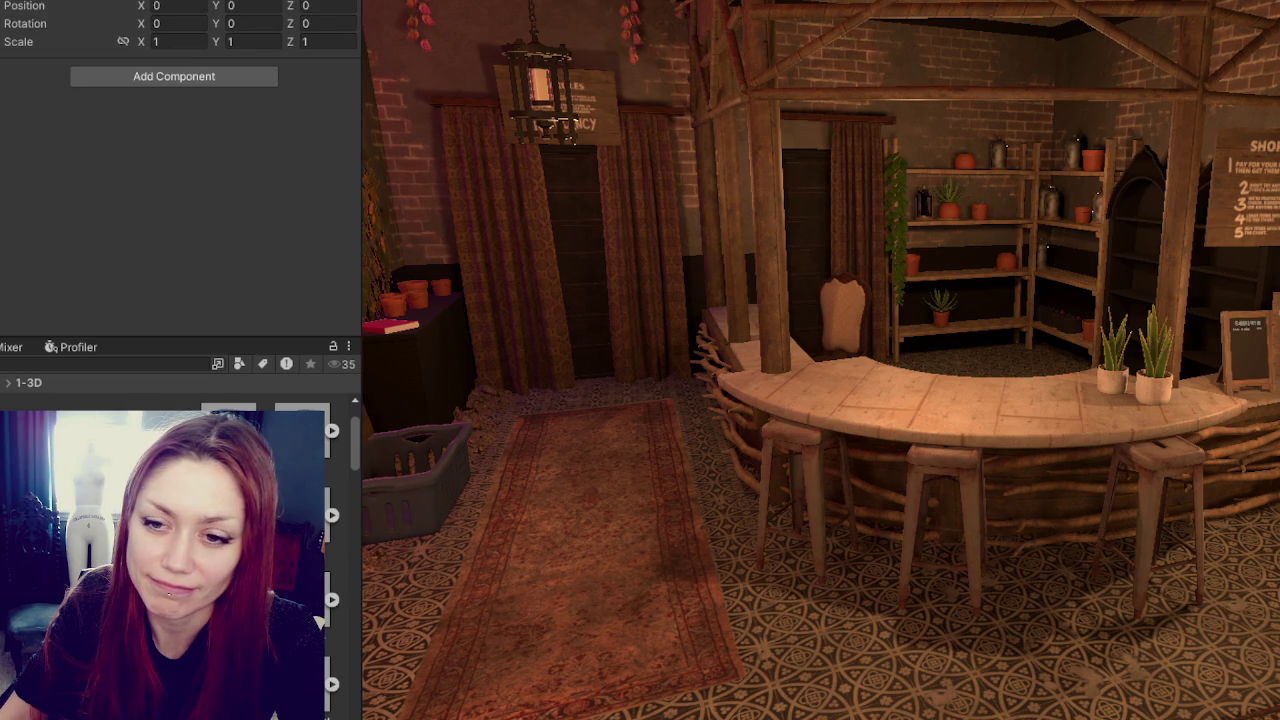
key("Down")
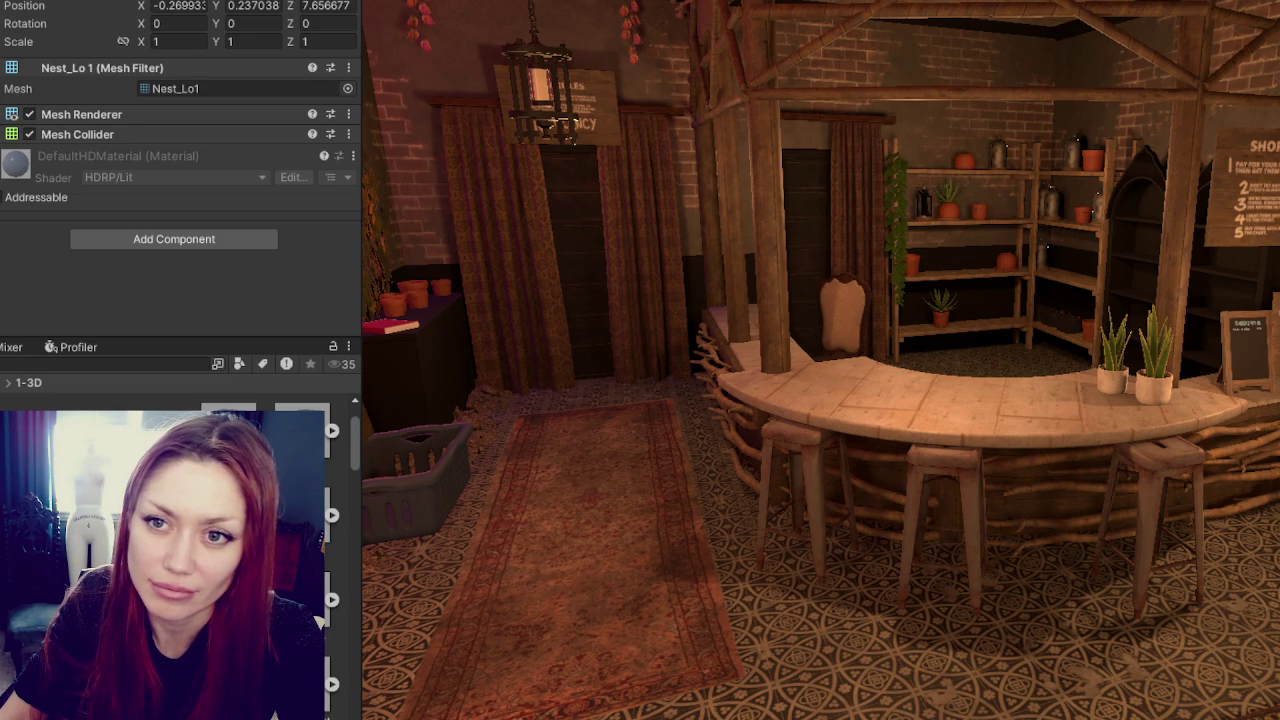
- Frame Nest_Lo 1, zero its rotation values and turn it 90° around Y
key("Down")
key("Down")
key("f")
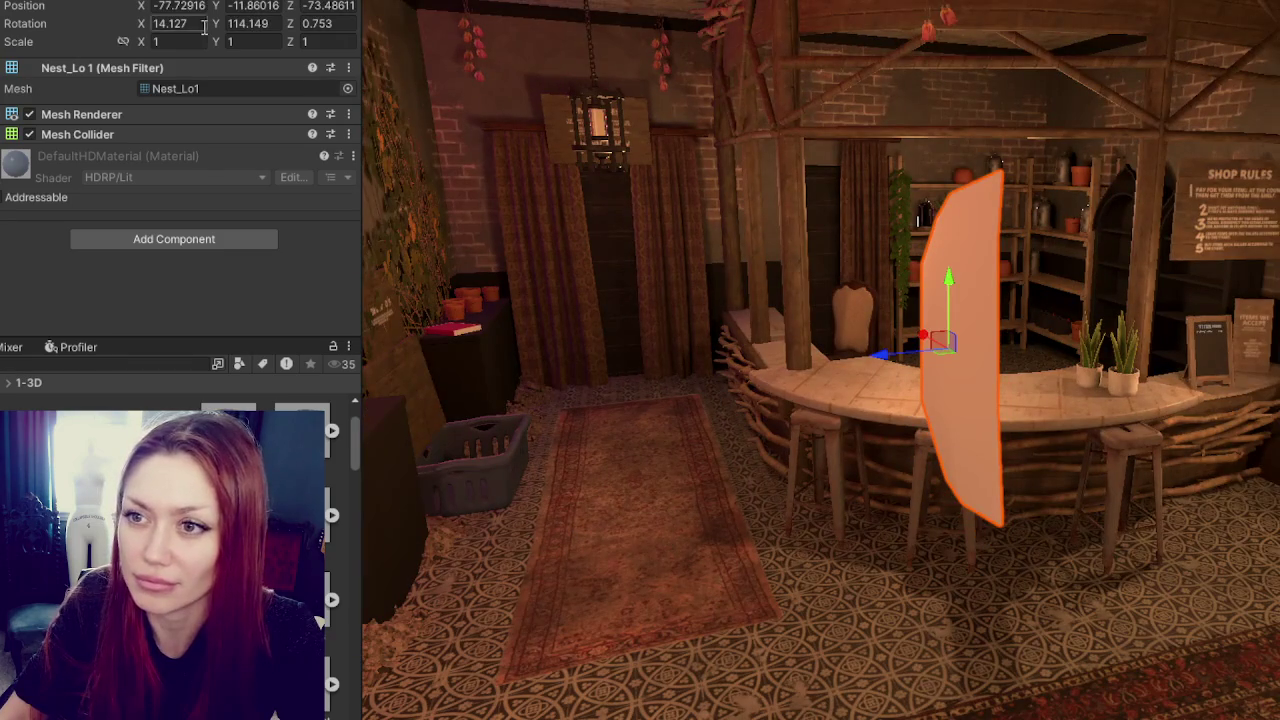
left_click(204, 23)
type("0")
key("Tab")
type("0")
key("Tab")
type("0")
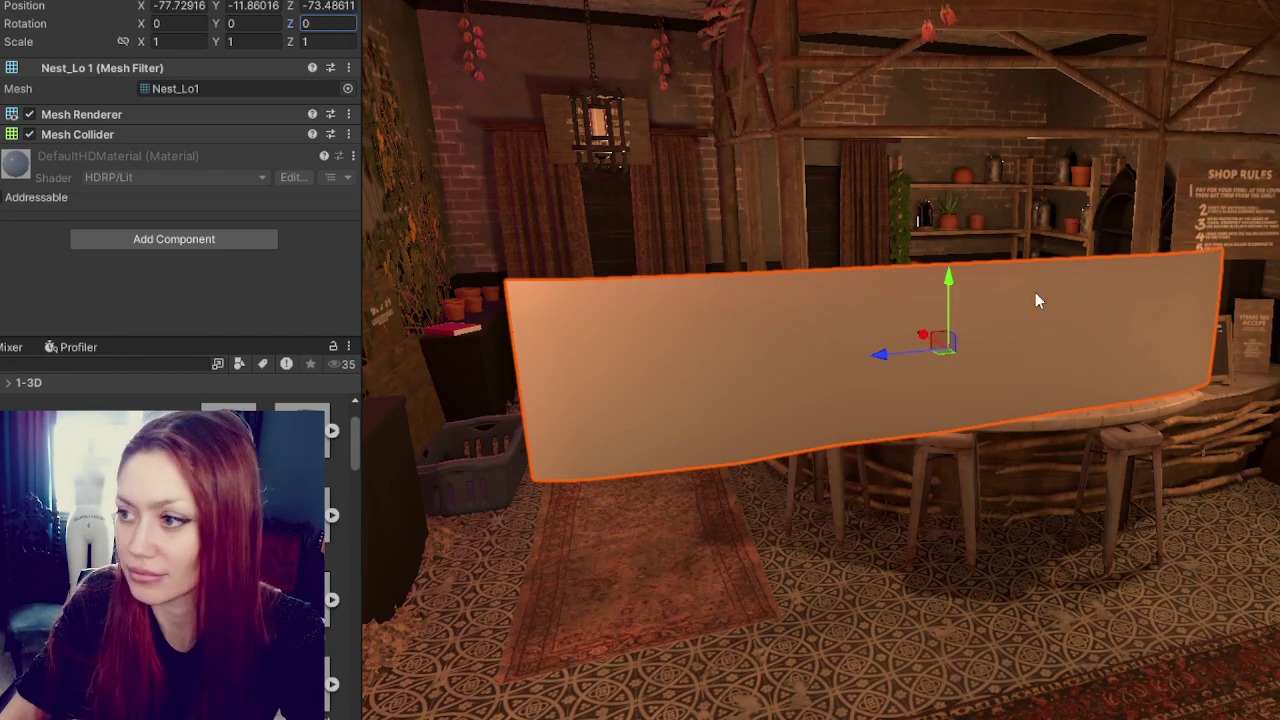
type("e")
left_click_drag(995, 364, 833, 377)
- Move the Nest_Lo1 panel down and back behind the stick front, under the countertop
key("w")
mouse_move(957, 310)
left_mouse_down()
mouse_move(922, 532)
mouse_move(778, 355)
mouse_move(671, 380)
left_mouse_up()
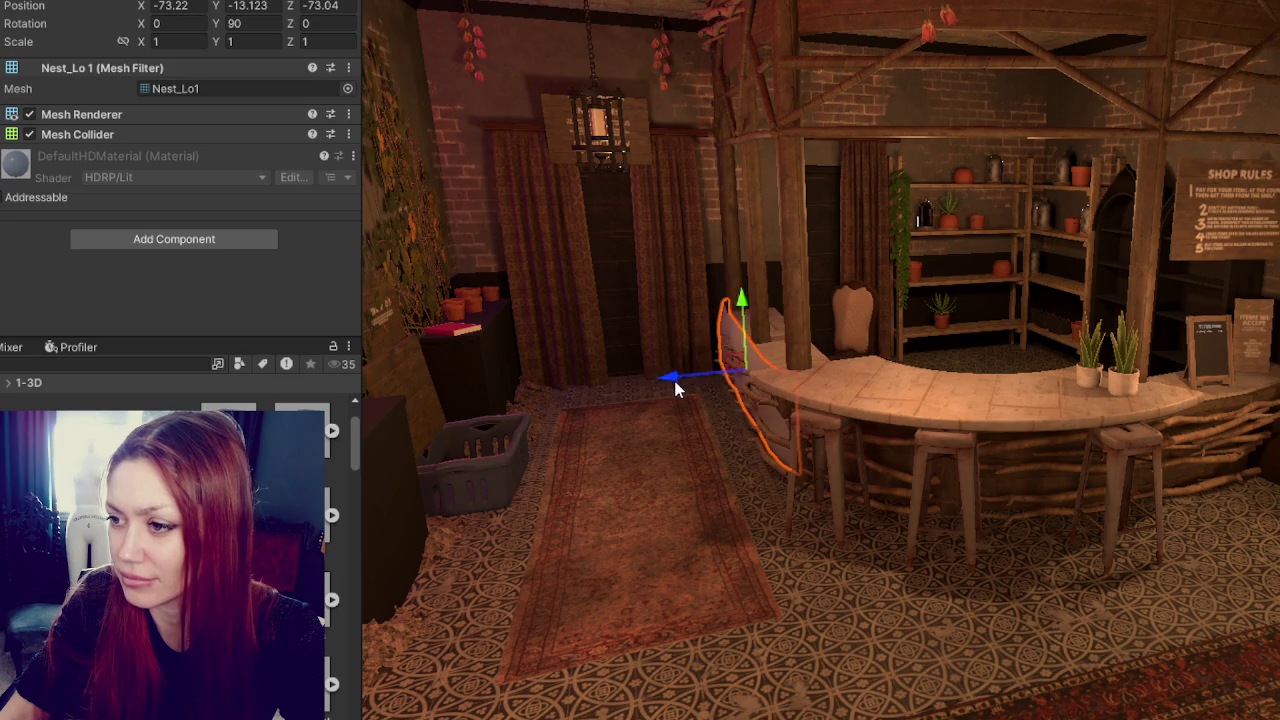
key("f")
left_click_drag(930, 282, 926, 328)
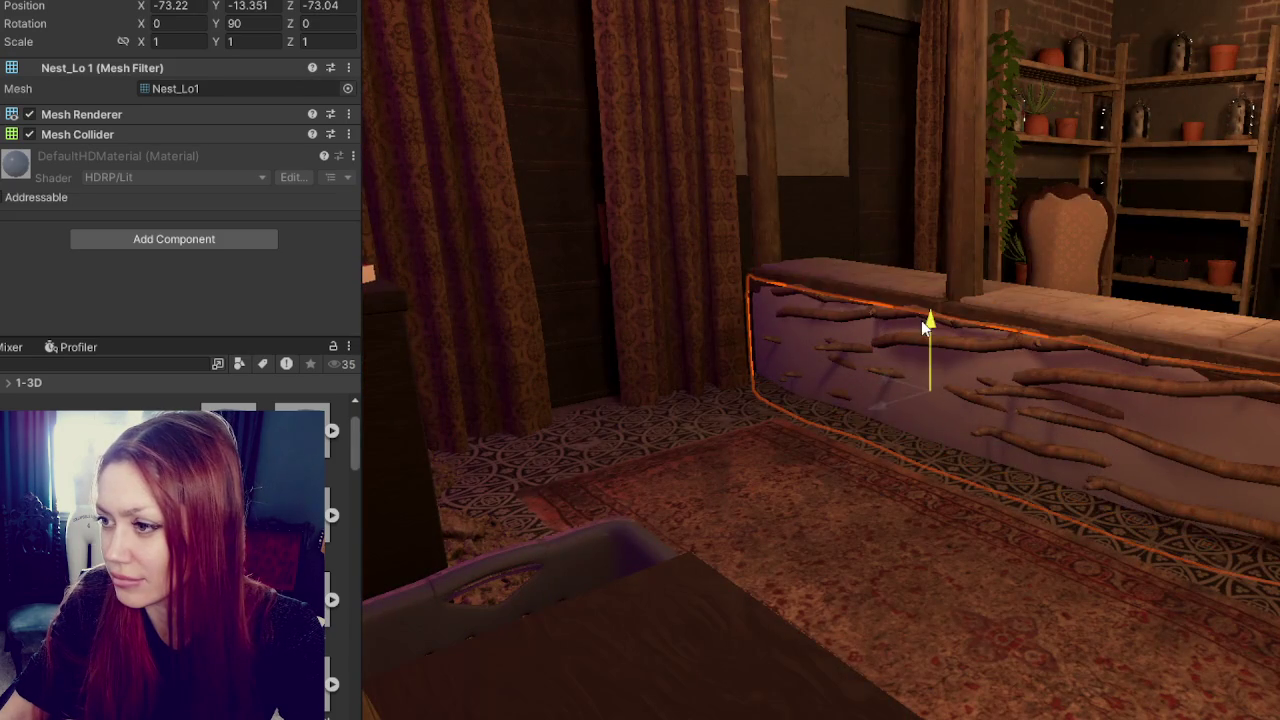
left_click_drag(870, 414, 892, 380)
left_click(1060, 380)
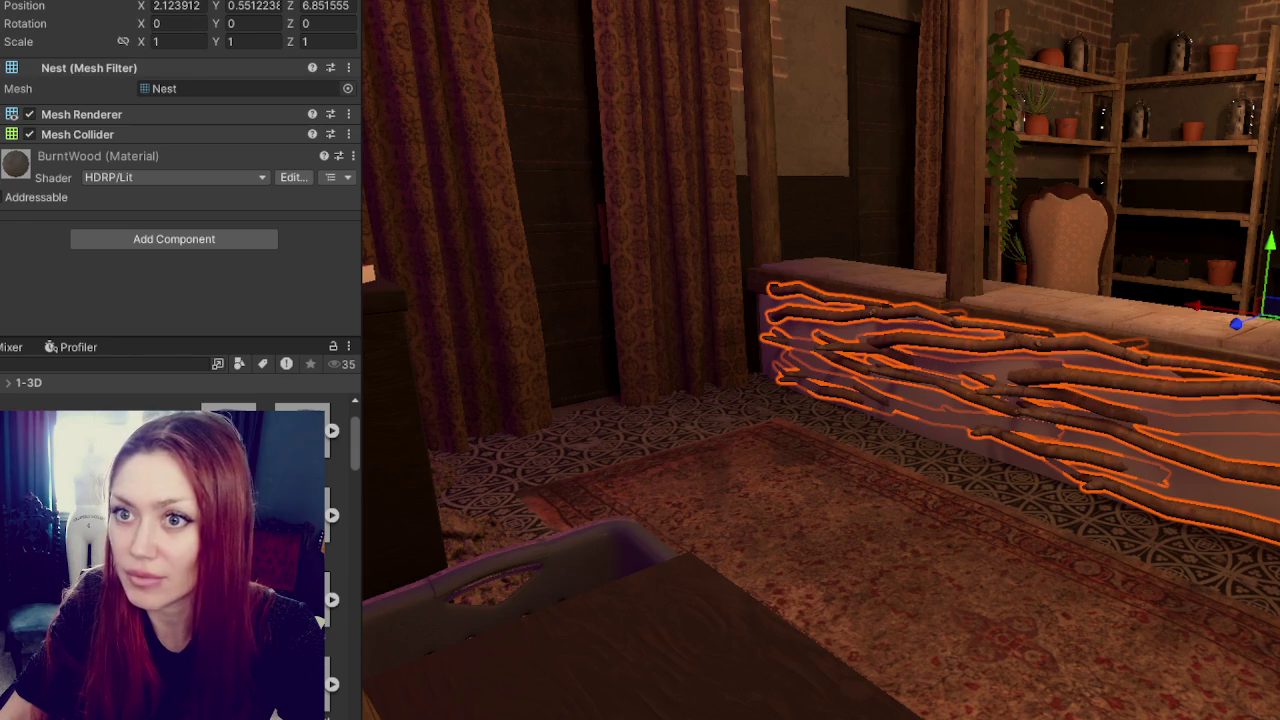
right_click_drag(1060, 380, 1218, 226)
left_click(861, 467)
key("f")
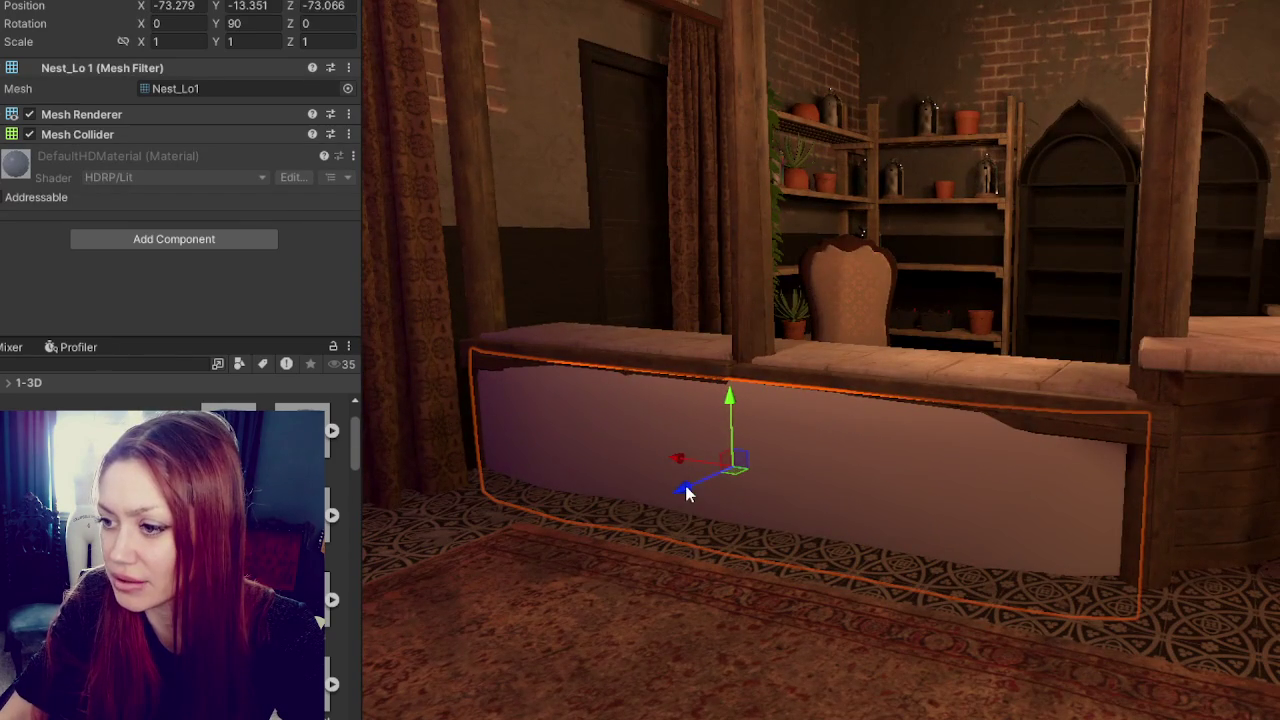
left_click_drag(686, 491, 697, 462)
left_click_drag(741, 396, 1098, 494)
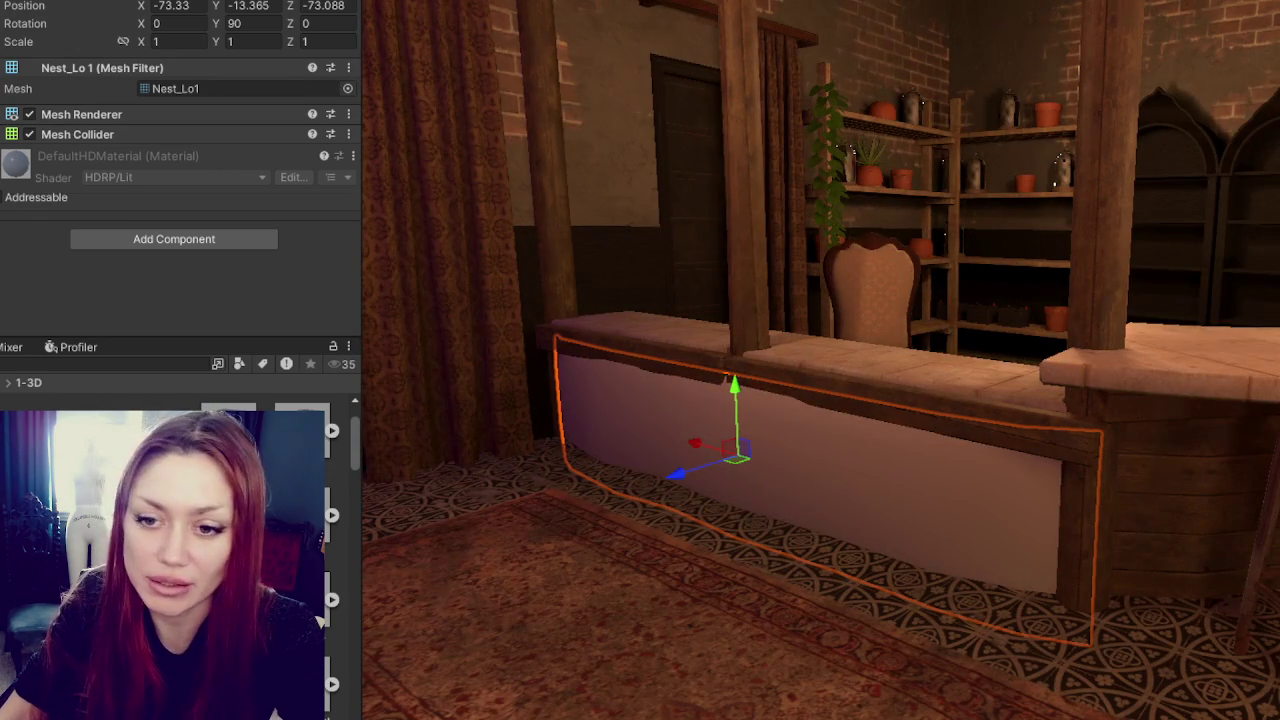
- Go to the 2-Materials > Apothecary folder and bring up the Create asset menu
double_click(320, 622)
key("BackSpace")
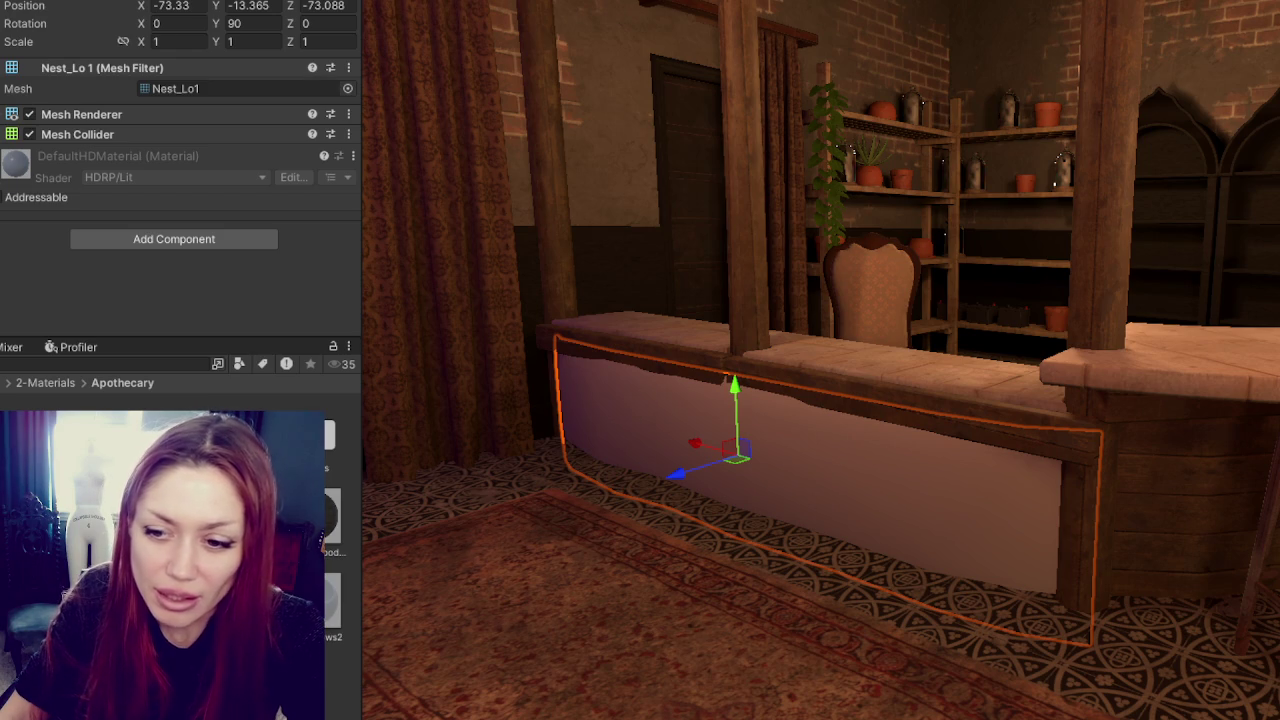
right_click(342, 660)
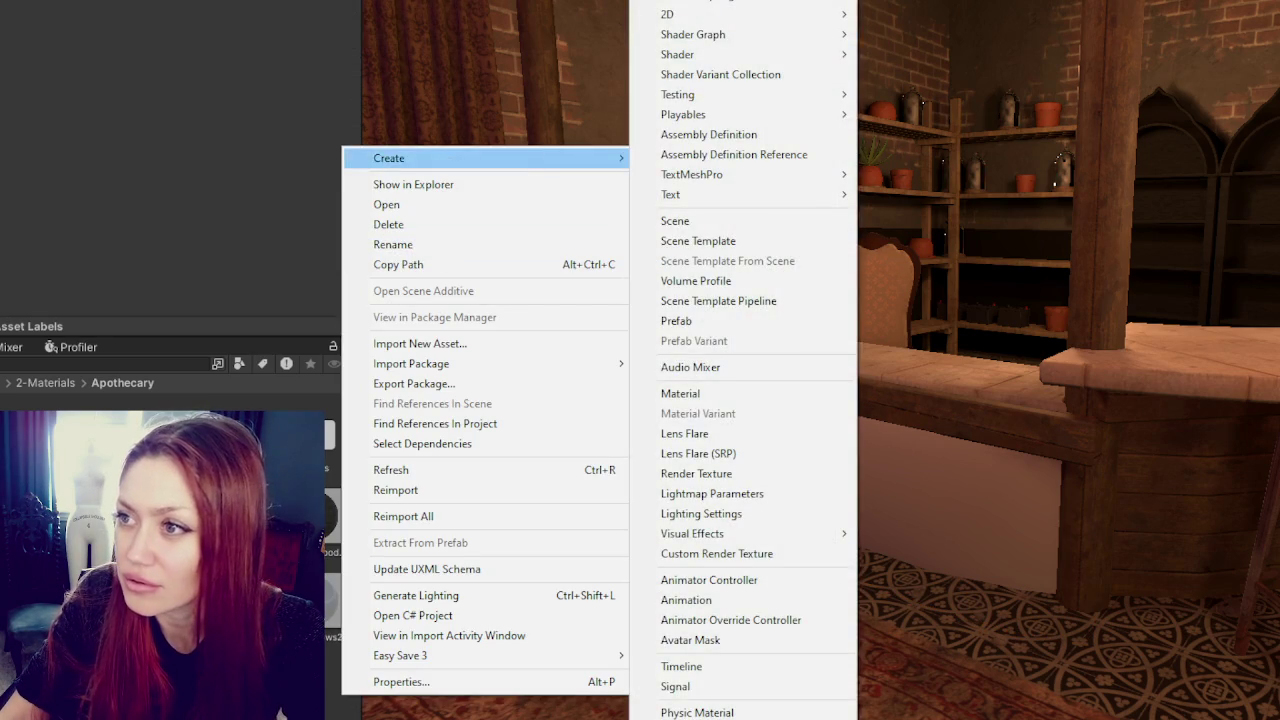
- Create a new material inside the Nest Counter Part 1 folder
key("Escape")
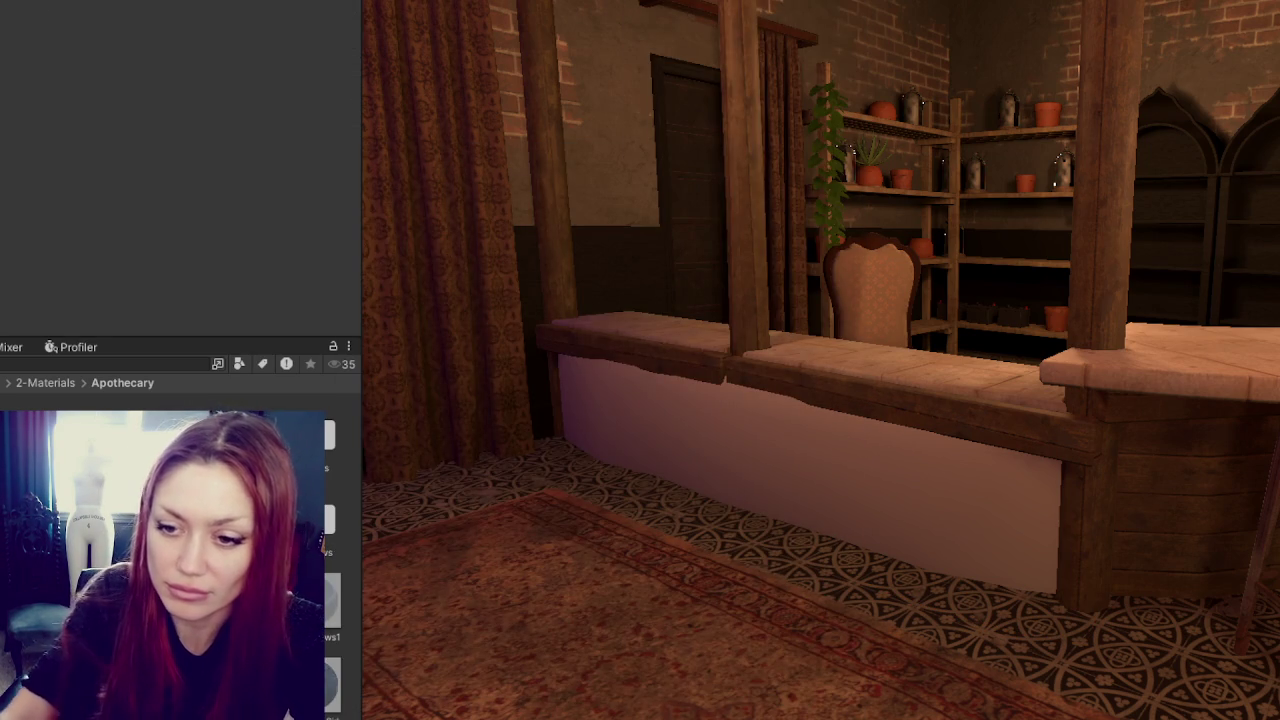
right_click(264, 450)
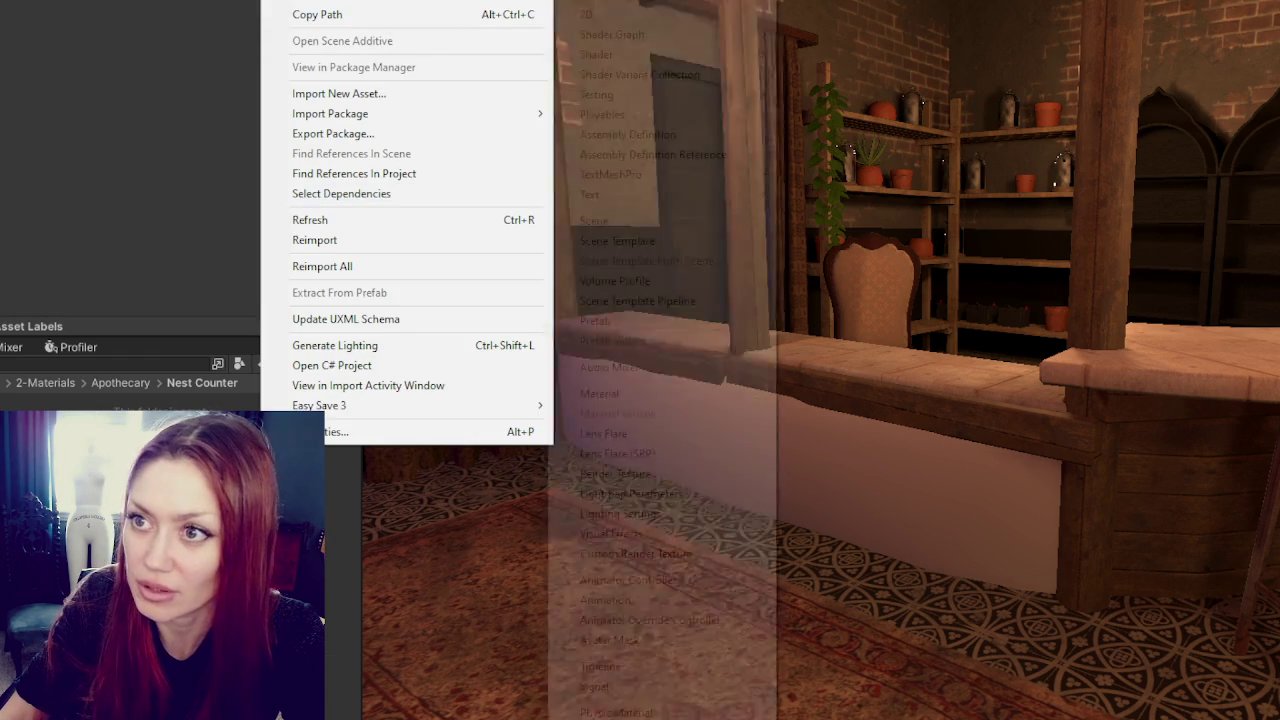
key("Escape")
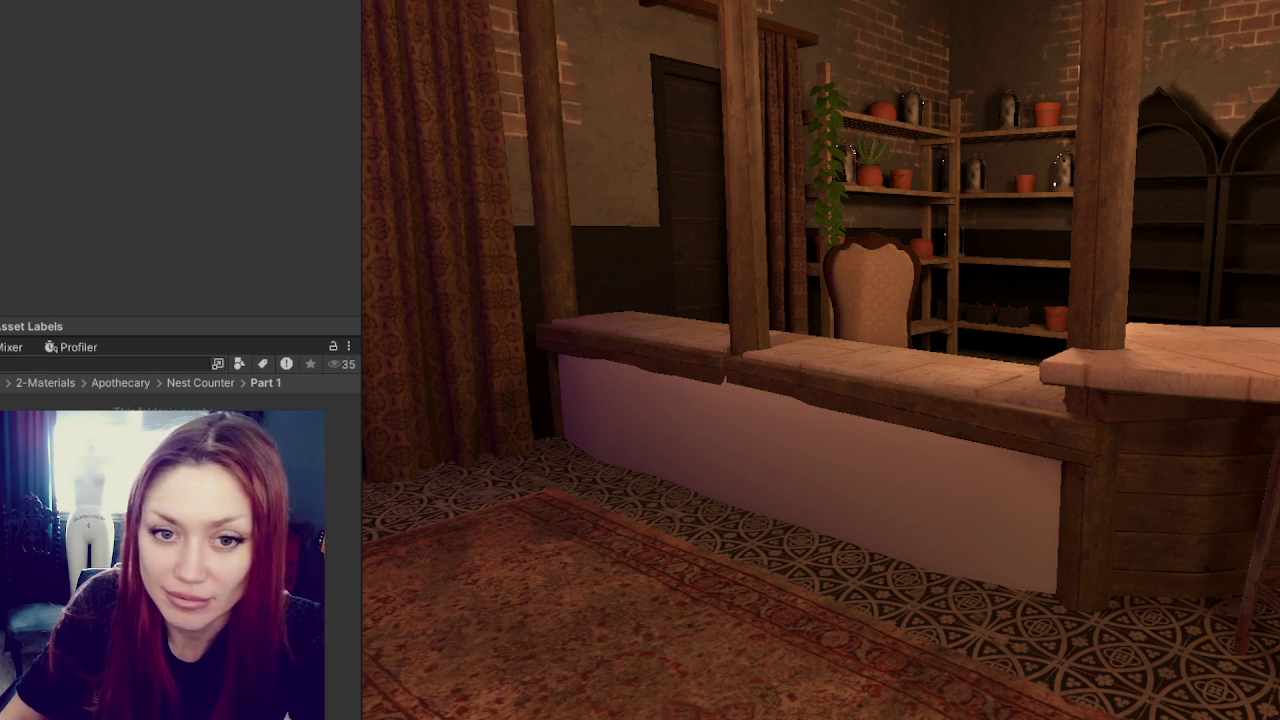
right_click(258, 446)
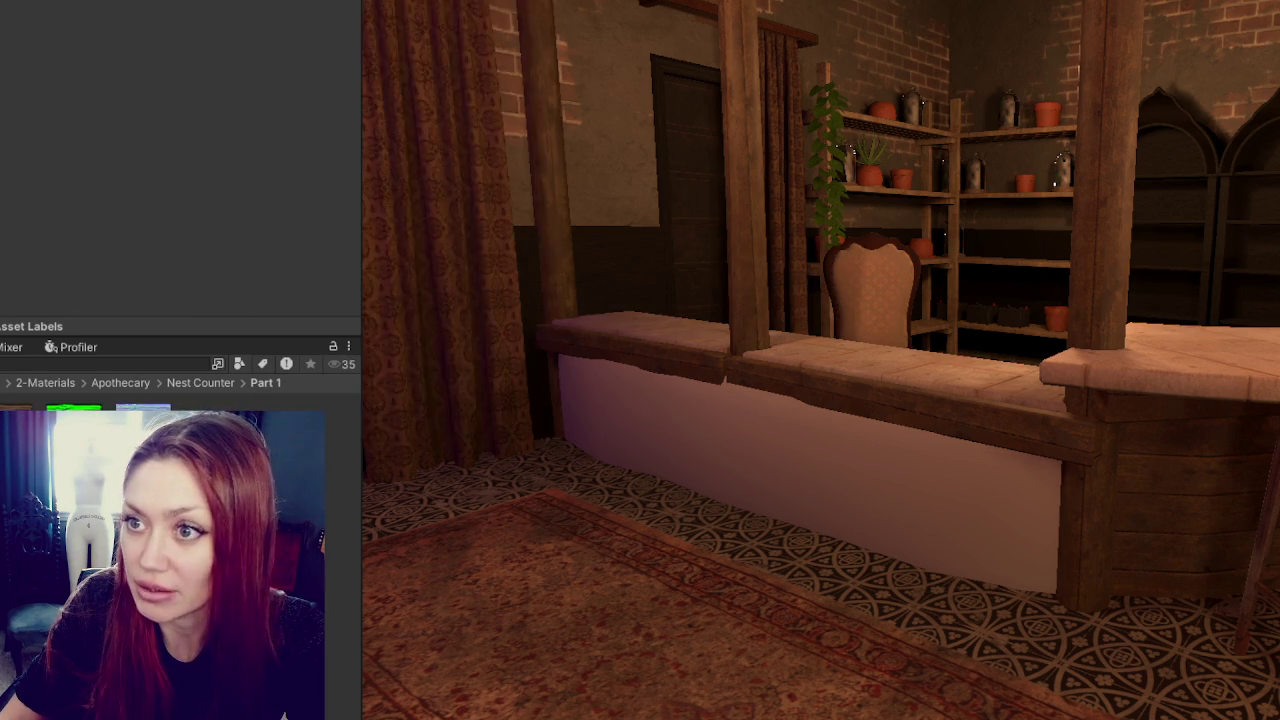
right_click(320, 478)
left_click(720, 392)
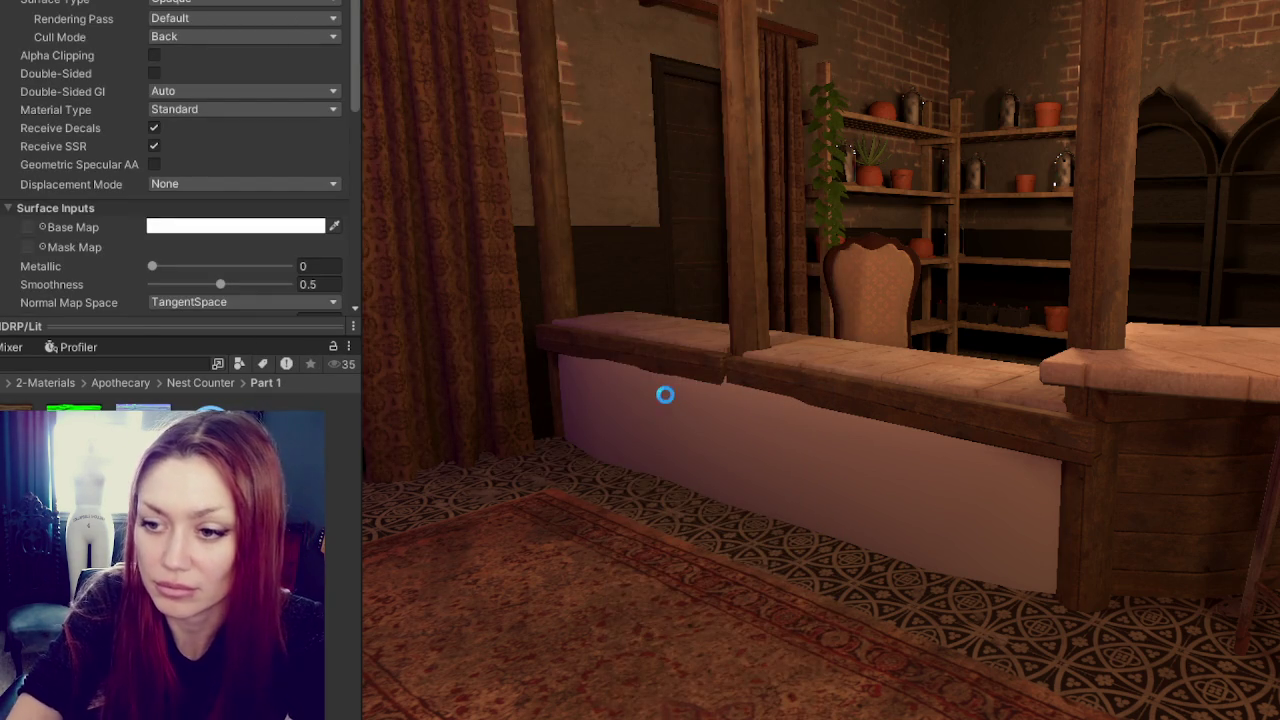
- Apply the material to the counter front and assign the Nest Part 1 texture maps
mouse_move(706, 362)
left_mouse_down()
mouse_move(910, 463)
mouse_move(30, 186)
mouse_move(40, 206)
left_mouse_up()
scroll(40, 250, "down", 5)
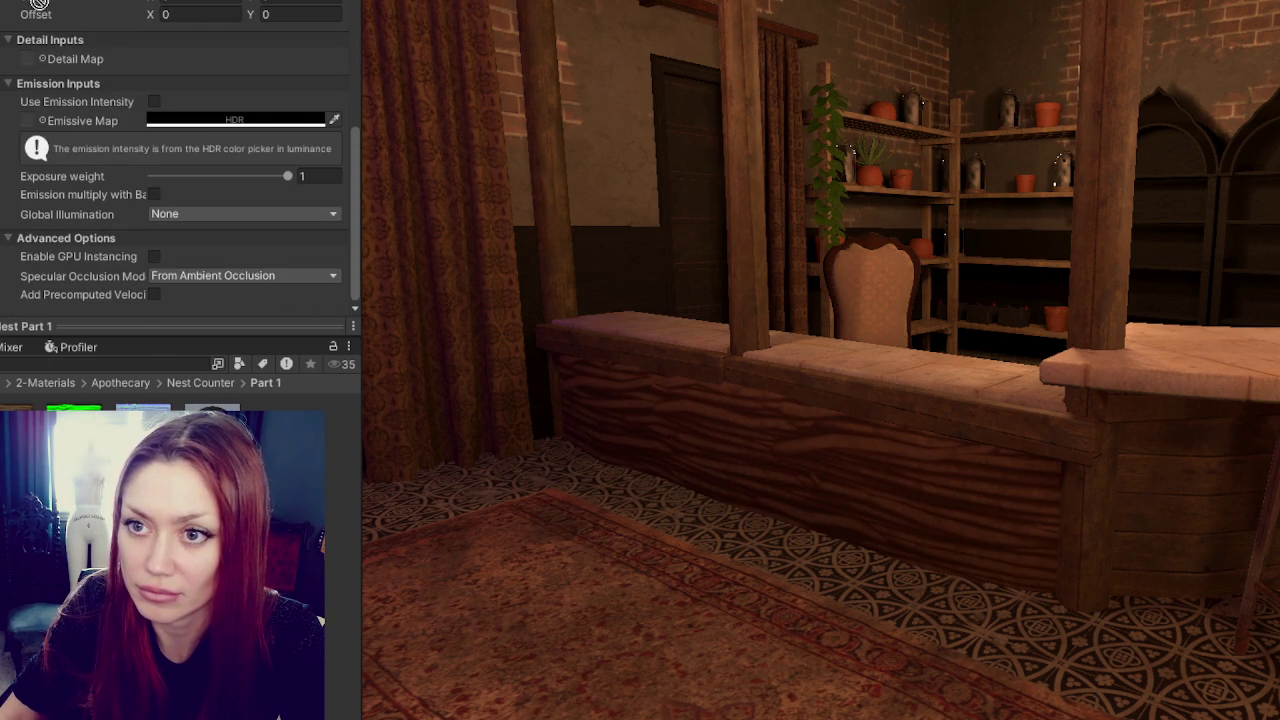
scroll(28, 108, "up", 5)
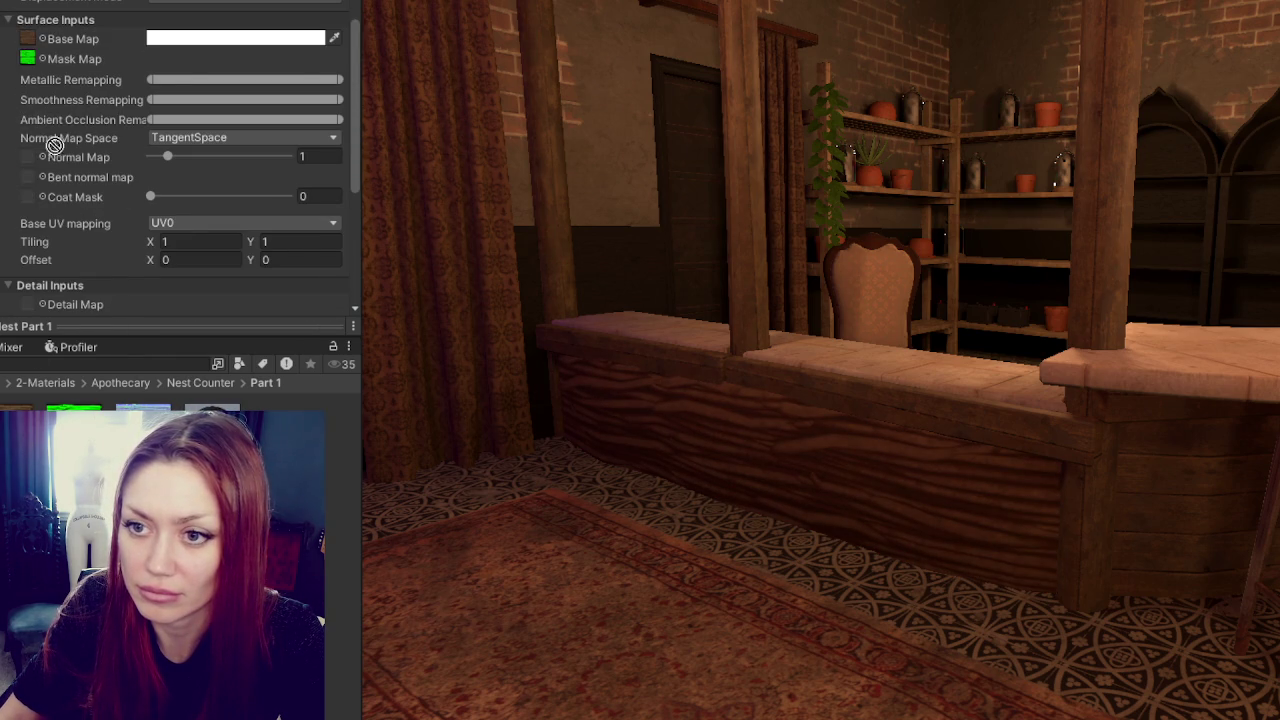
left_click_drag(63, 138, 30, 157)
- Set the normal texture's Texture Type to Normal map and apply the import settings
left_click(143, 415)
left_click(238, 8)
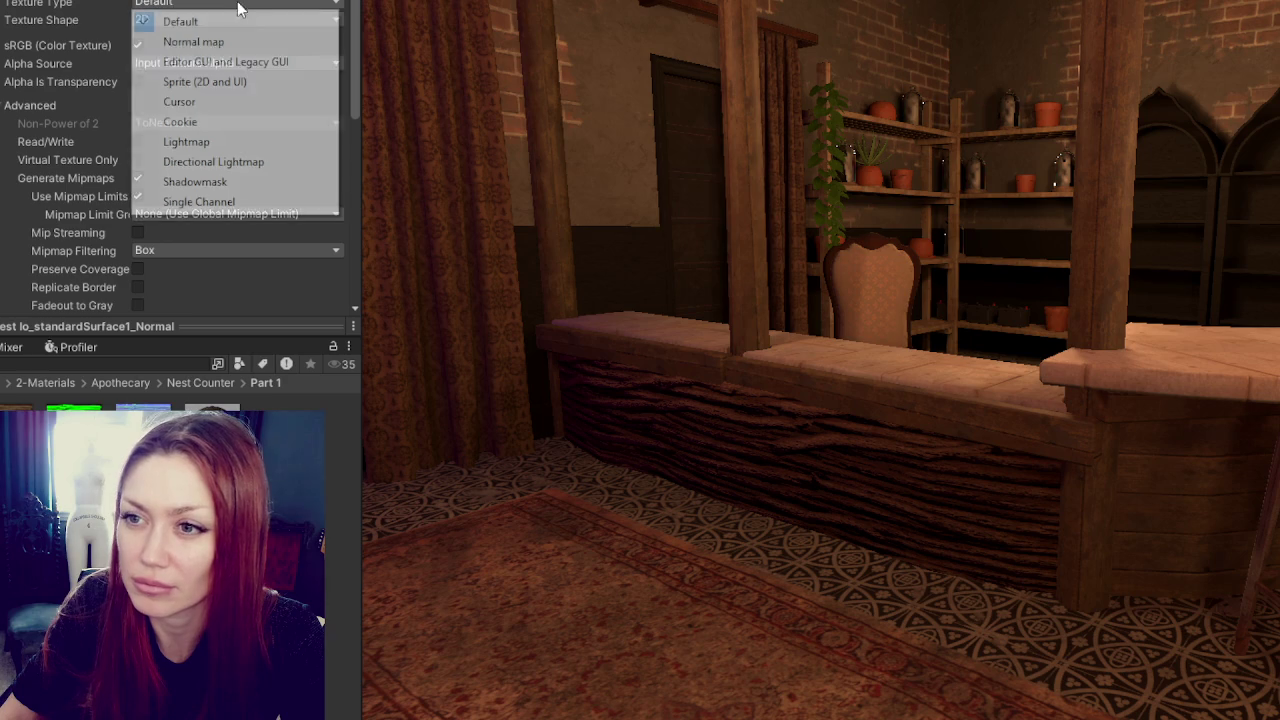
left_click(193, 41)
scroll(250, 150, "down", 5)
left_click(323, 300)
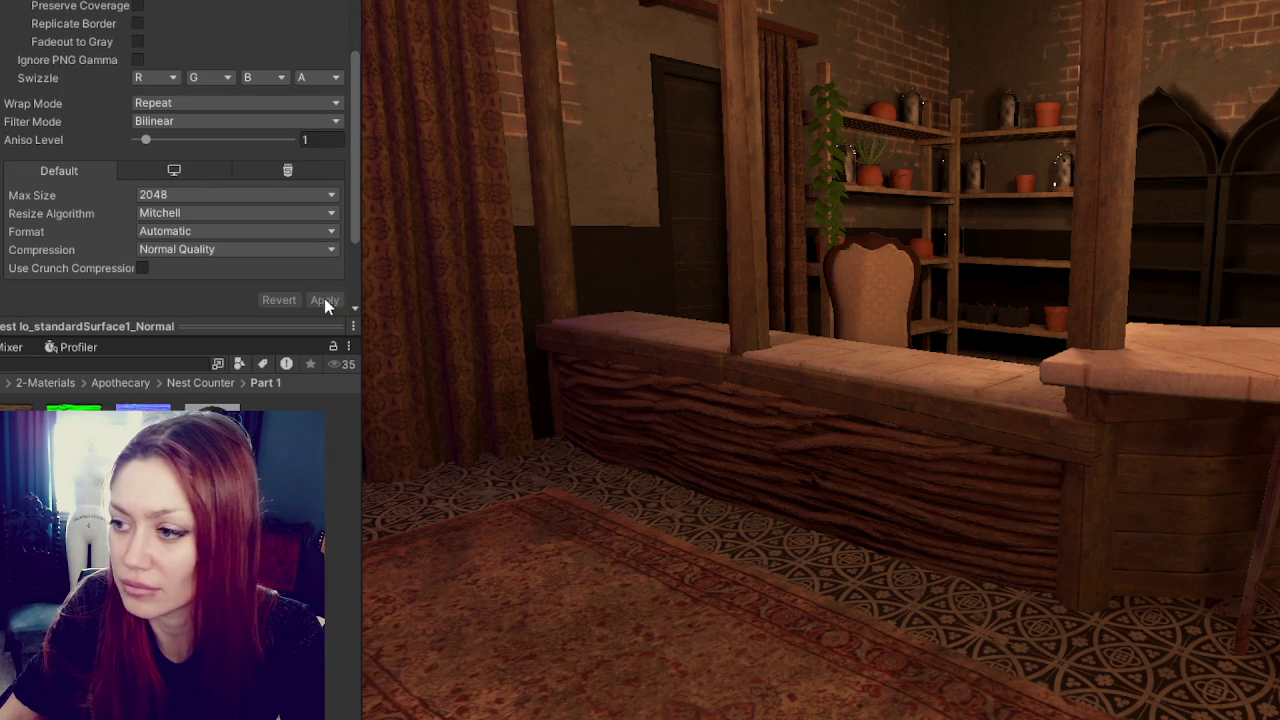
mouse_move(922, 285)
right_mouse_down()
mouse_move(867, 263)
mouse_move(1023, 277)
mouse_move(1028, 300)
mouse_move(1183, 229)
mouse_move(871, 234)
mouse_move(893, 233)
right_mouse_up()
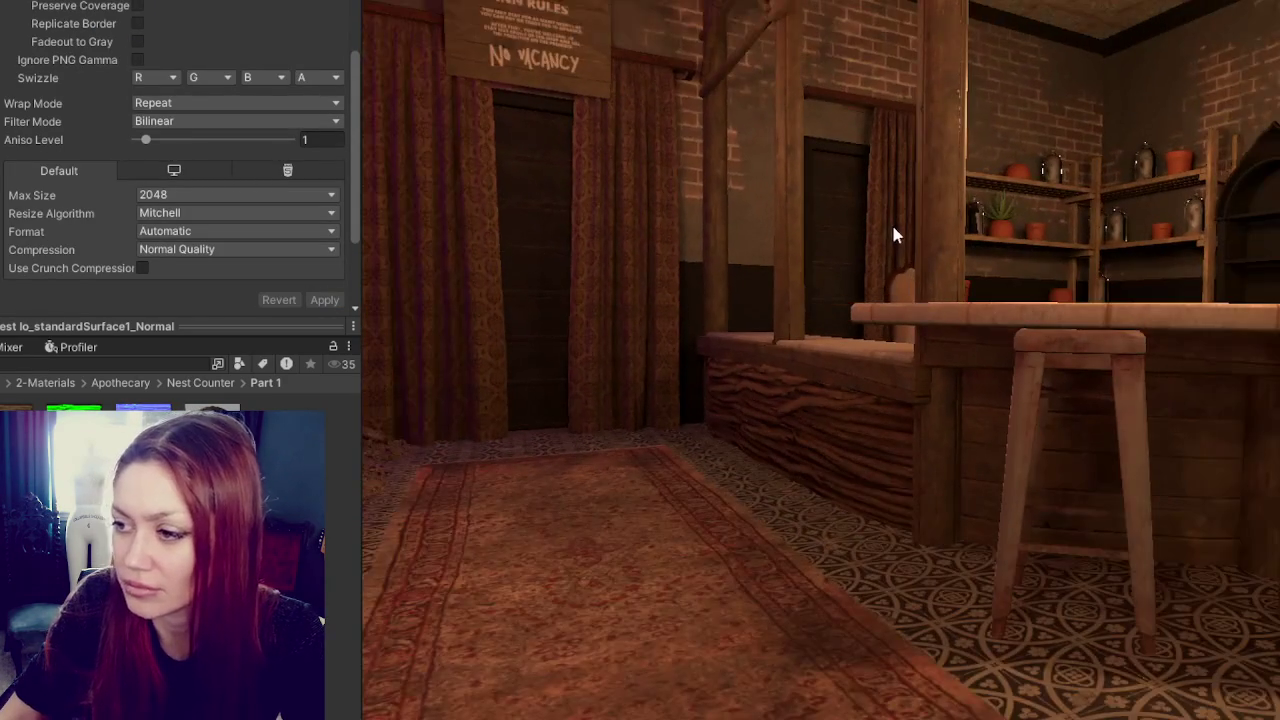
- Move the counter-front panel to the front centre and turn it to face forward
mouse_move(606, 86)
middle_mouse_down()
mouse_move(720, 214)
mouse_move(954, 295)
middle_mouse_up()
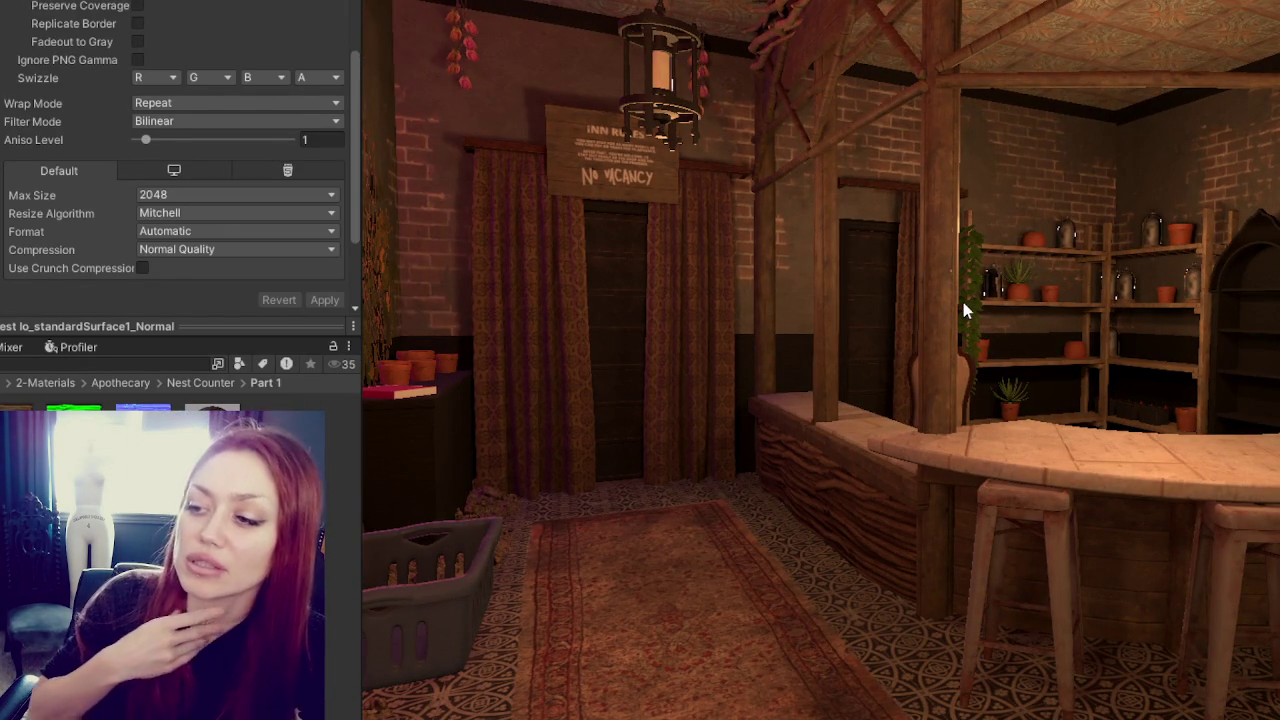
mouse_move(983, 361)
right_mouse_down()
mouse_move(933, 546)
mouse_move(1017, 546)
mouse_move(823, 591)
mouse_move(826, 558)
mouse_move(980, 526)
right_mouse_up()
mouse_move(1123, 486)
right_mouse_down()
mouse_move(1037, 477)
mouse_move(1030, 495)
mouse_move(1057, 500)
mouse_move(994, 486)
mouse_move(1014, 486)
mouse_move(987, 502)
right_mouse_up()
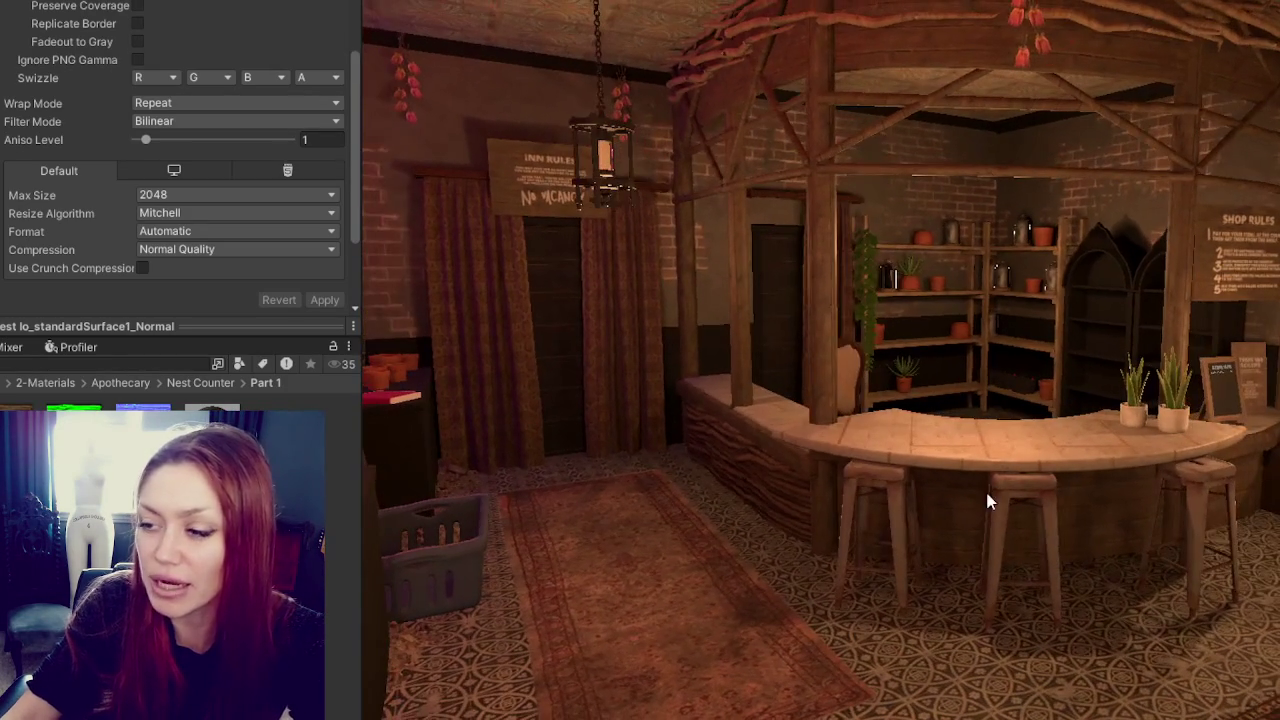
left_click(740, 472)
left_click_drag(714, 450, 871, 571)
key("e")
mouse_move(960, 655)
left_mouse_down()
mouse_move(914, 608)
mouse_move(1071, 571)
left_mouse_up()
- Push the panel back behind the curved bar and fine-tune its rotation
key("w")
left_click_drag(863, 608, 1190, 597)
key("e")
left_click_drag(1214, 543, 1255, 537)
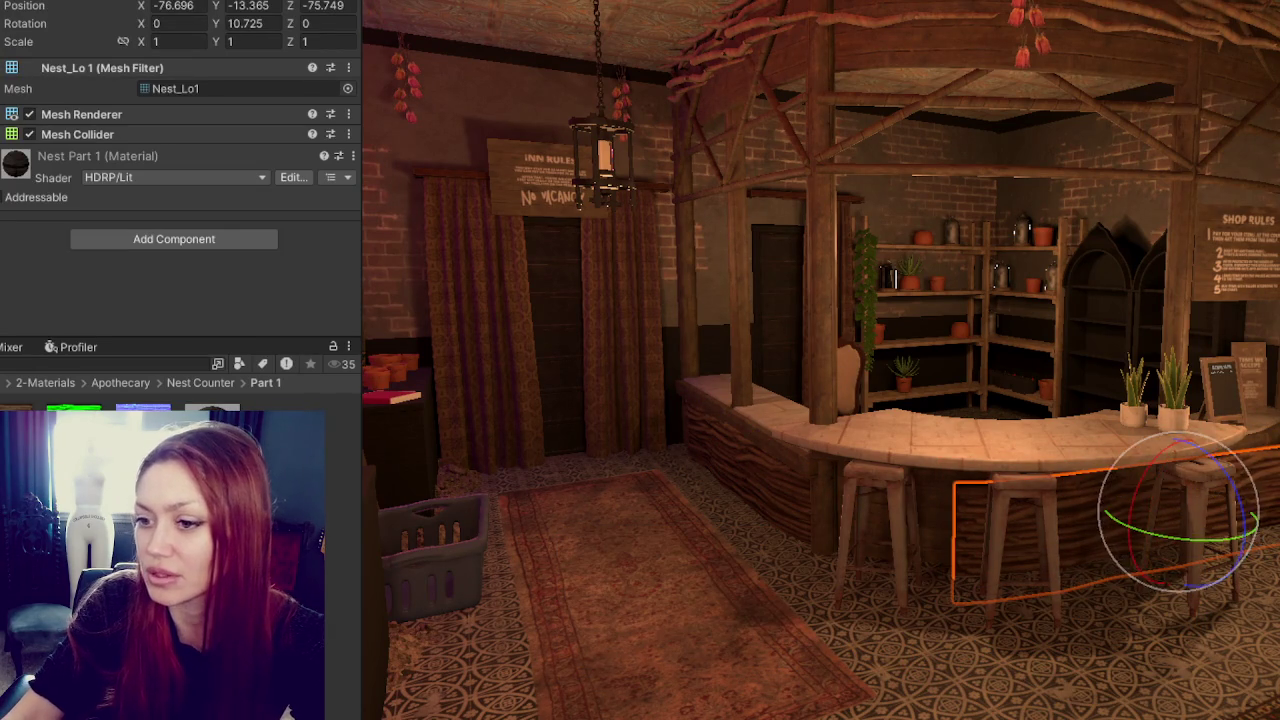
left_click(708, 566)
mouse_move(708, 566)
left_mouse_down("alt")
mouse_move(826, 573)
mouse_move(783, 534)
mouse_move(754, 543)
mouse_move(788, 548)
left_mouse_up("alt")
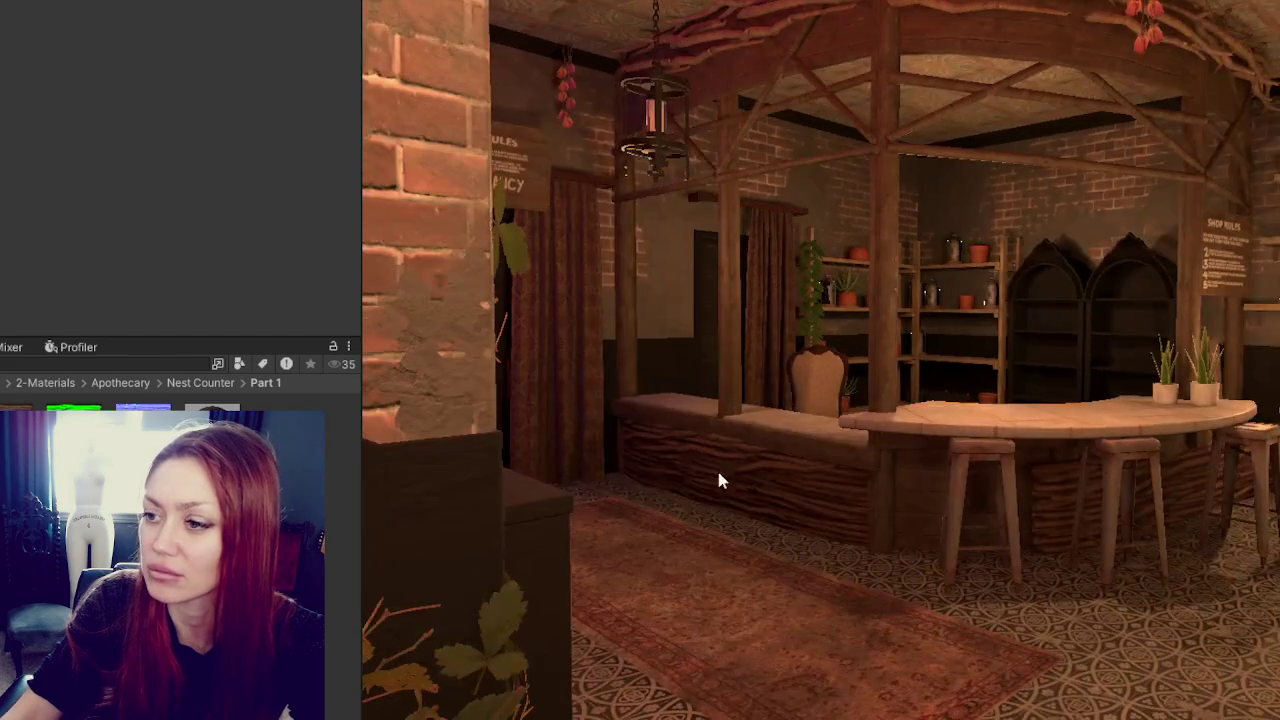
left_click_drag(921, 518, 1106, 506, "alt")
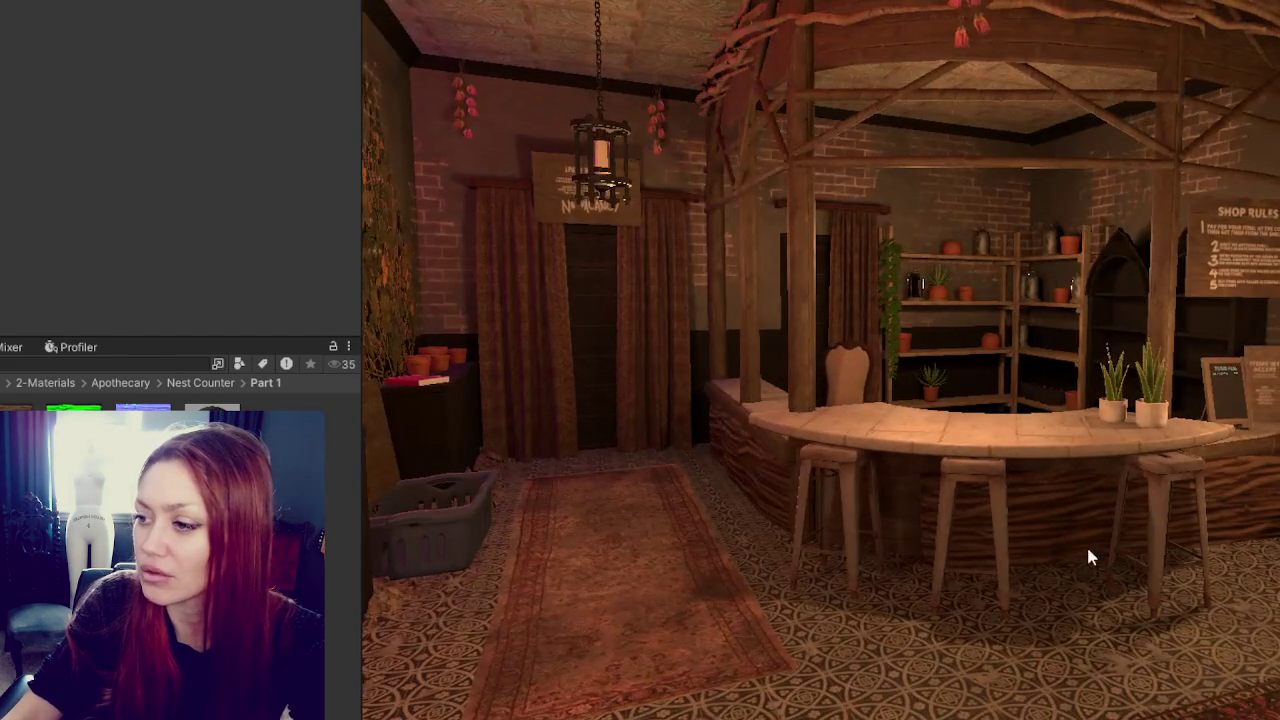
mouse_move(739, 484)
left_mouse_down("alt")
mouse_move(771, 483)
mouse_move(677, 463)
mouse_move(774, 472)
mouse_move(769, 491)
left_mouse_up("alt")
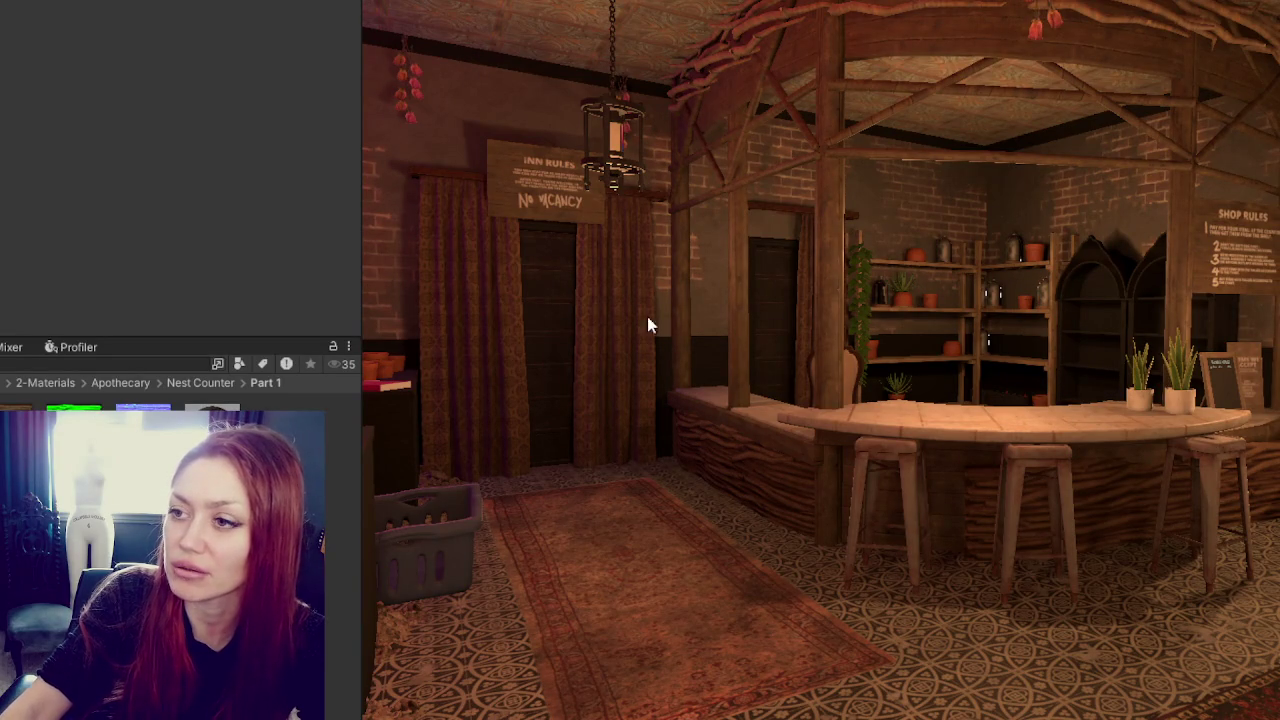
mouse_move(937, 129)
left_mouse_down("alt")
mouse_move(990, 303)
mouse_move(1046, 294)
mouse_move(1030, 343)
mouse_move(1091, 343)
mouse_move(752, 453)
left_mouse_up("alt")
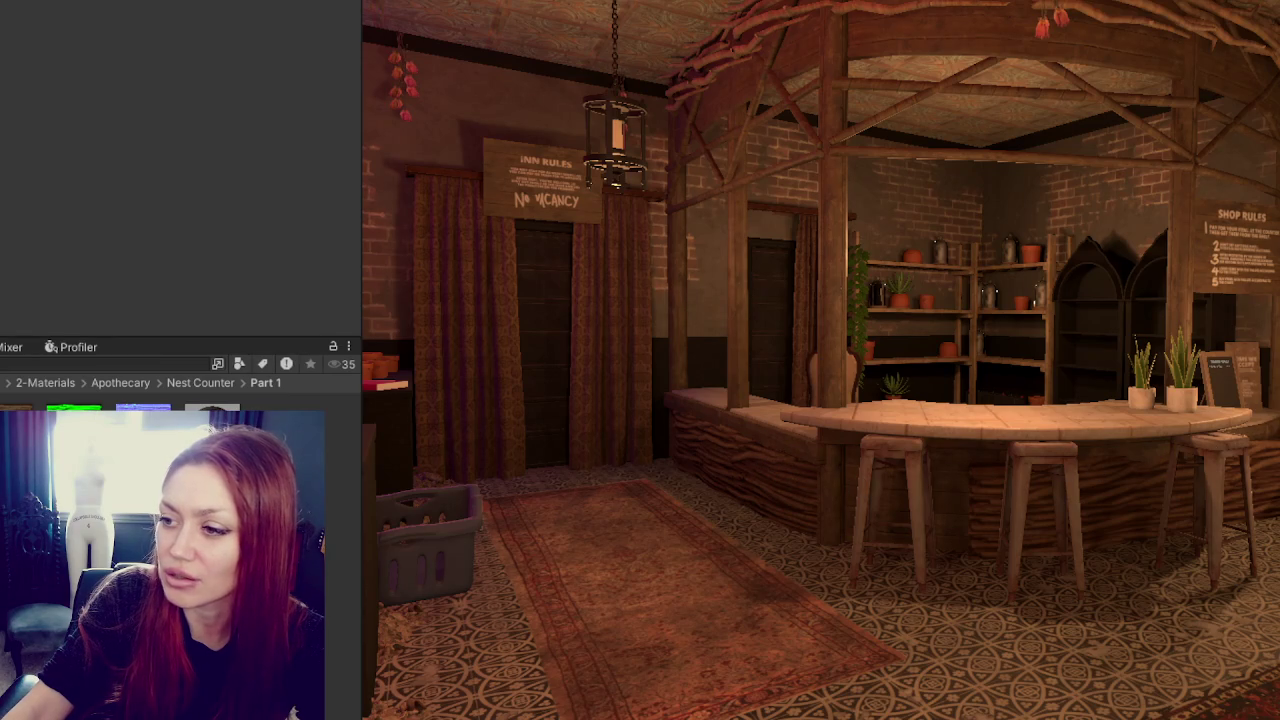
mouse_move(808, 580)
left_mouse_down("alt")
mouse_move(909, 580)
mouse_move(736, 577)
left_mouse_up("alt")
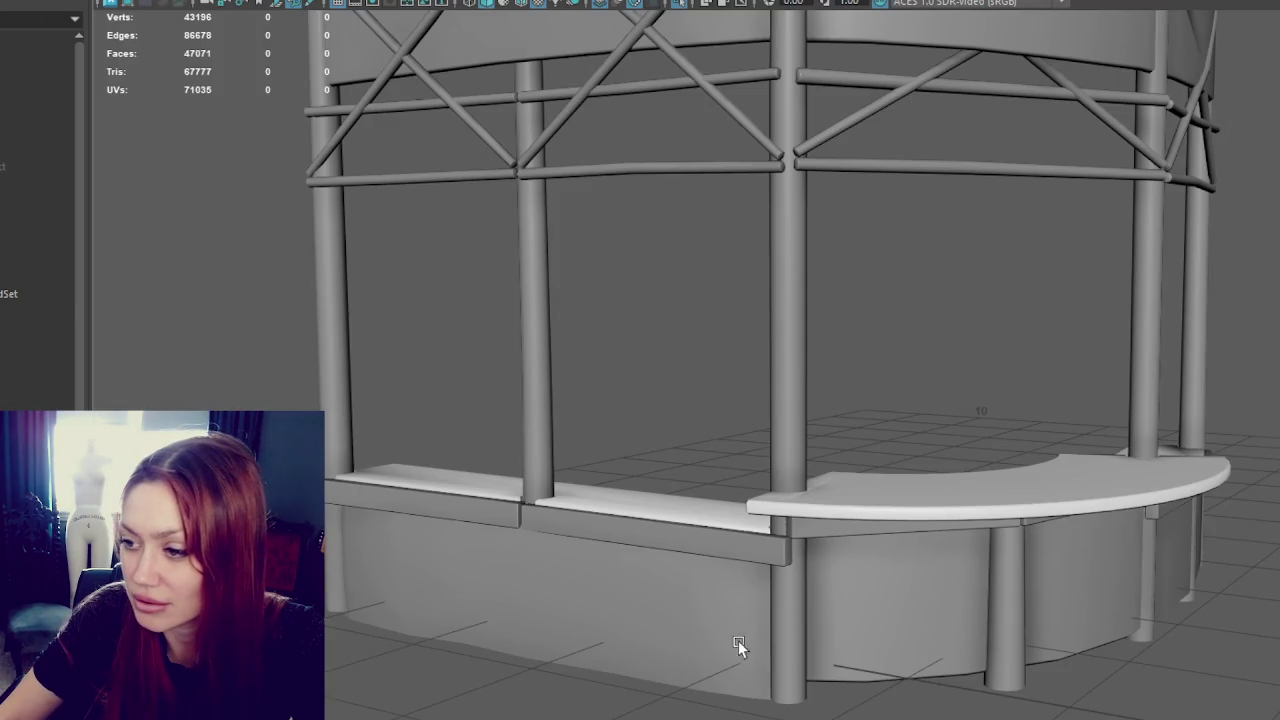
- Select the counter model in the Maya viewport
left_click(911, 503)
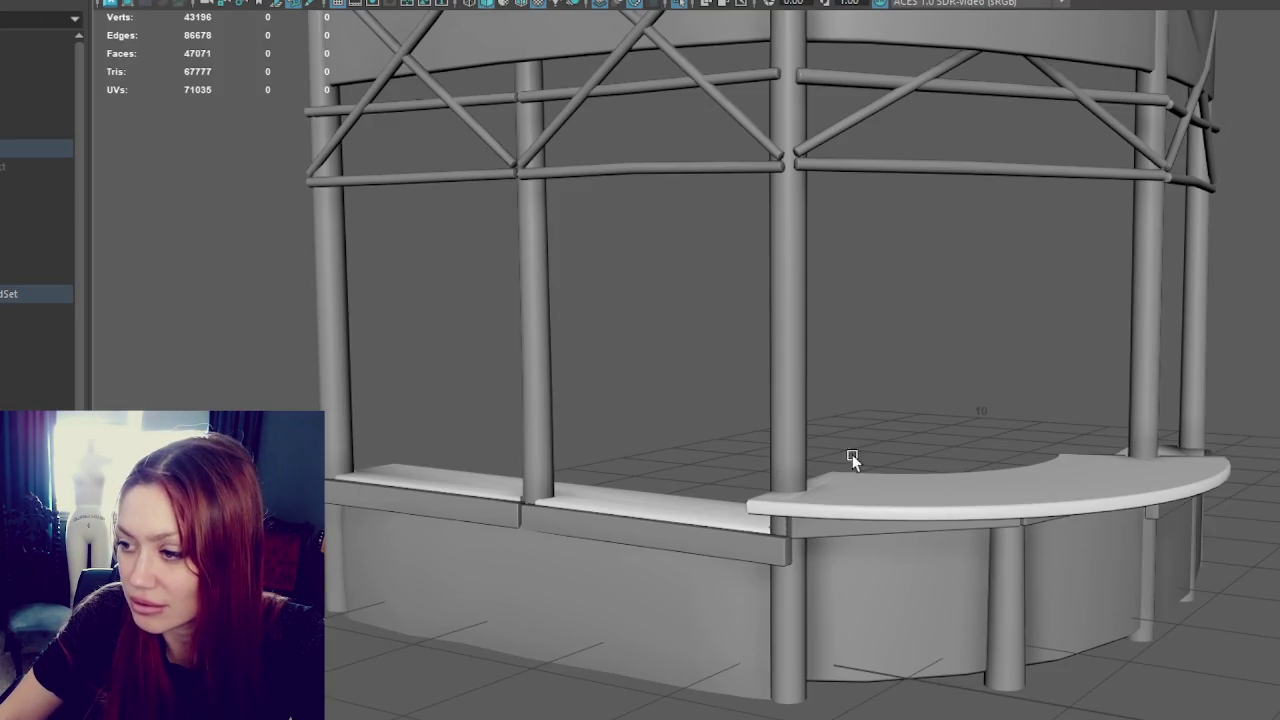
- Select and delete the counter's solid front faces
key("f")
middle_click_drag(744, 296, 800, 323, "alt")
right_click_drag(798, 205, 800, 246)
double_click(704, 592)
left_click_drag(857, 520, 849, 454, "alt")
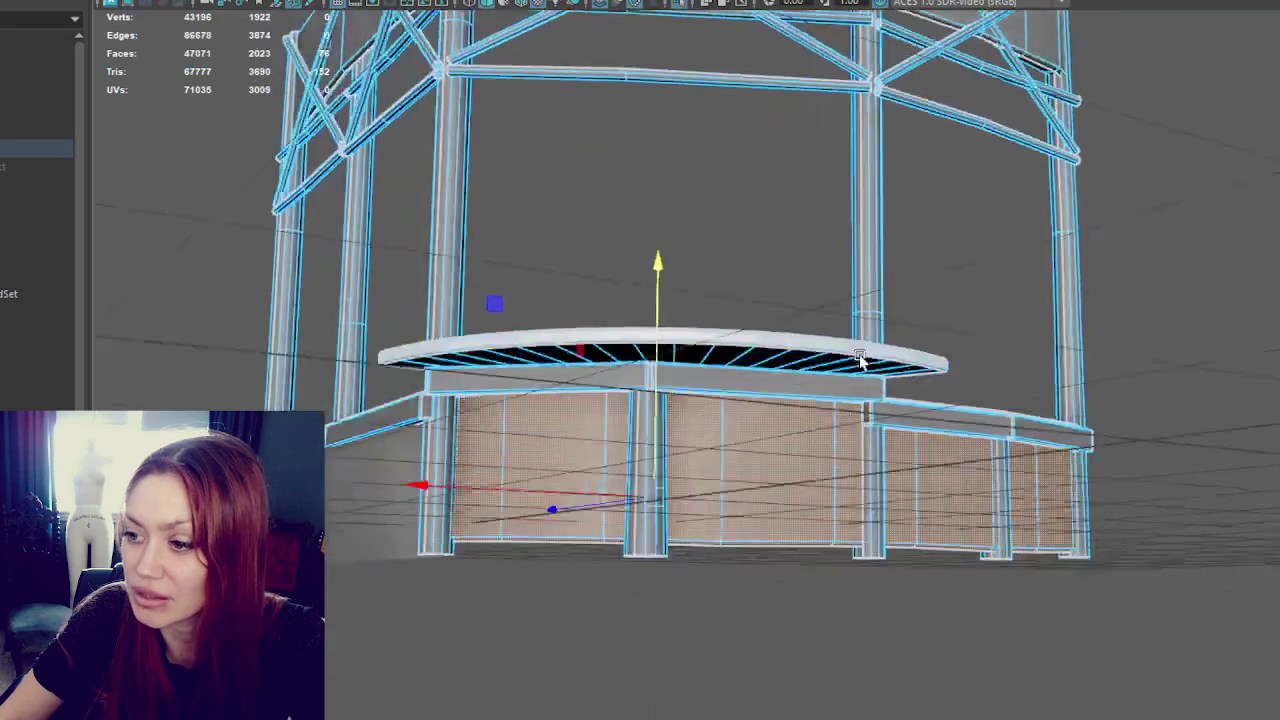
right_click_drag(793, 258, 817, 337)
right_click_drag(652, 371, 792, 158)
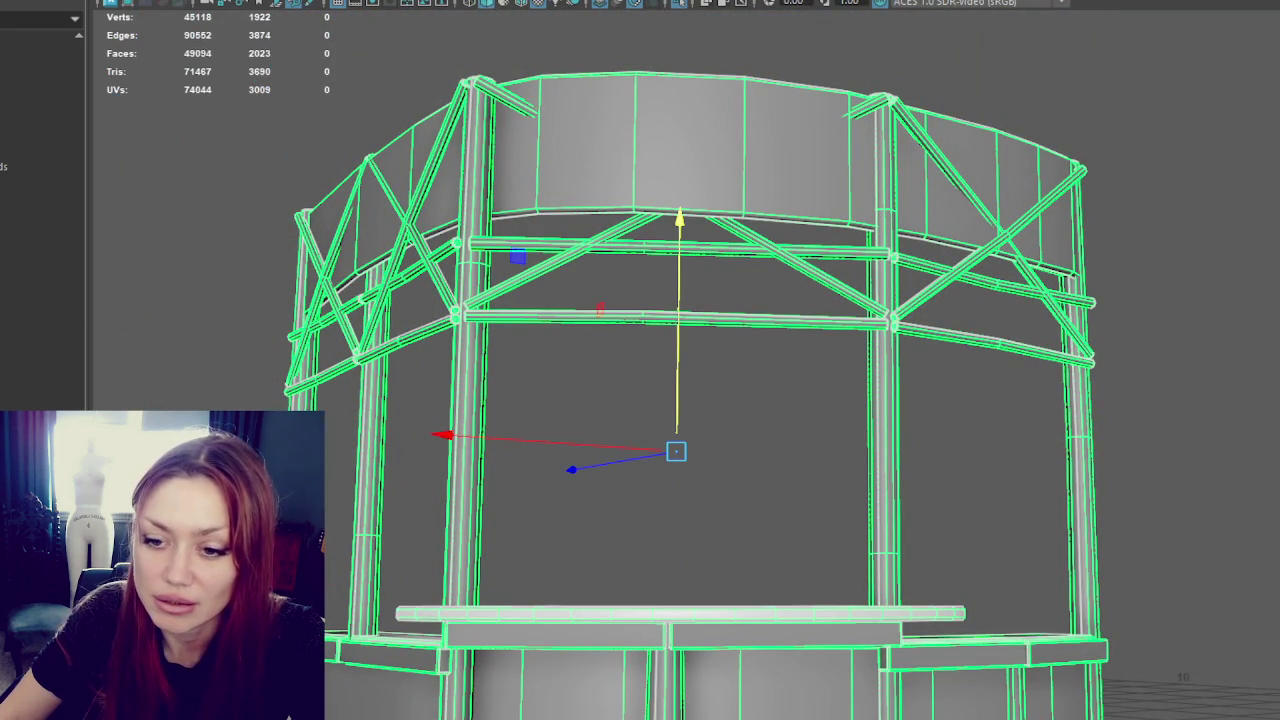
left_click(637, 409)
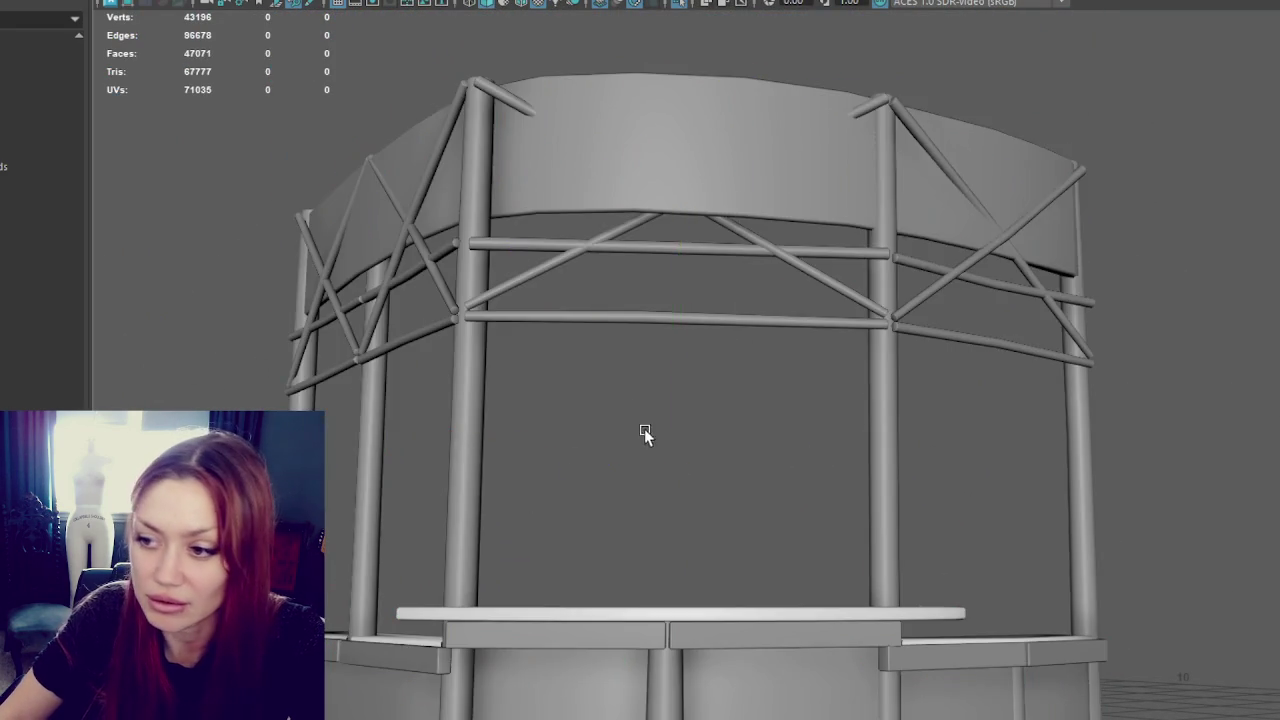
left_click_drag(637, 409, 734, 409, "alt")
left_click(757, 206)
right_click_drag(757, 206, 766, 254)
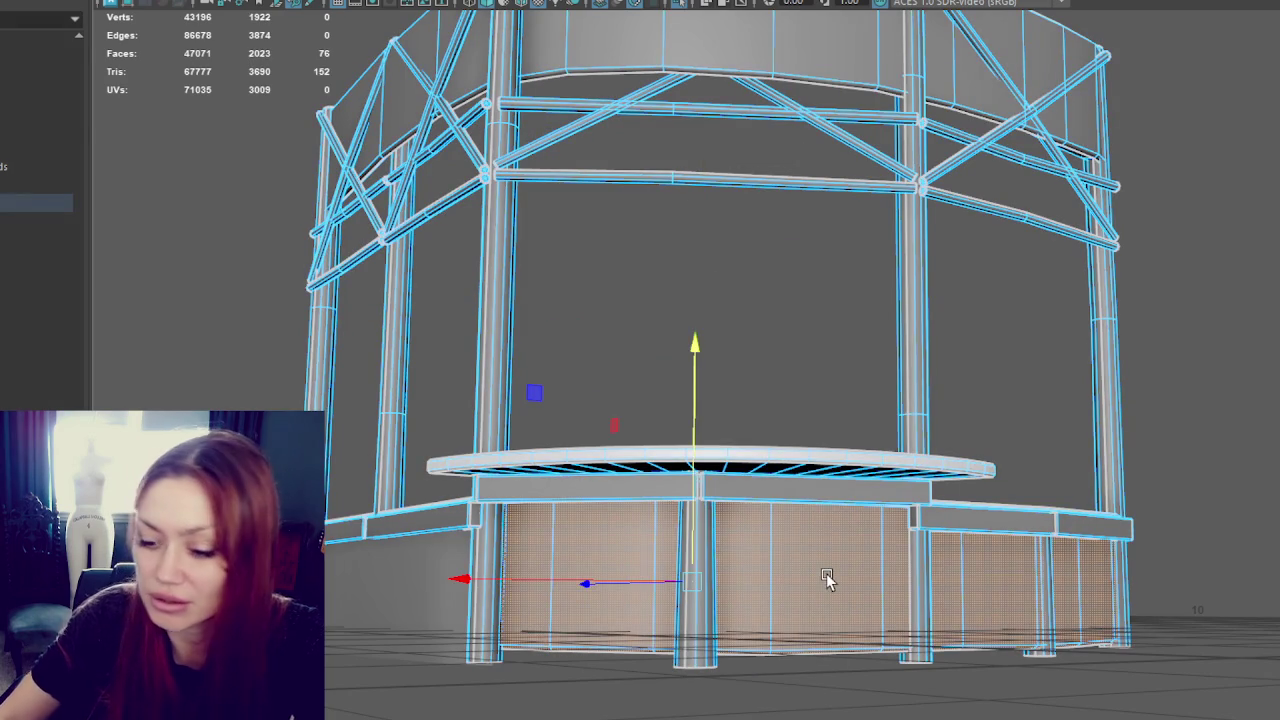
key("Delete")
- Move and rotate the lower-left grid panel into place at the counter front
left_click_drag(1063, 460, 892, 305, "alt")
key("F8")
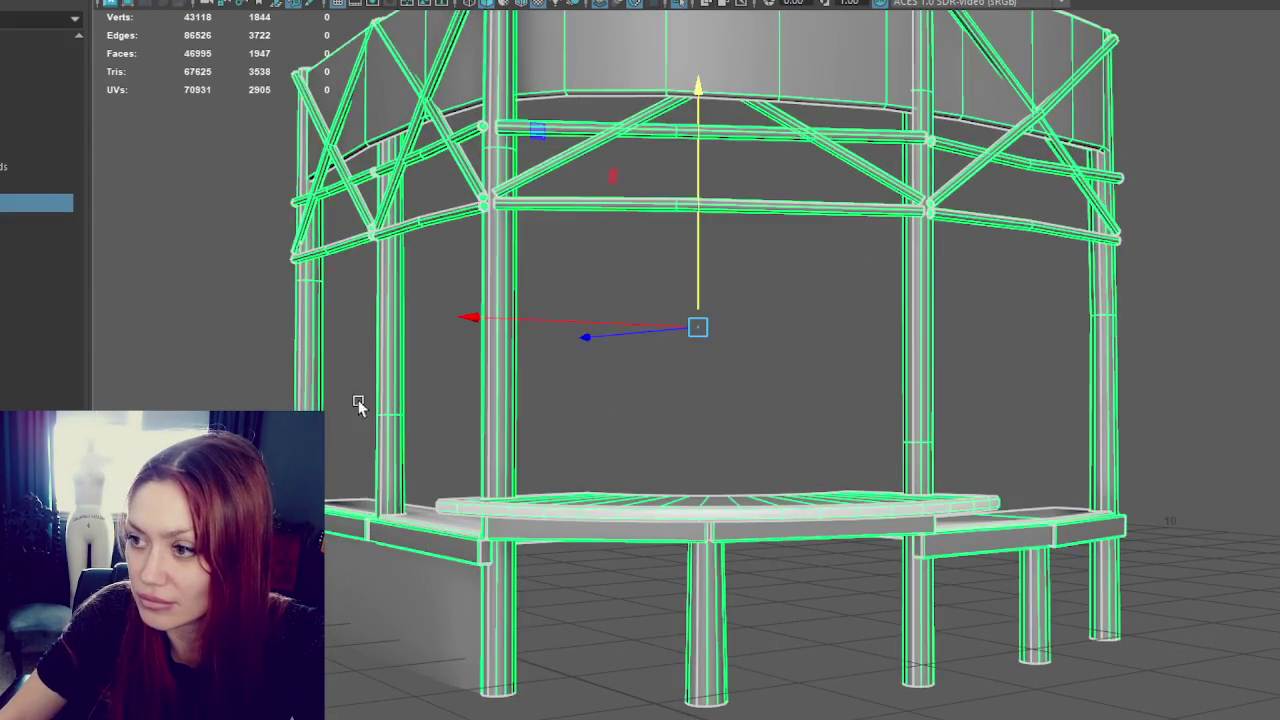
left_click(390, 580)
left_click_drag(376, 595, 566, 663)
key("e")
mouse_move(634, 700)
left_mouse_down()
mouse_move(834, 651)
mouse_move(728, 491)
left_mouse_up()
key("w")
left_click_drag(606, 671, 899, 587)
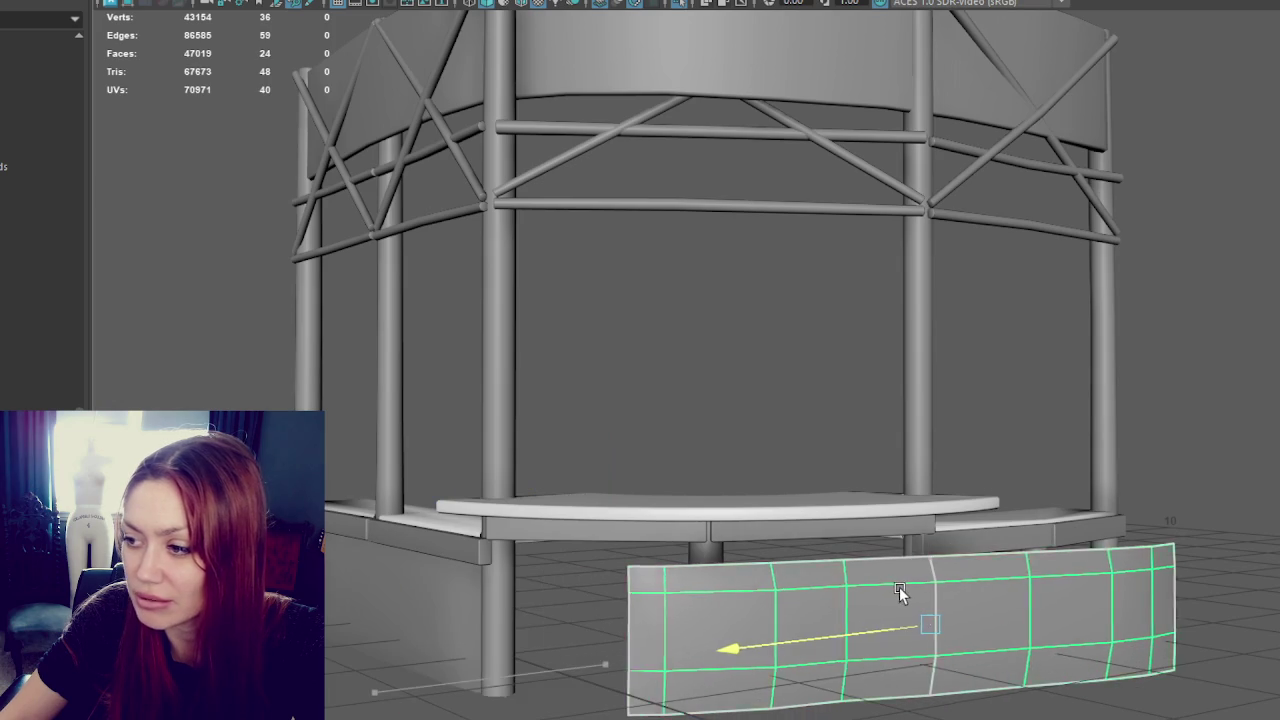
key("e")
mouse_move(1003, 663)
left_mouse_down()
mouse_move(1071, 666)
mouse_move(1029, 618)
mouse_move(608, 603)
mouse_move(786, 600)
mouse_move(677, 606)
mouse_move(714, 599)
mouse_move(1100, 172)
left_mouse_up()
key("w")
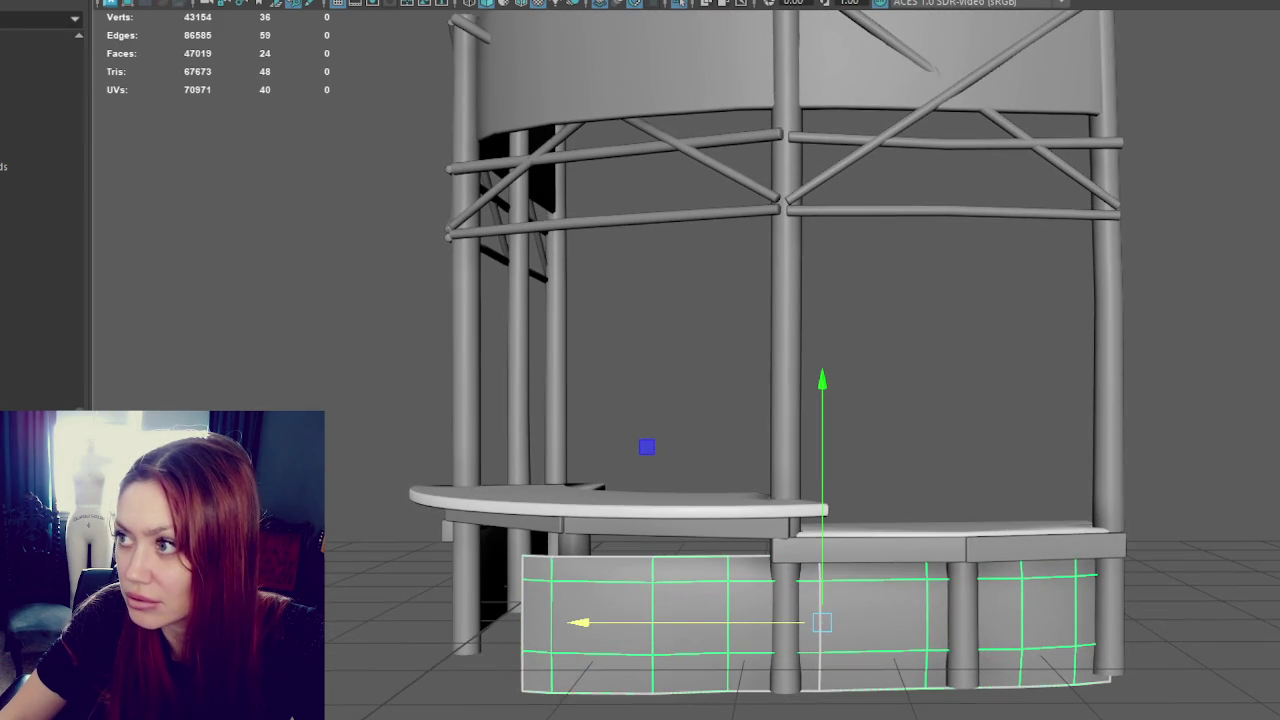
- Cut new edges into the panel, delete its left faces and adjust its vertices
right_click_drag(800, 570, 792, 588, "shift")
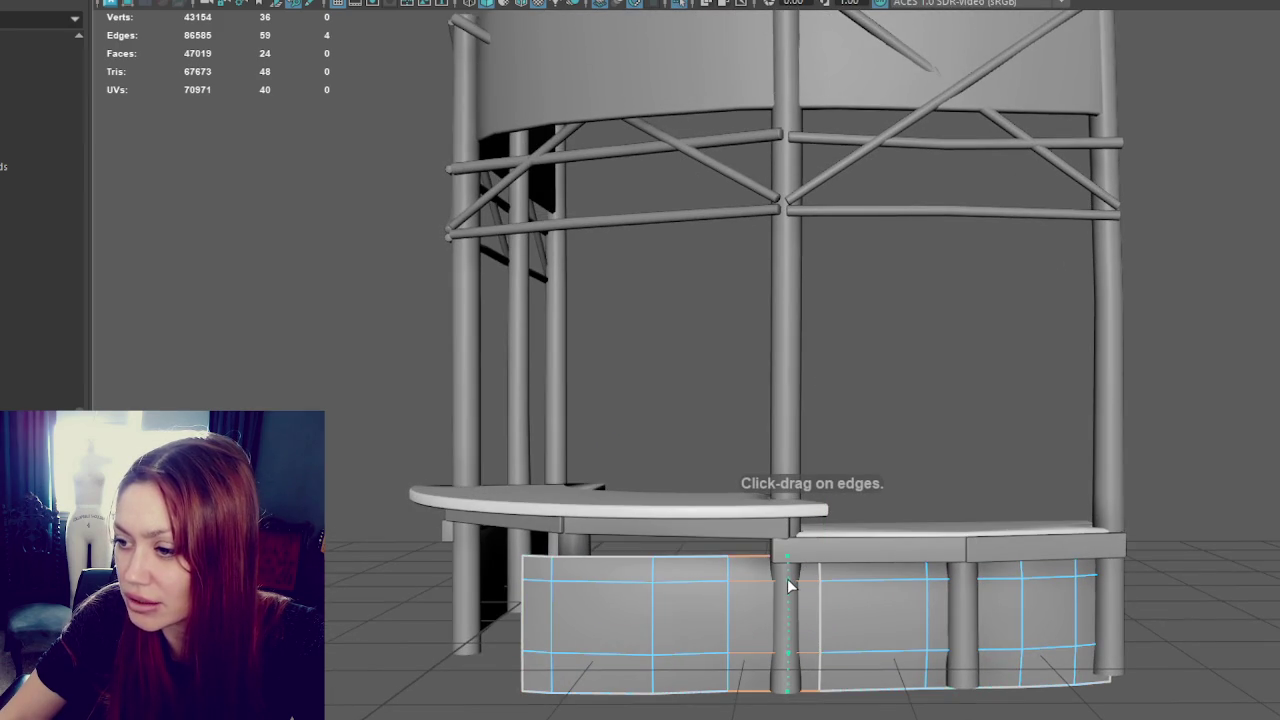
left_click_drag(694, 608, 594, 560)
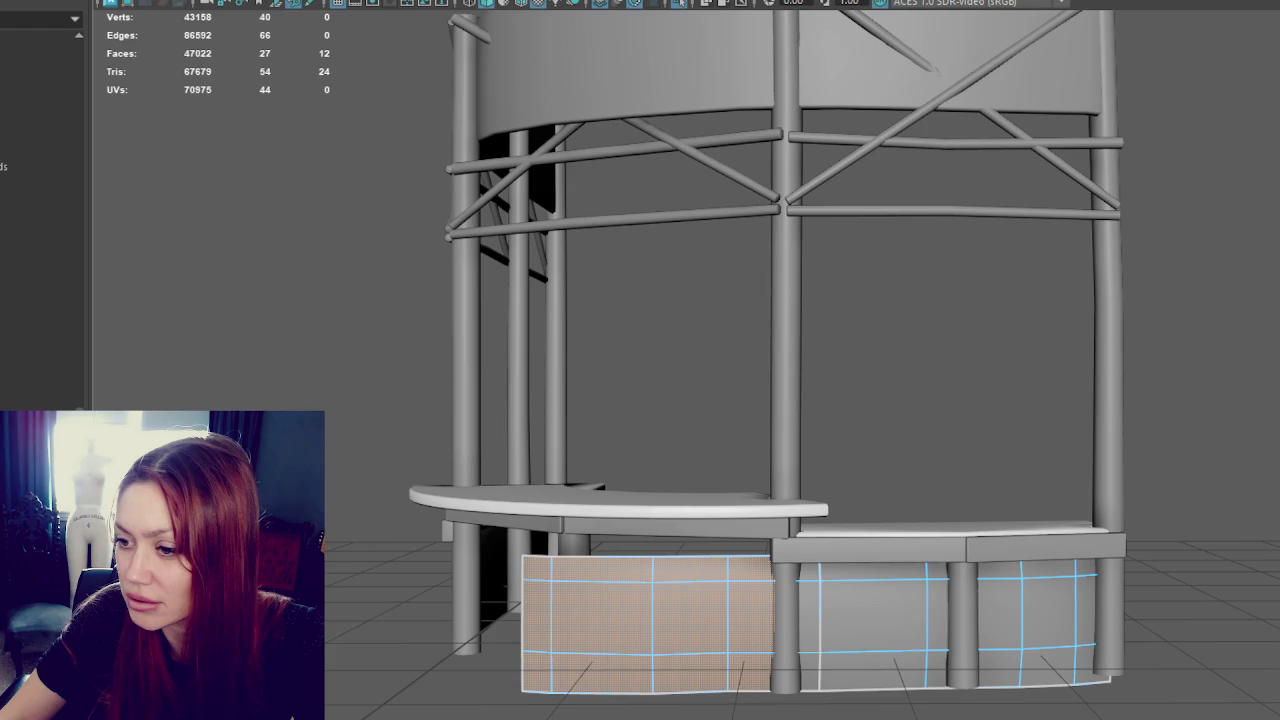
key("Delete")
right_click_drag(966, 257, 837, 243)
mouse_move(719, 522)
left_mouse_down()
mouse_move(783, 625)
mouse_move(745, 618)
left_mouse_up()
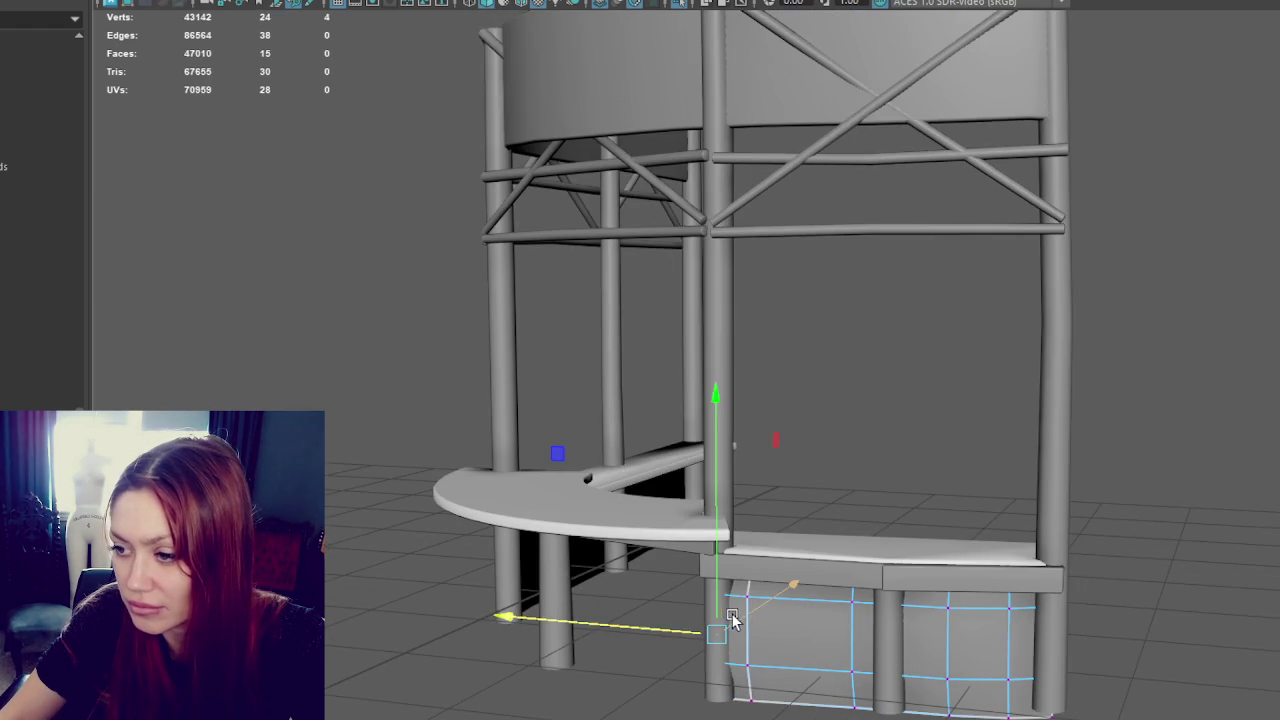
right_click_drag(900, 257, 803, 343)
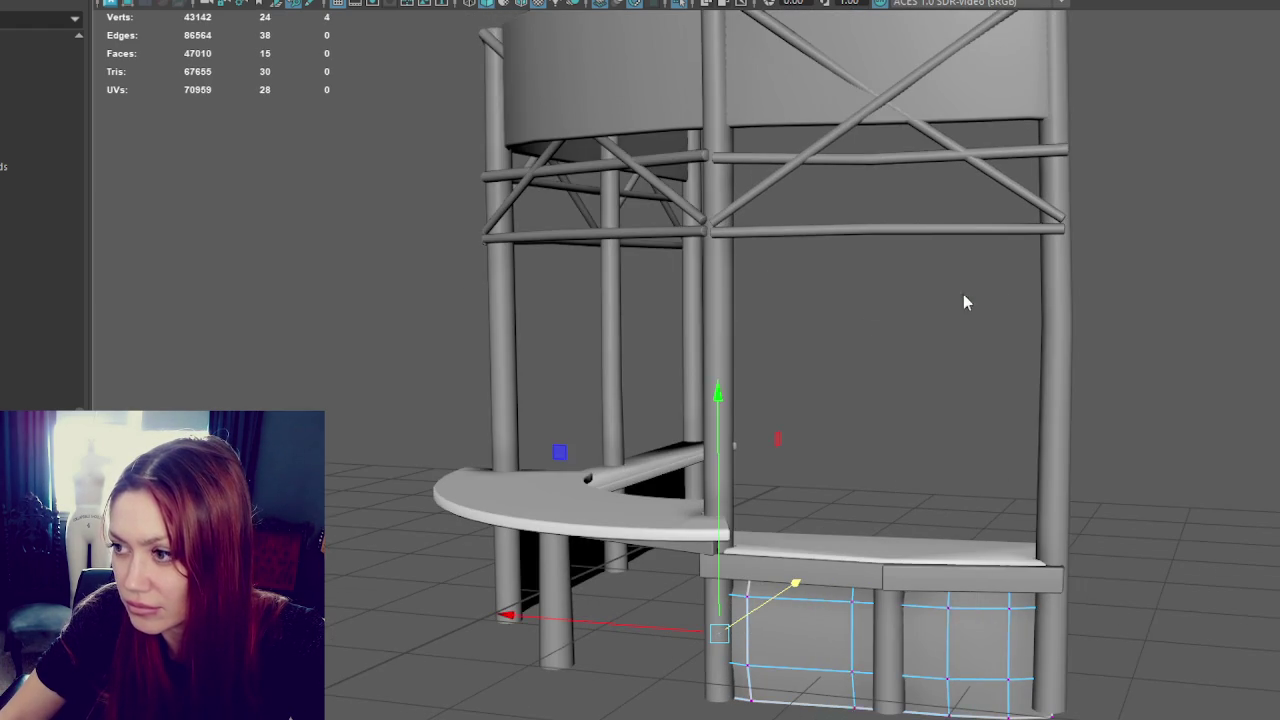
right_click_drag(837, 257, 929, 229)
- Move four vertices on the lower-right panel, then select both side panels
left_click_drag(795, 407, 1066, 563, "alt")
left_click(1066, 563)
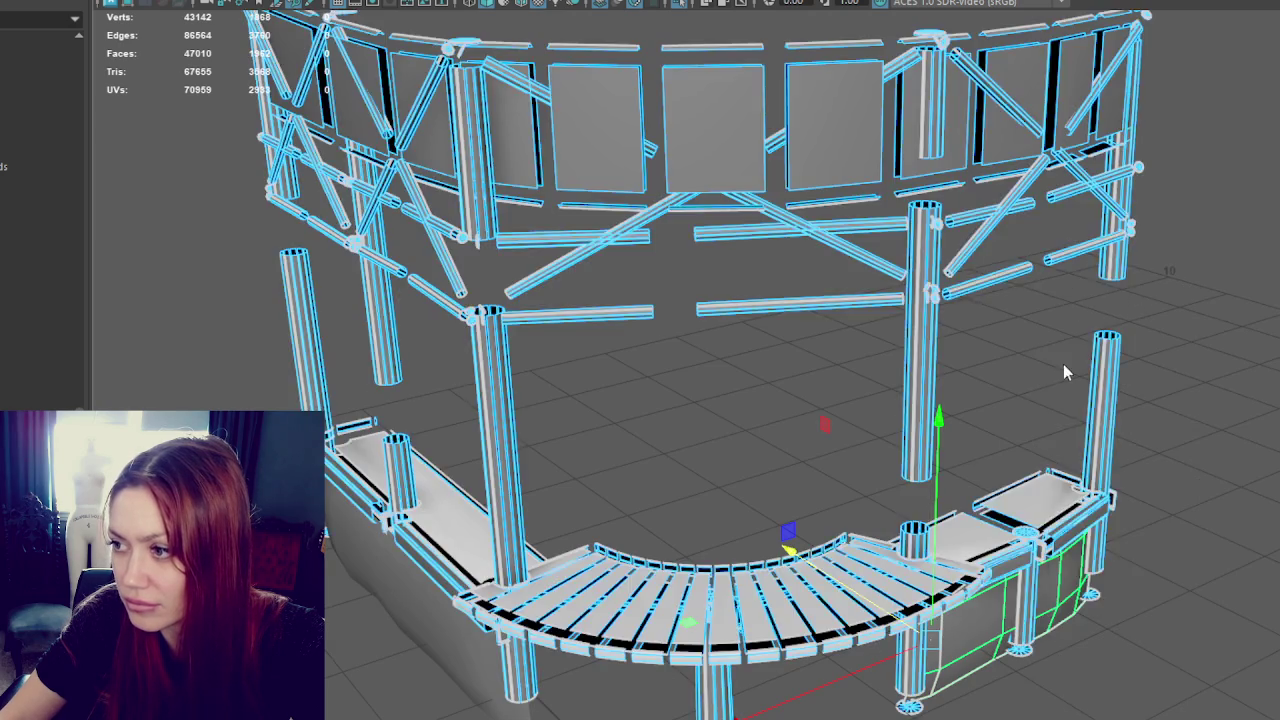
right_click_drag(1050, 258, 1000, 508)
left_click_drag(985, 570, 1060, 700)
left_click(960, 585)
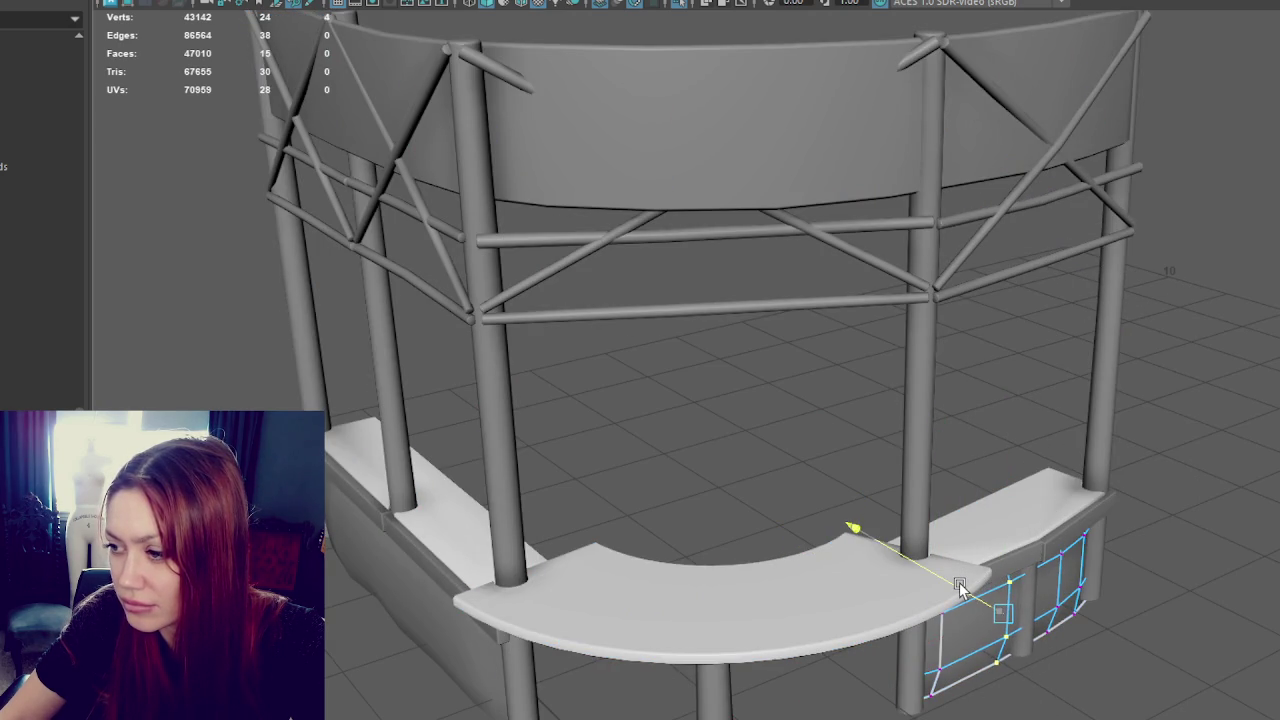
mouse_move(621, 258)
right_mouse_down()
mouse_move(746, 337)
mouse_move(657, 375)
right_mouse_up()
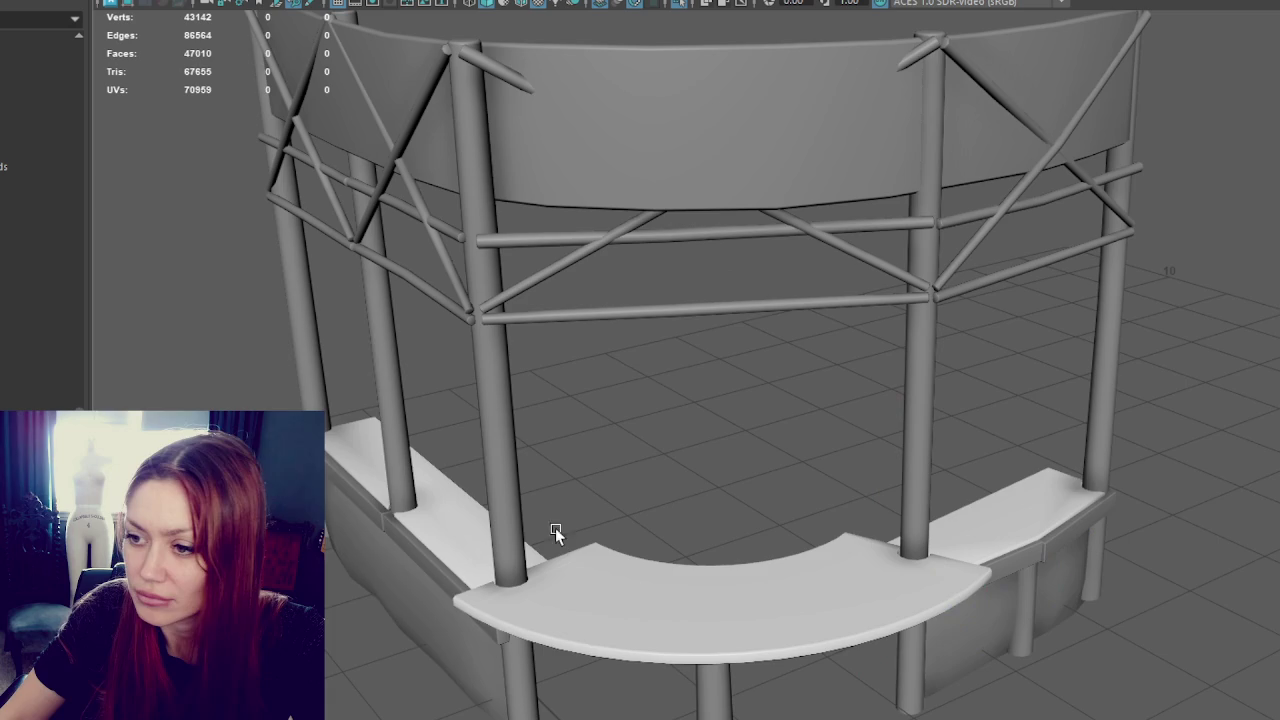
left_click(968, 632, "shift")
mouse_move(968, 632)
left_mouse_down("alt")
mouse_move(920, 490)
mouse_move(920, 110)
mouse_move(930, 197)
mouse_move(880, 234)
mouse_move(894, 163)
left_mouse_up("alt")
- Delete the faces of the upper curved panel
left_click(684, 191)
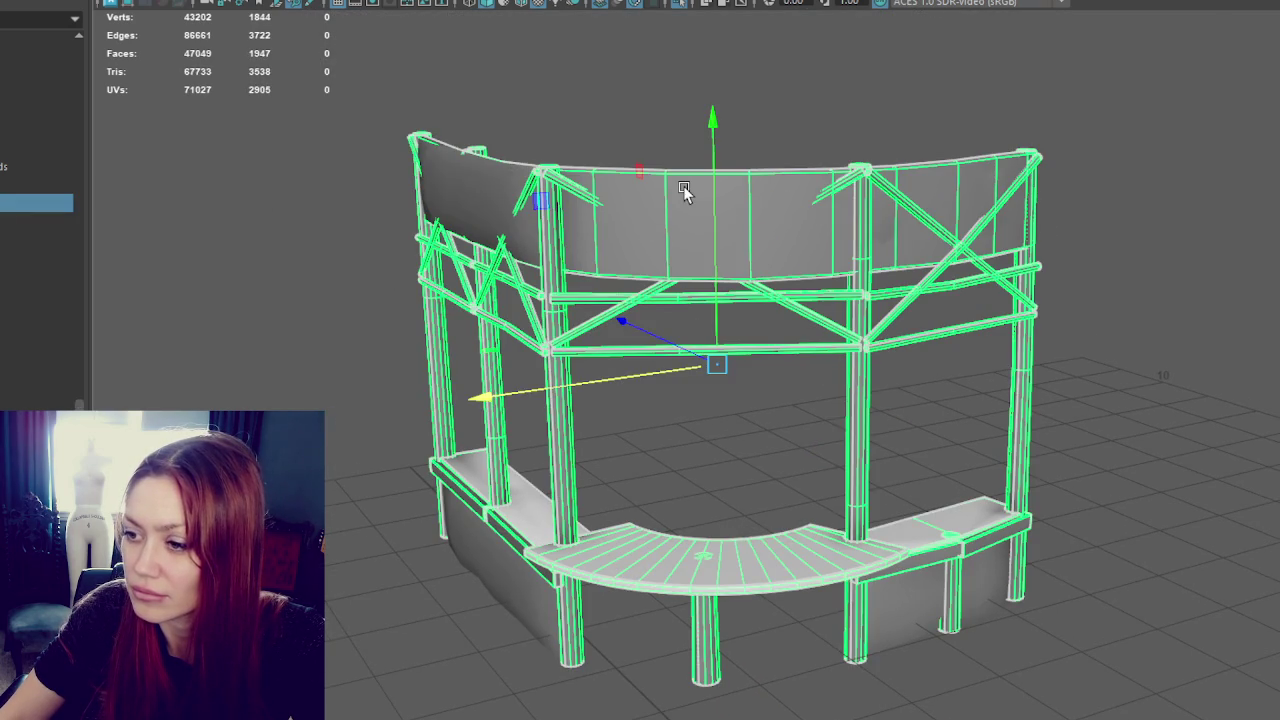
right_click_drag(651, 110, 651, 151)
left_click(673, 190)
double_click(673, 190)
key("Delete")
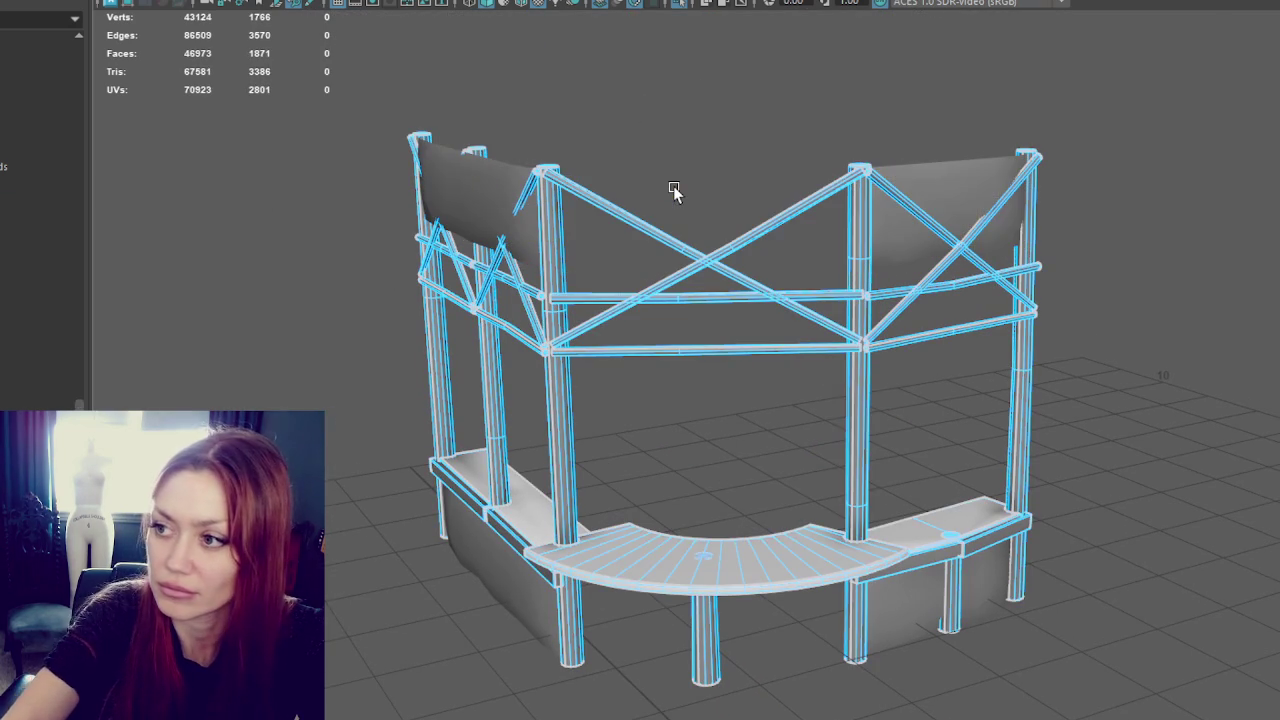
- Duplicate the left curved panel, then rotate, move and widen the copy into the middle bay
left_click(517, 221)
key("ctrl+d")
left_click_drag(423, 209, 608, 214)
key("e")
left_click_drag(754, 318, 939, 249)
key("w")
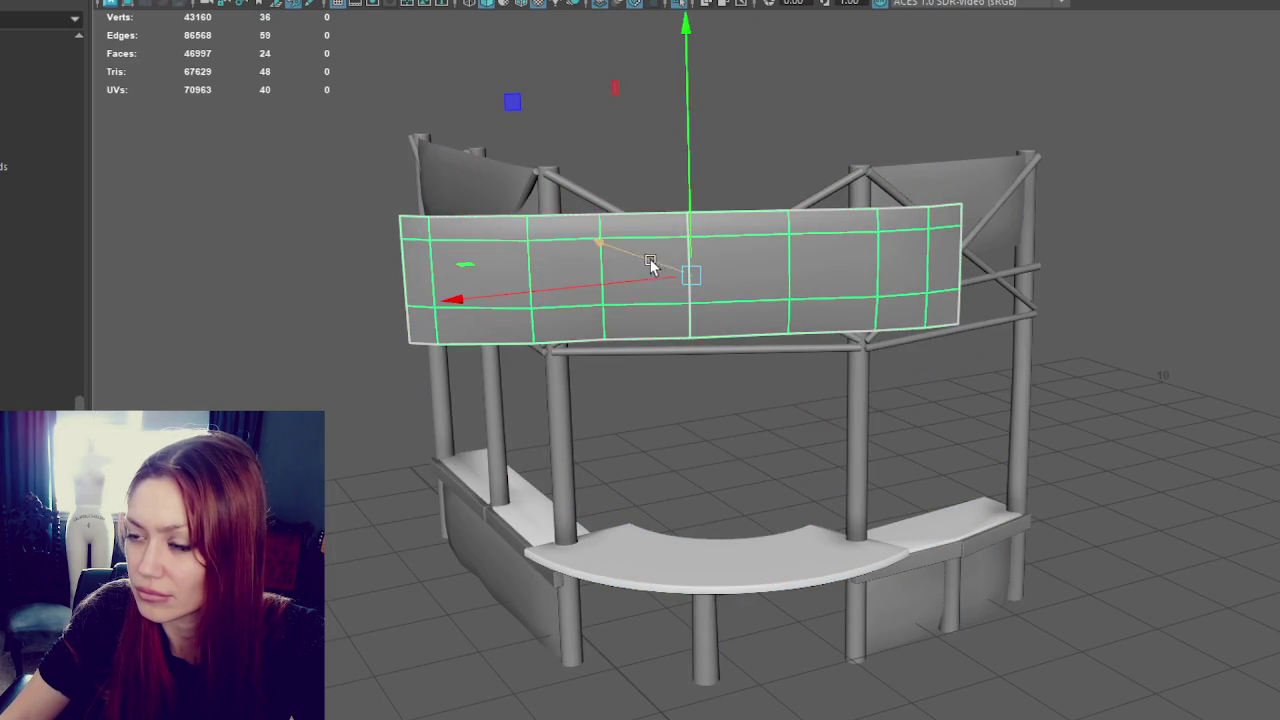
left_click_drag(652, 262, 566, 185)
mouse_move(486, 256)
left_mouse_down()
mouse_move(626, 240)
mouse_move(686, 214)
mouse_move(666, 214)
mouse_move(674, 259)
mouse_move(649, 261)
left_mouse_up()
key("e")
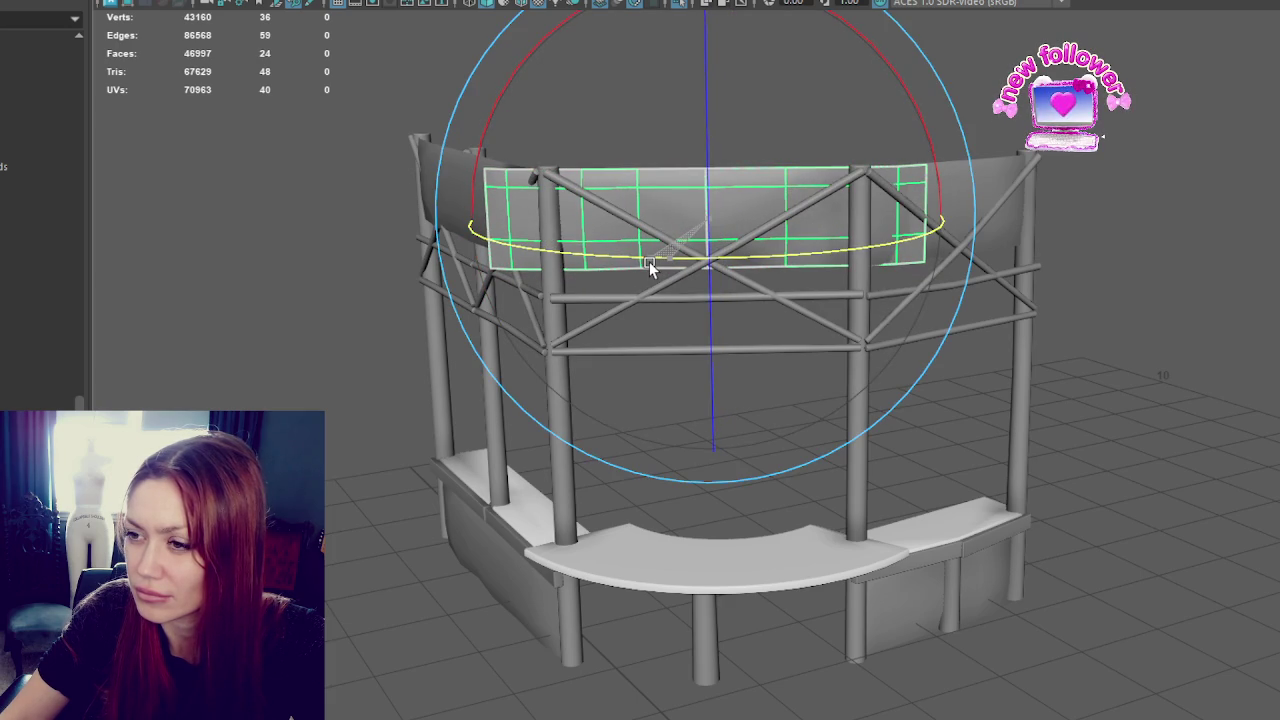
key("r")
mouse_move(713, 219)
left_mouse_down()
mouse_move(685, 234)
mouse_move(732, 219)
left_mouse_up()
key("w")
- Delete the excess faces on the duplicated panel's right side
right_click_drag(954, 104, 954, 150)
left_click_drag(865, 150, 1054, 272)
key("Delete")
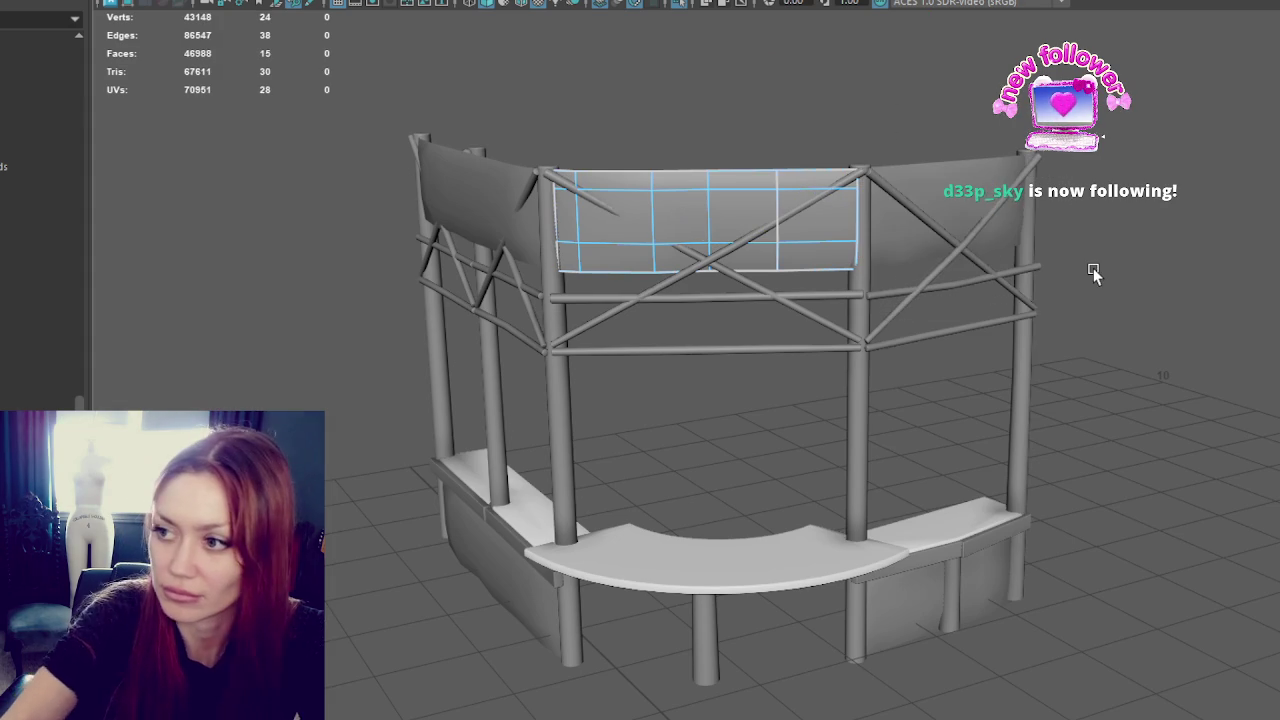
mouse_move(871, 80)
left_mouse_down("alt")
mouse_move(777, 77)
mouse_move(818, 312)
left_mouse_up("alt")
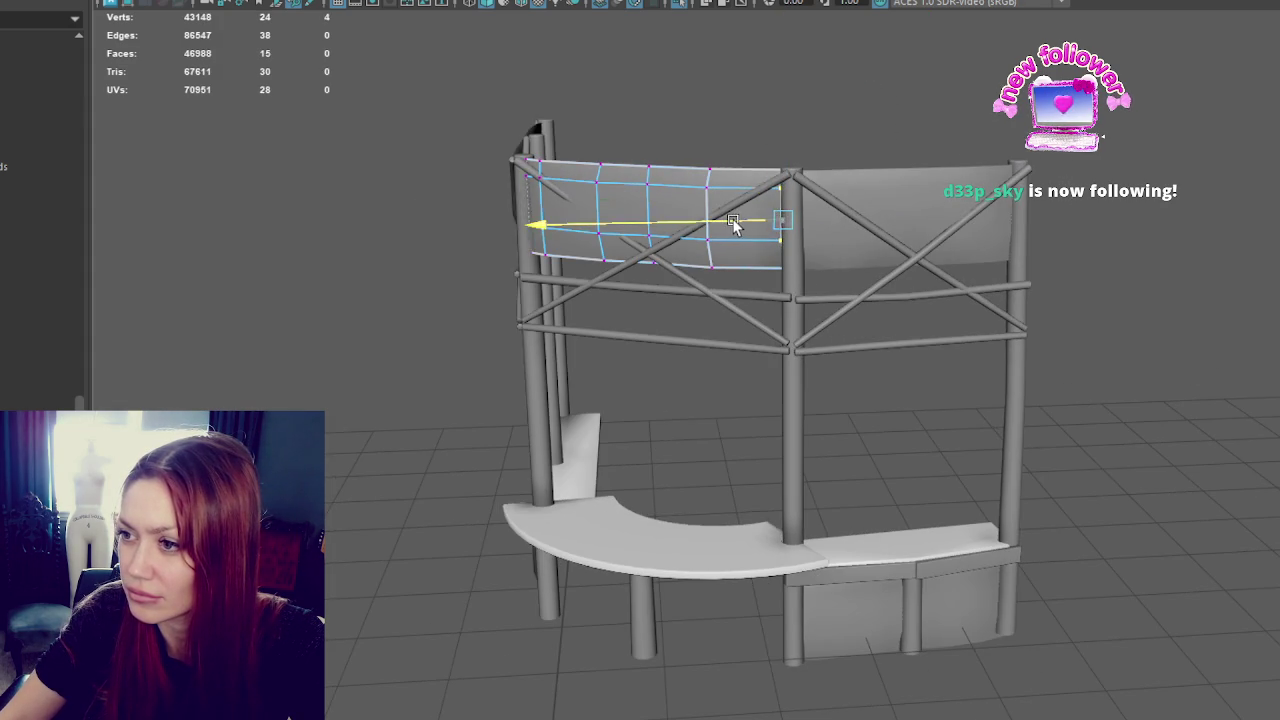
- Snap the panel's right-edge vertices to line up with the post
key("e")
key("w")
key("q")
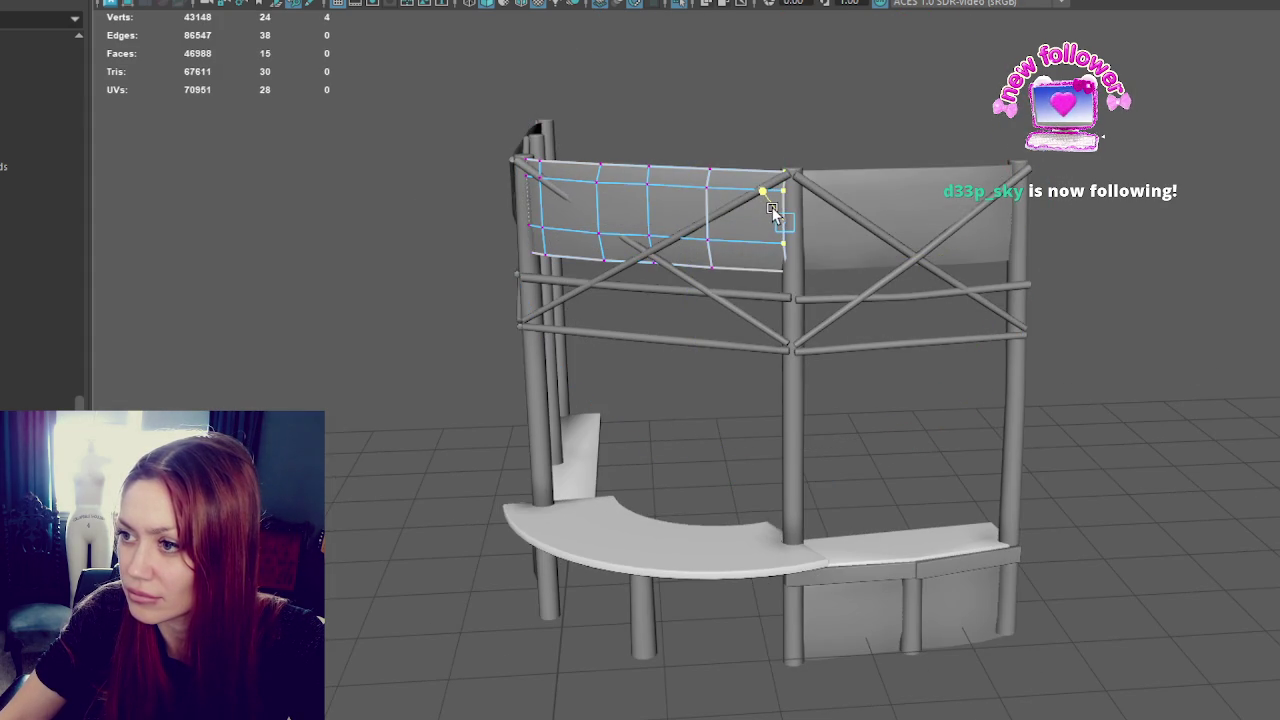
key("w")
key("q")
left_click_drag(800, 181, 778, 258)
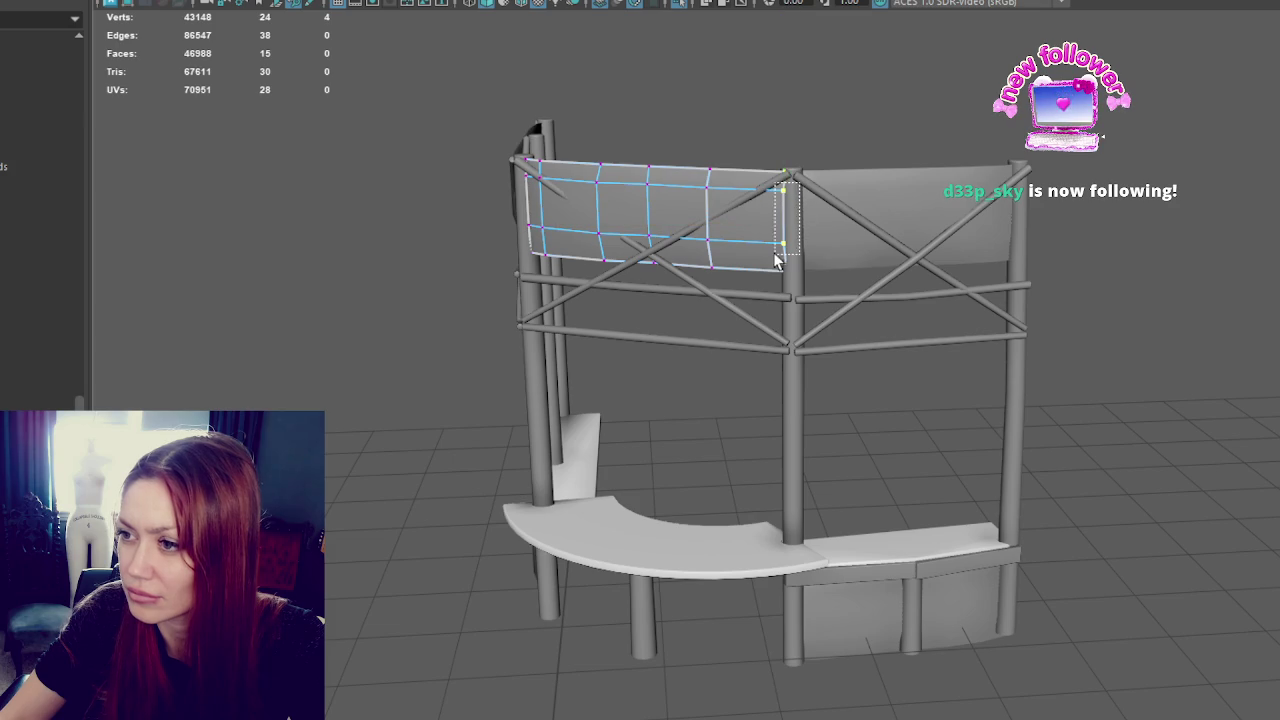
key("w")
key("q")
key("w")
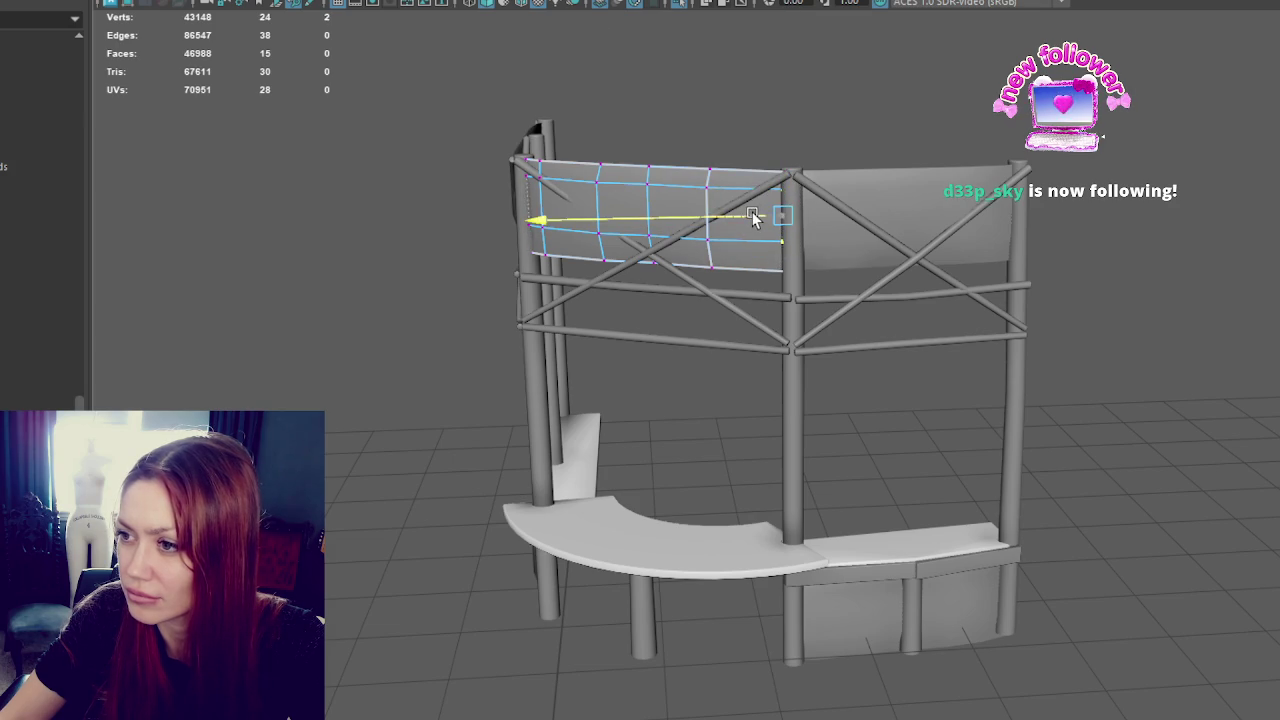
mouse_move(757, 218)
left_mouse_down("alt")
mouse_move(751, 163)
mouse_move(763, 263)
left_mouse_up("alt")
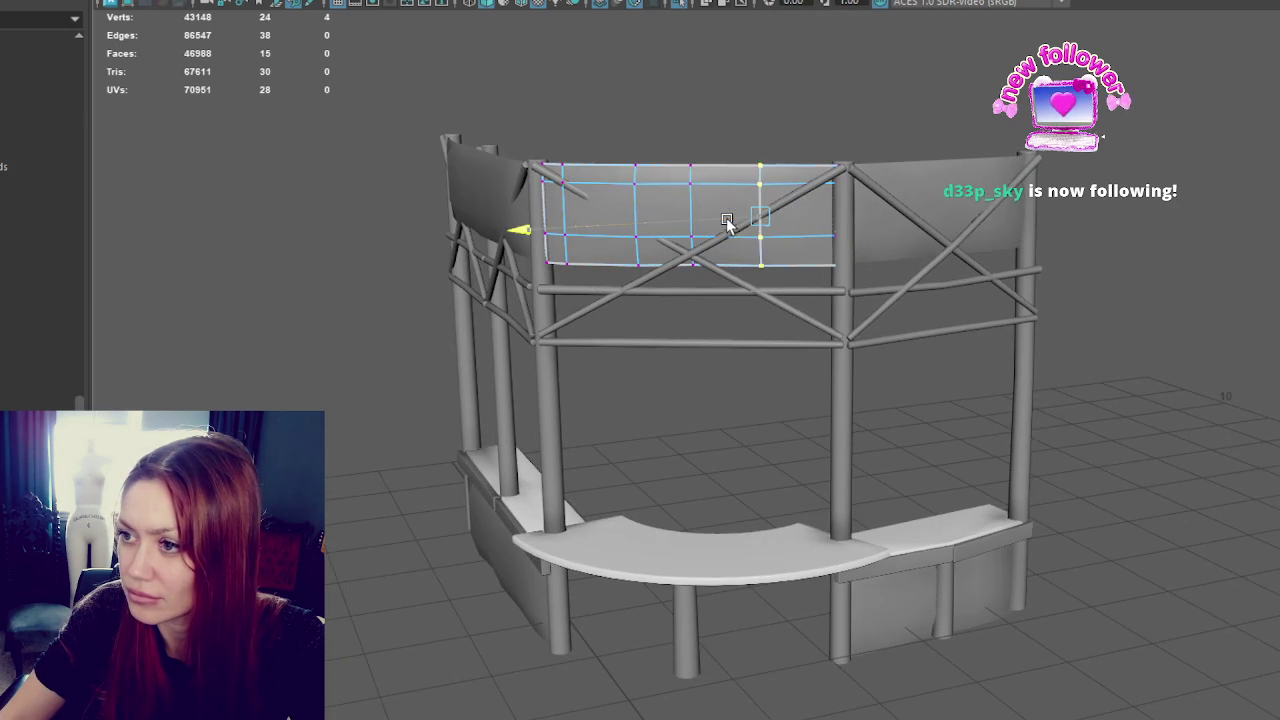
mouse_move(600, 122)
left_mouse_down("alt")
mouse_move(429, 180)
mouse_move(646, 209)
left_mouse_up("alt")
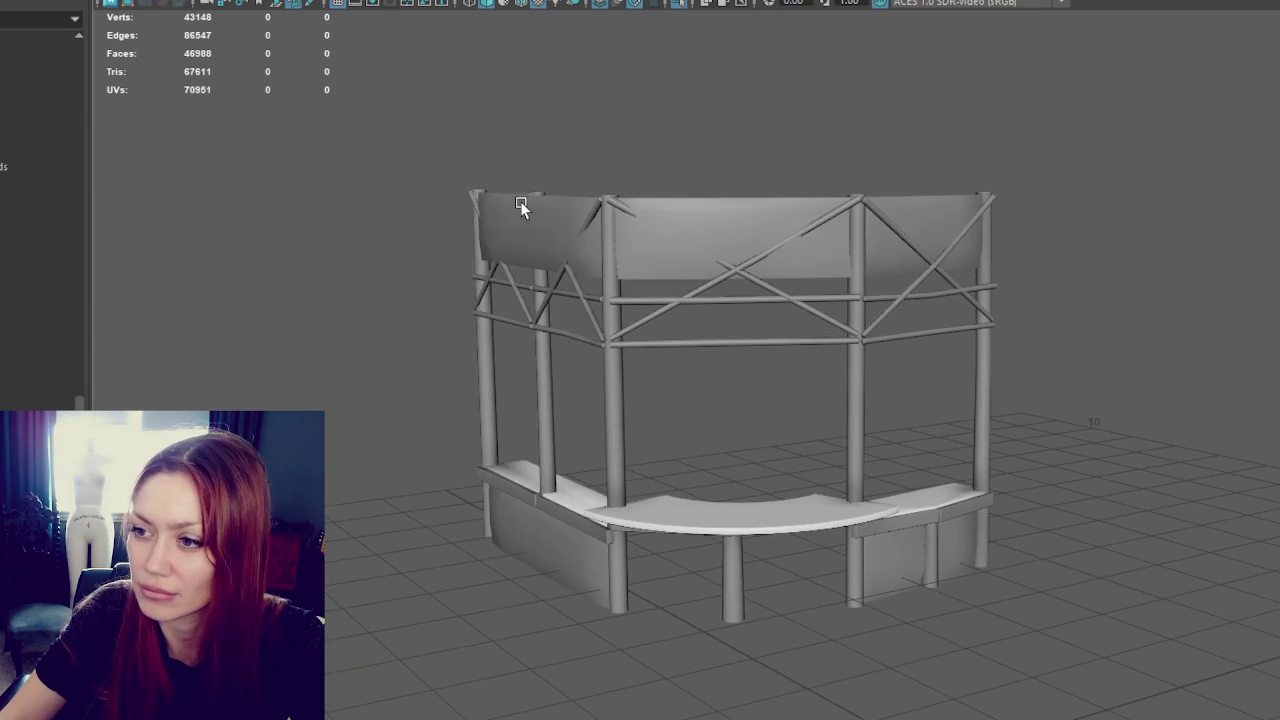
left_click_drag(523, 206, 884, 226)
left_click(884, 226)
- Select all the booth's parts and combine them into one mesh with Mesh > Combine
left_click(900, 550)
left_click(622, 522)
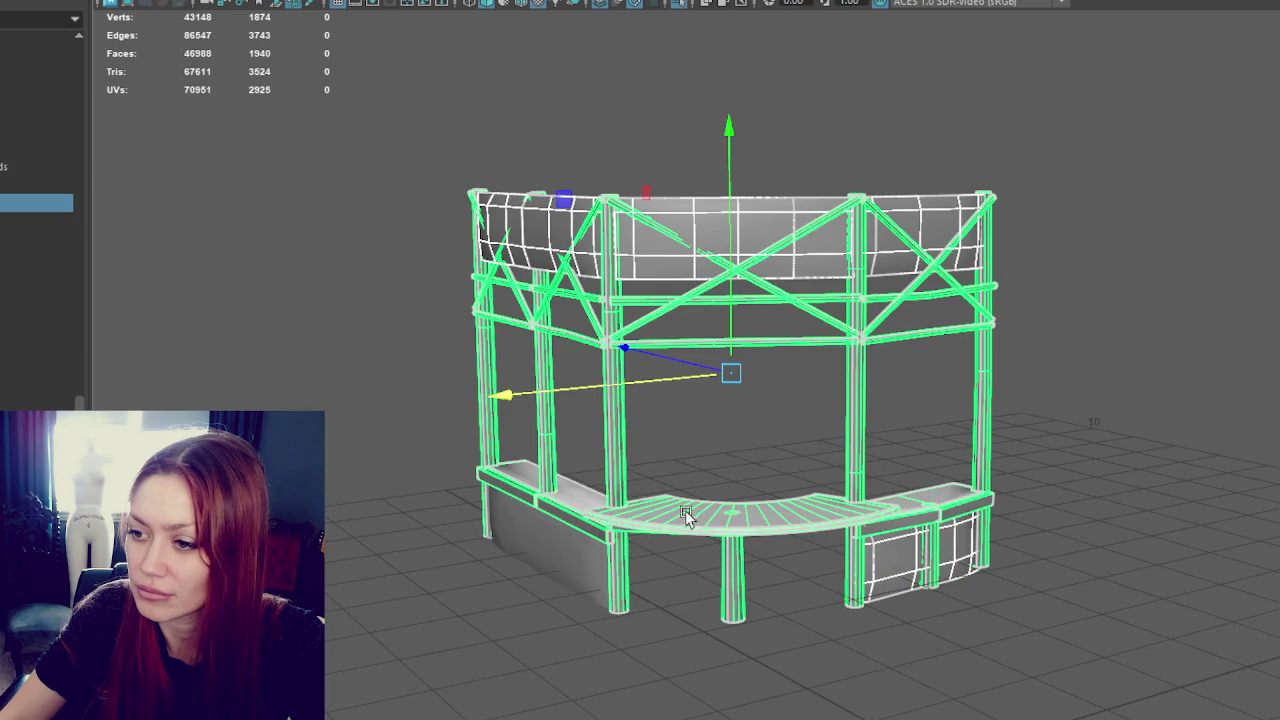
key("ctrl+z")
left_click(540, 566)
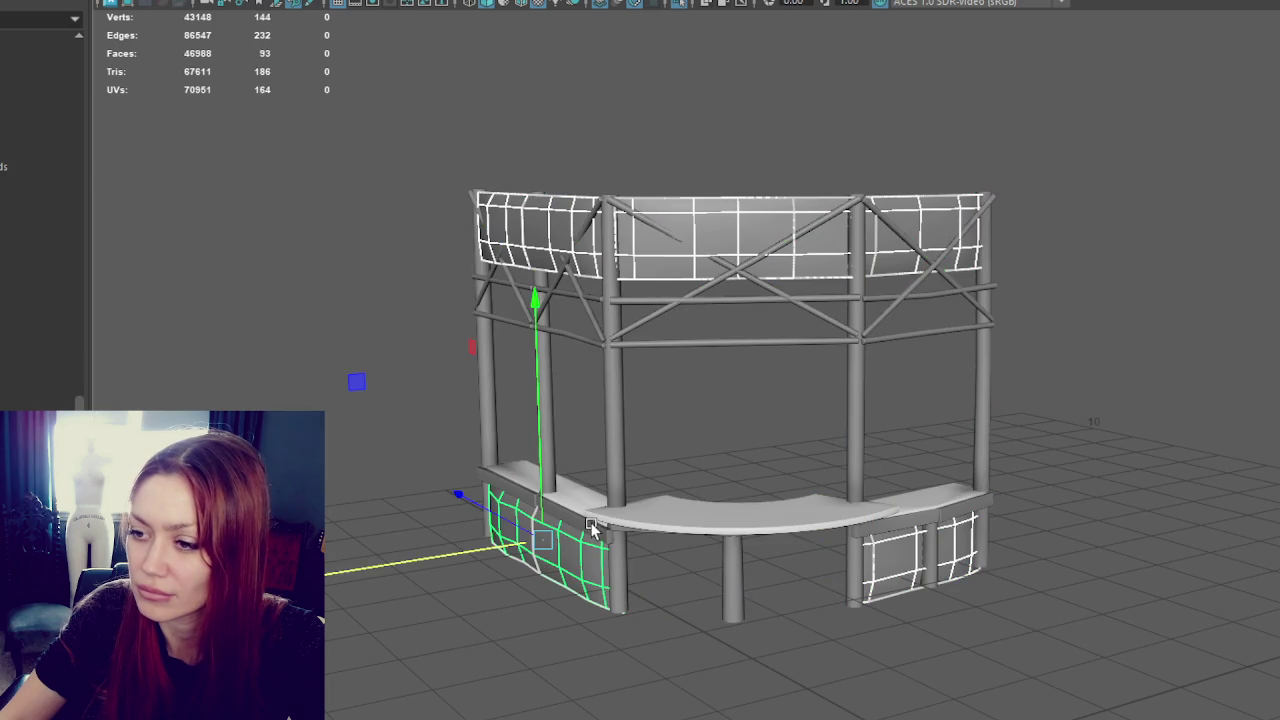
left_click(594, 529)
left_click(140, 2)
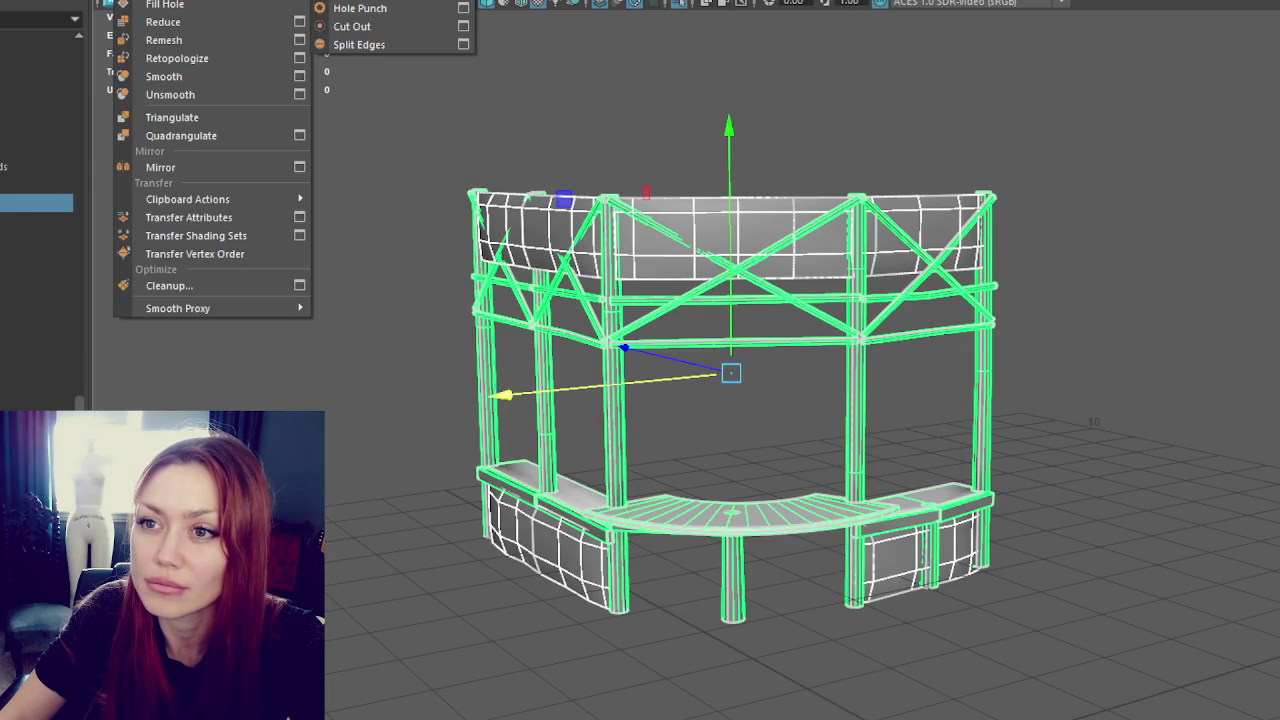
left_click(165, 1)
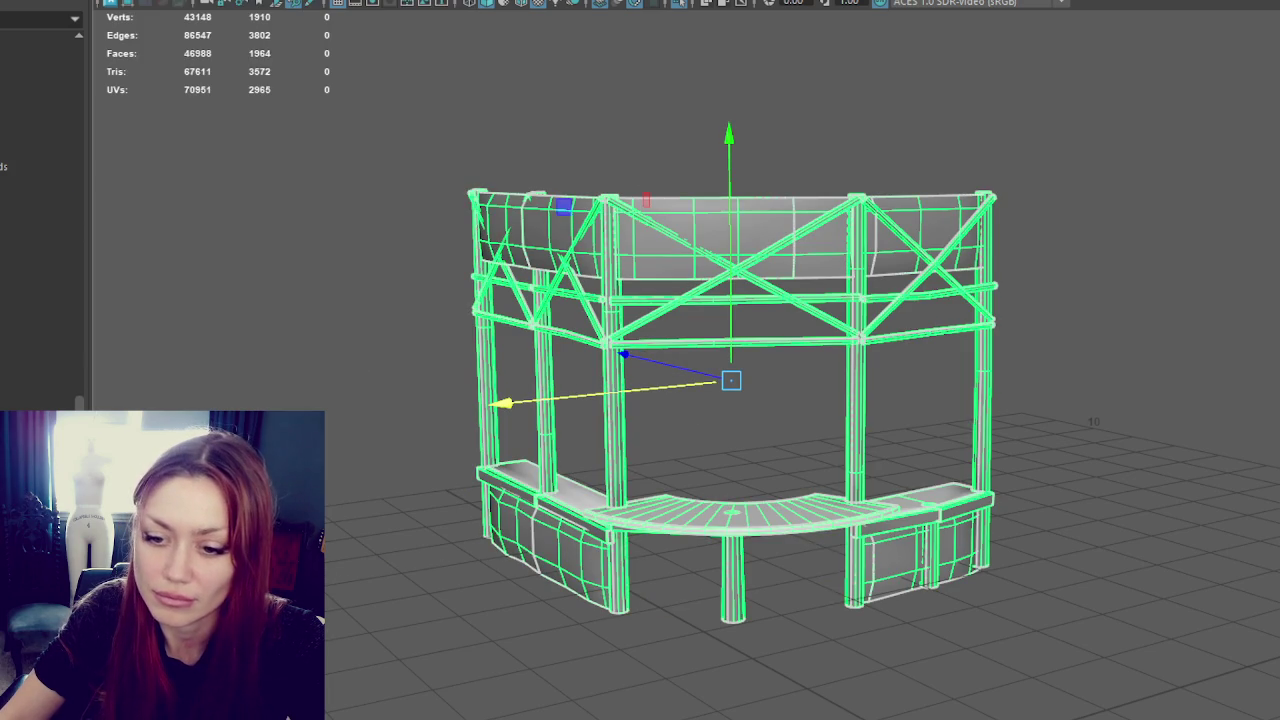
- Rename the combined mesh in the Outliner and reselect the booth model
double_click(26, 203)
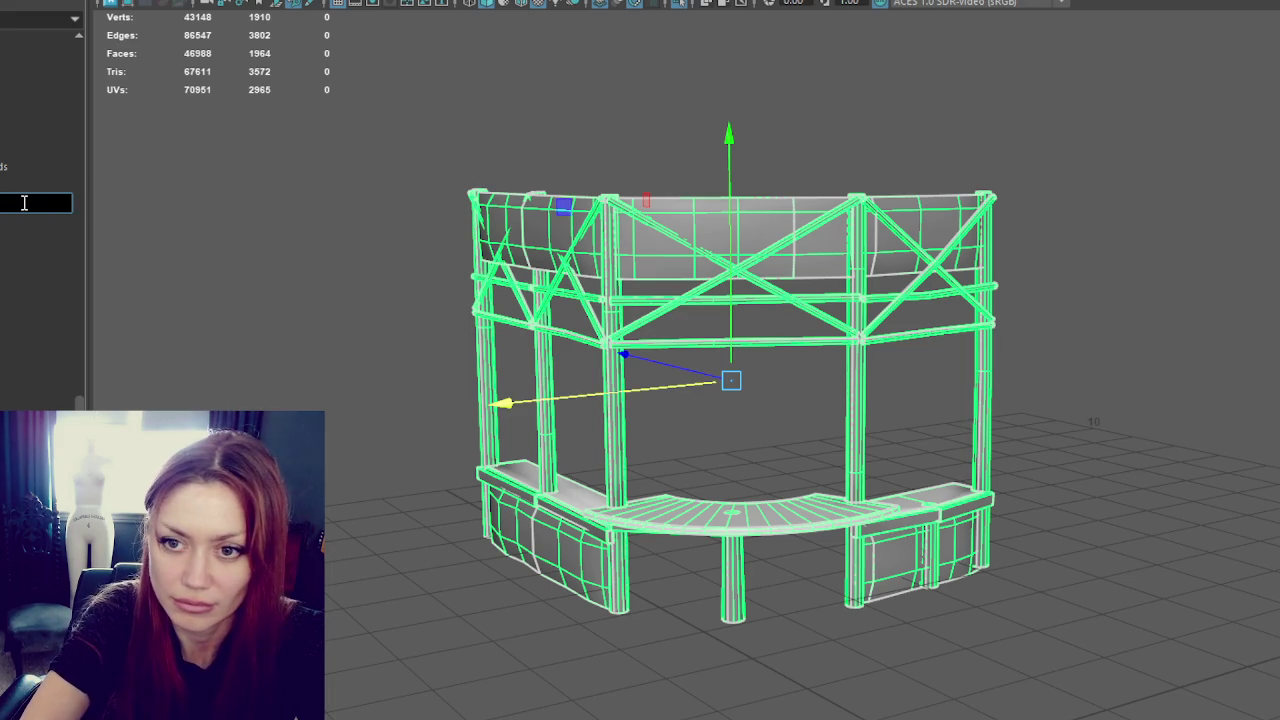
key("Return")
left_click(26, 292)
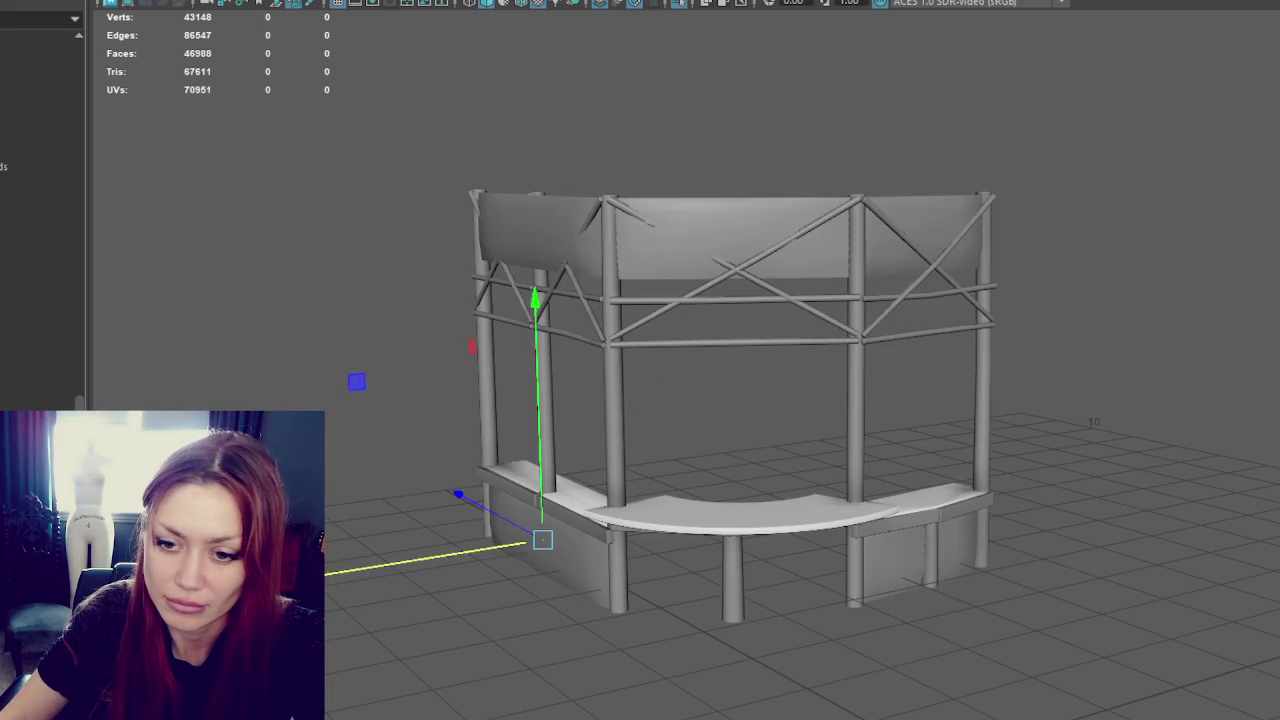
left_click(30, 184)
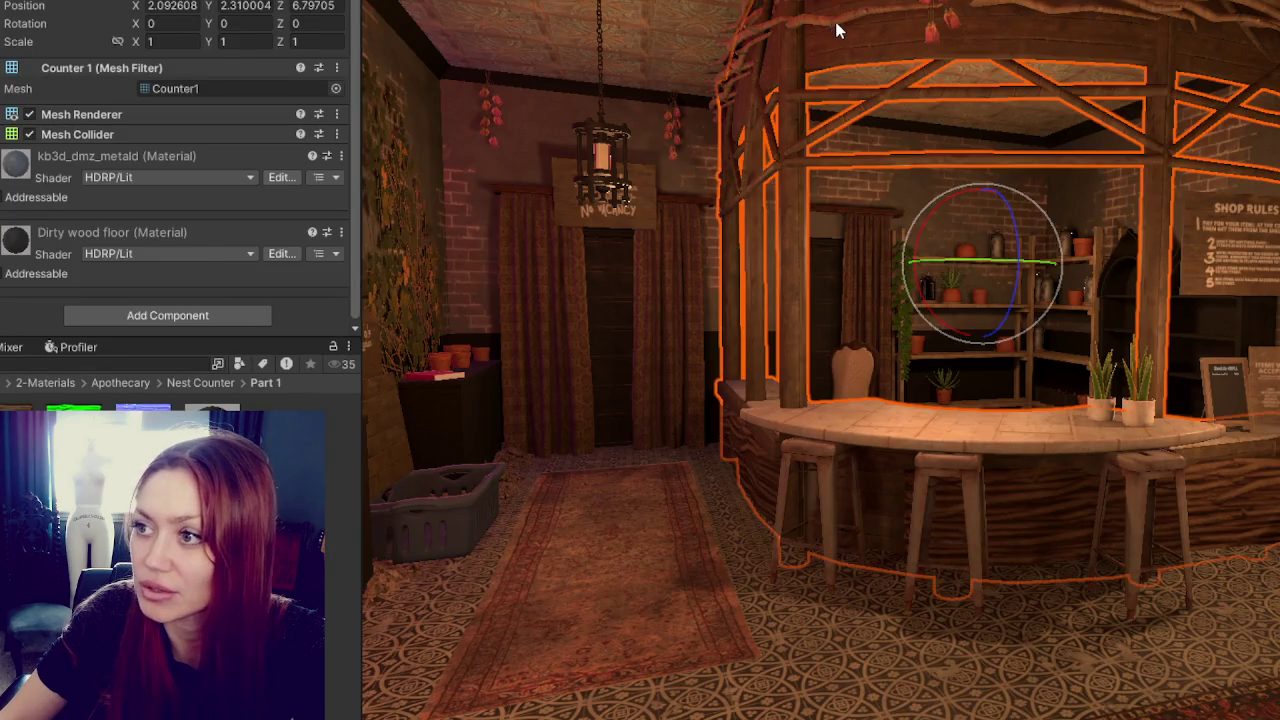
left_click(790, 80)
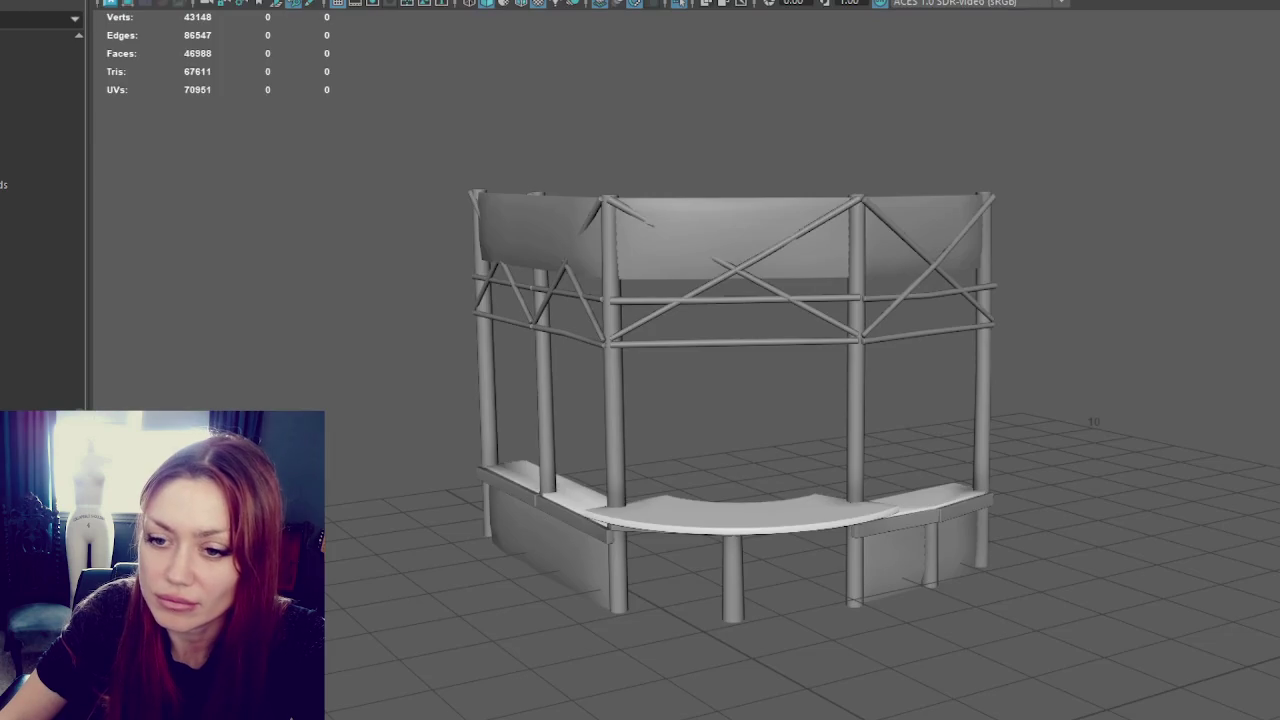
left_click(655, 229)
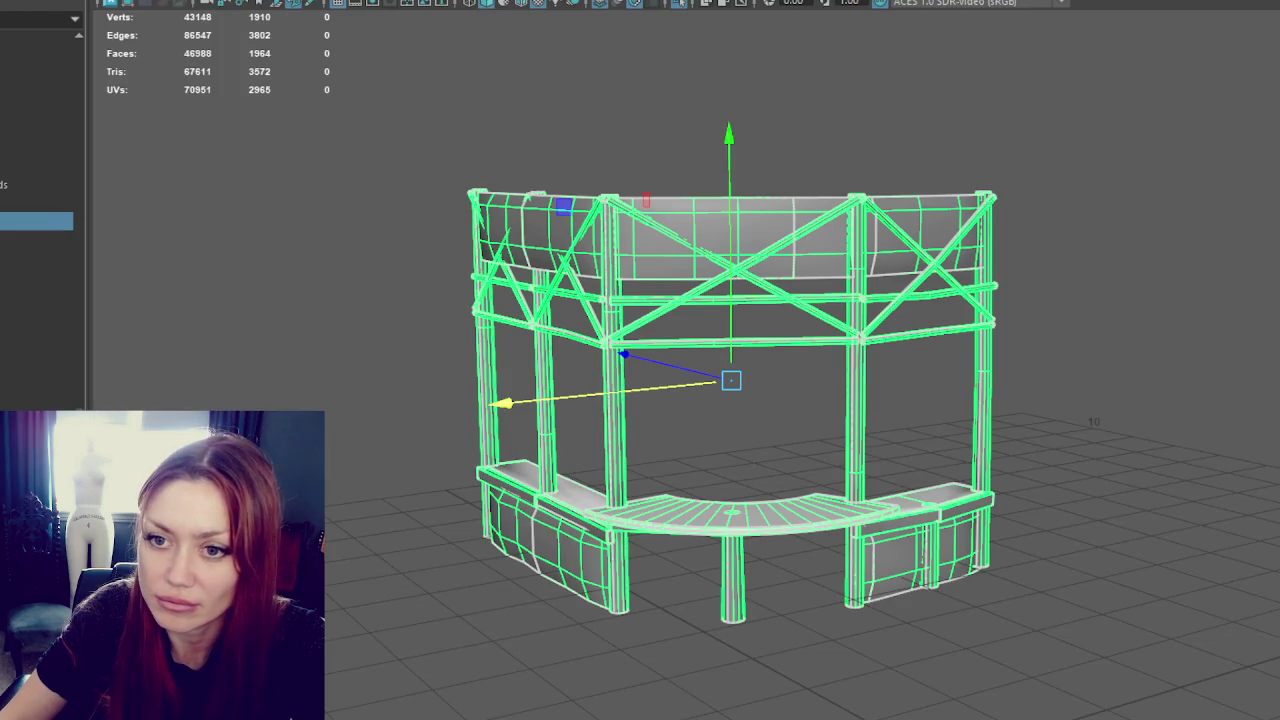
- Confirm the combined booth mesh's name in the Outliner and move its pivot down to the booth's base
double_click(36, 221)
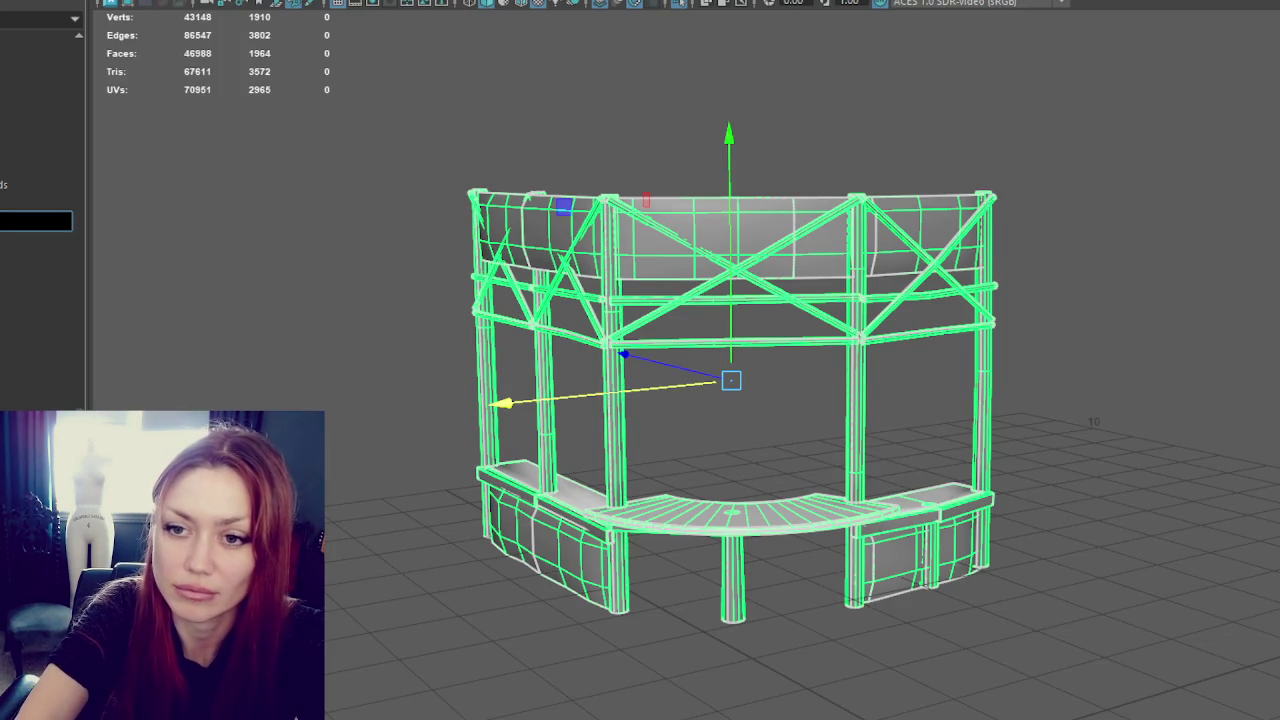
key("Return")
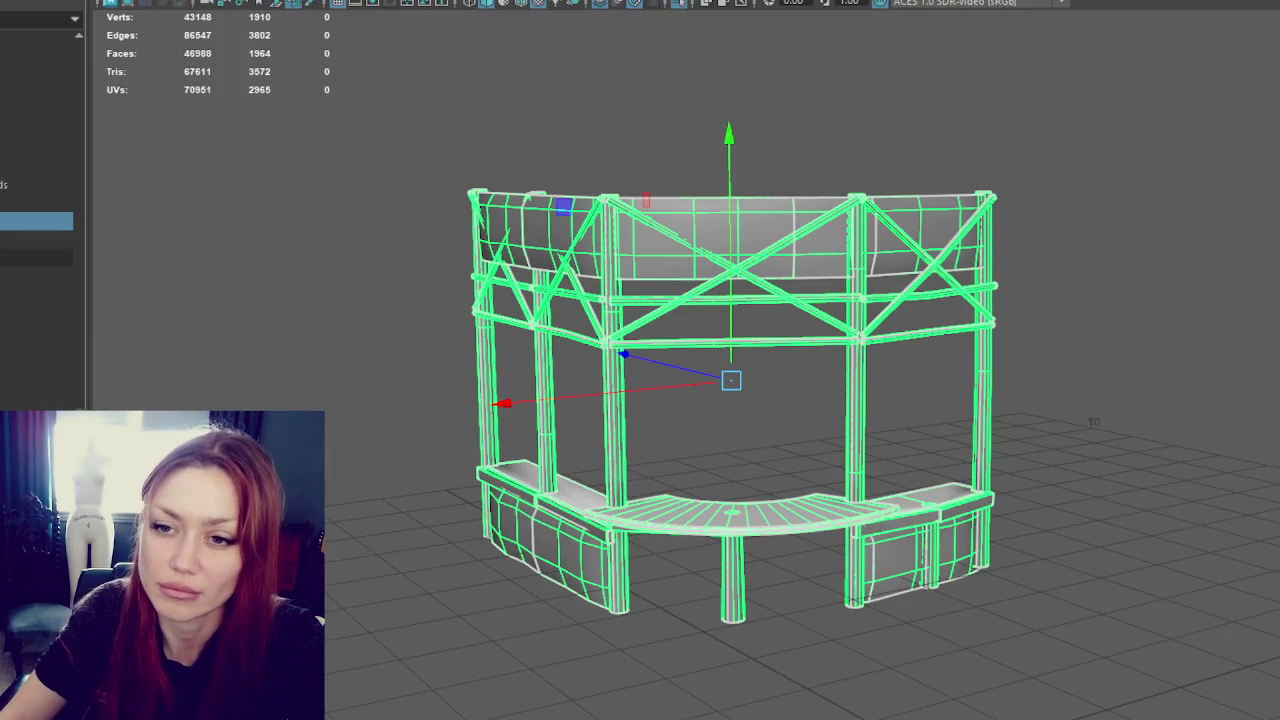
left_click(30, 140)
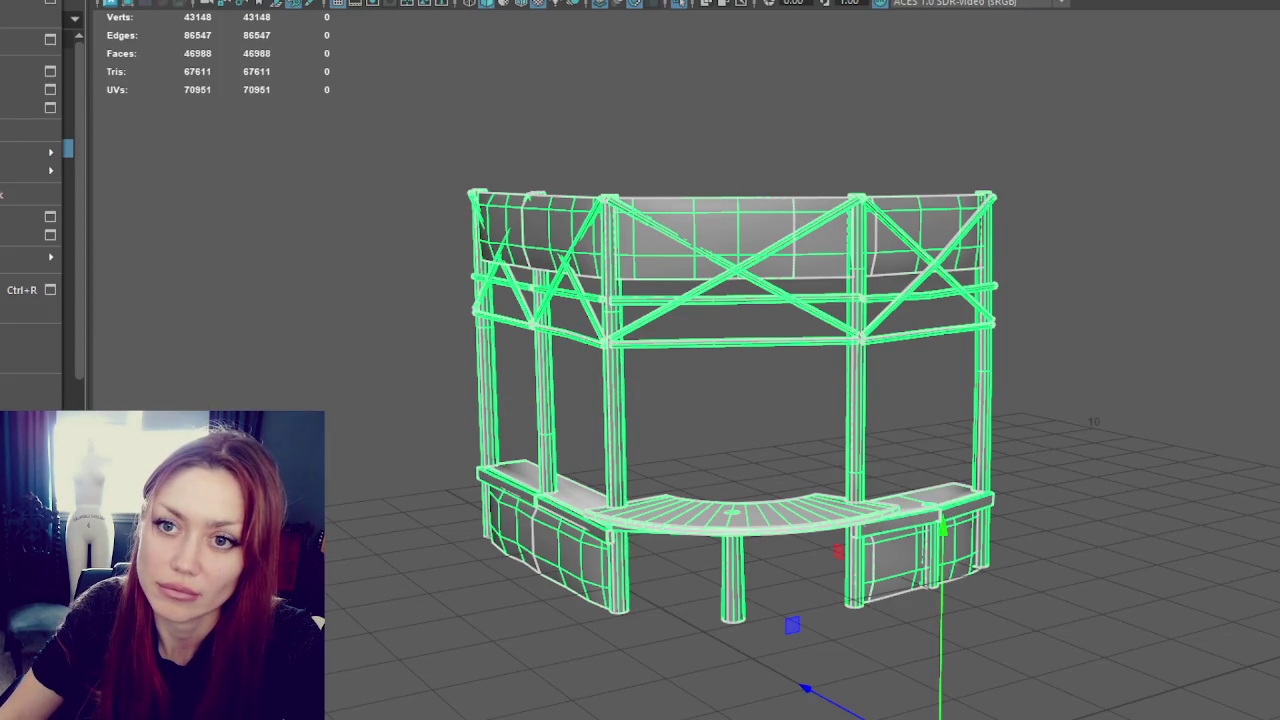
left_click(20, 107)
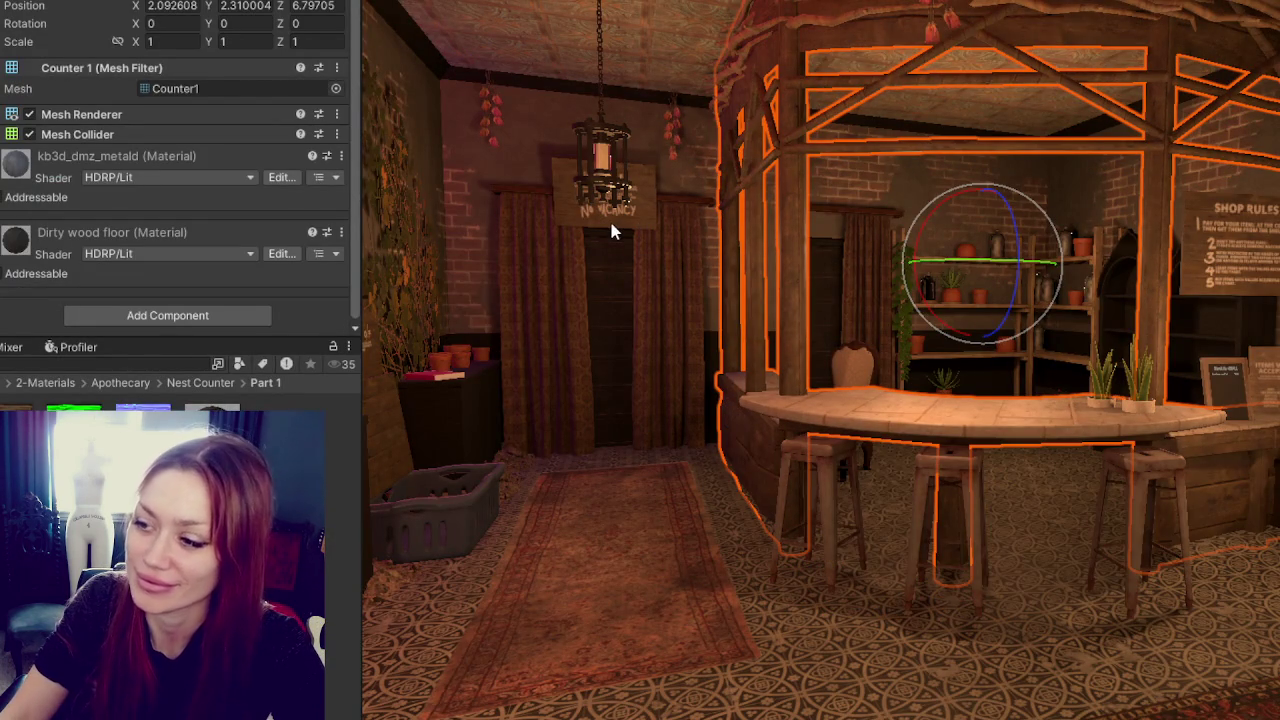
- Select the Nest twig canopy and lower it slightly to Y 3.973
scroll(1133, 390, "down", 3)
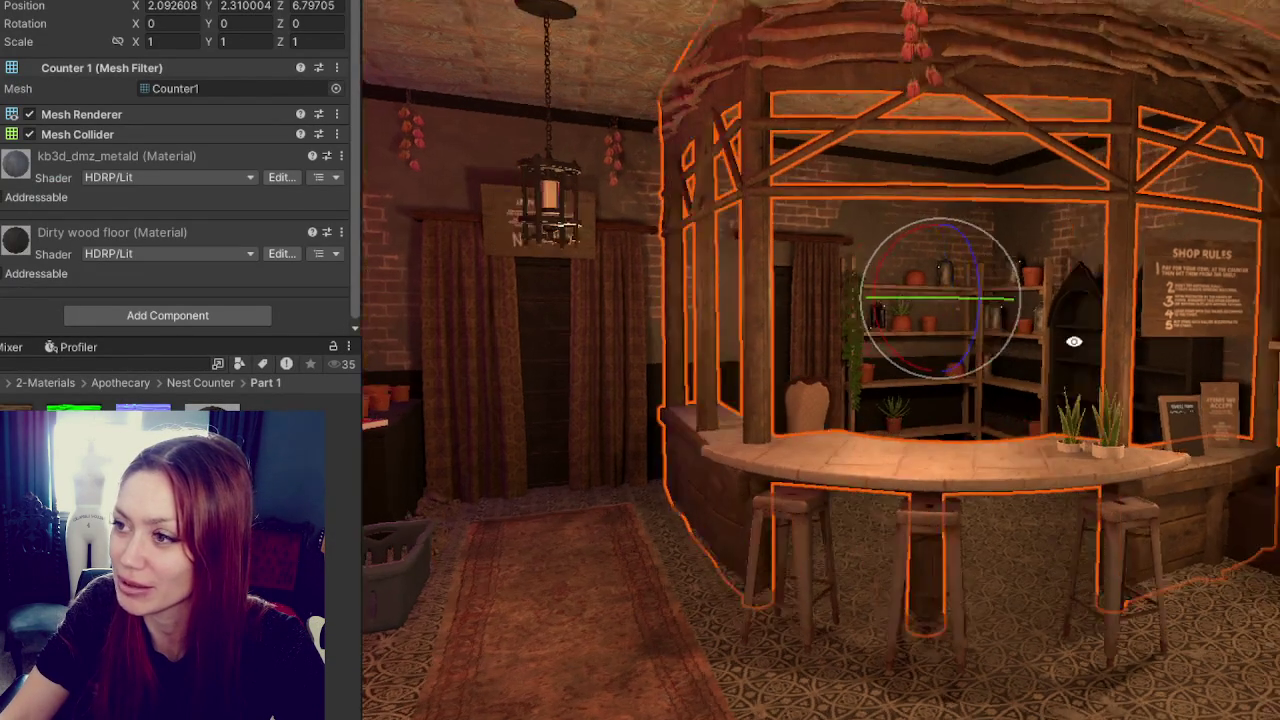
left_click(1052, 55)
left_click(1070, 45)
left_click(1070, 45)
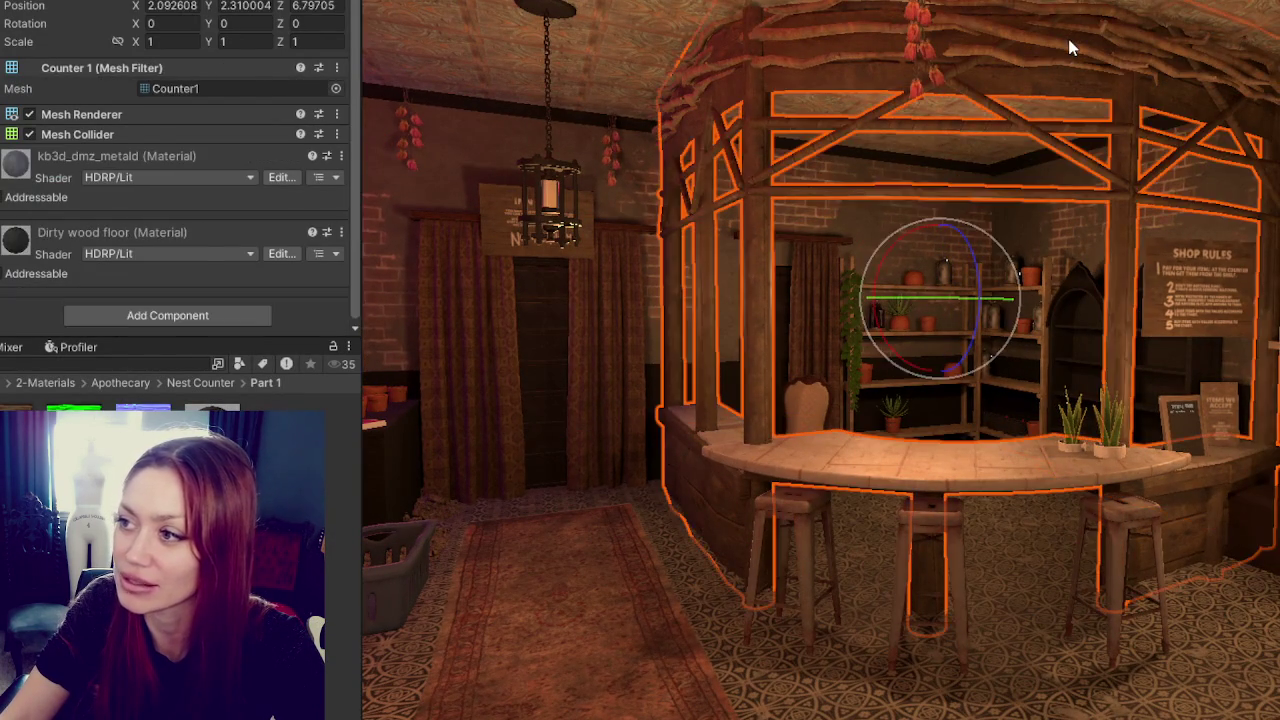
left_click(1070, 50)
key("w")
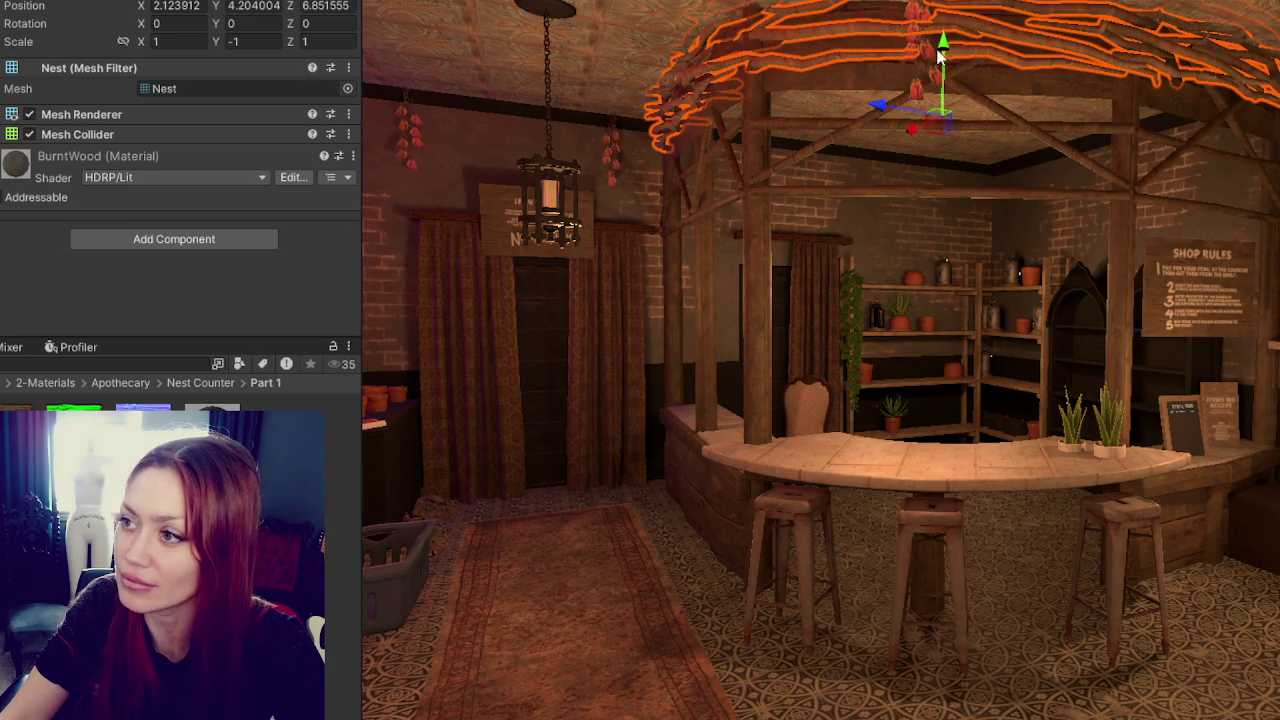
left_click_drag(943, 52, 942, 66)
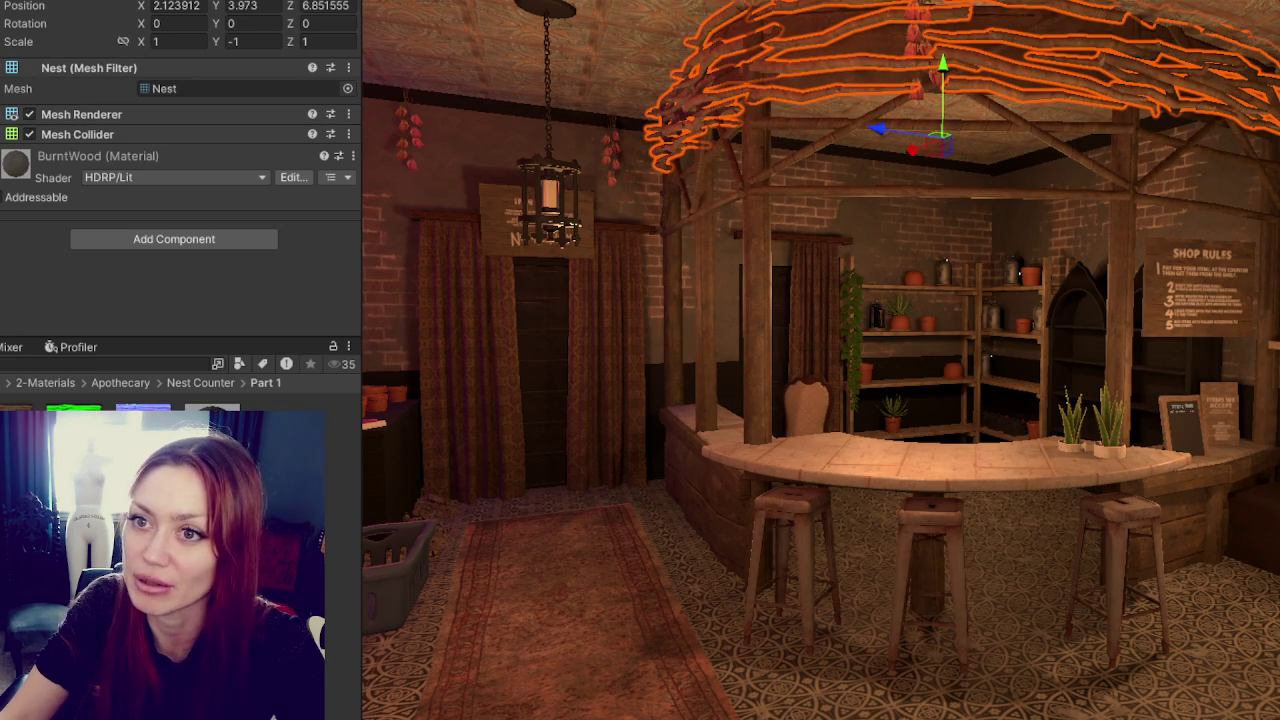
- Hide and re-show the Nest to inspect the frame, then check the counter's burnt wood material
key("h")
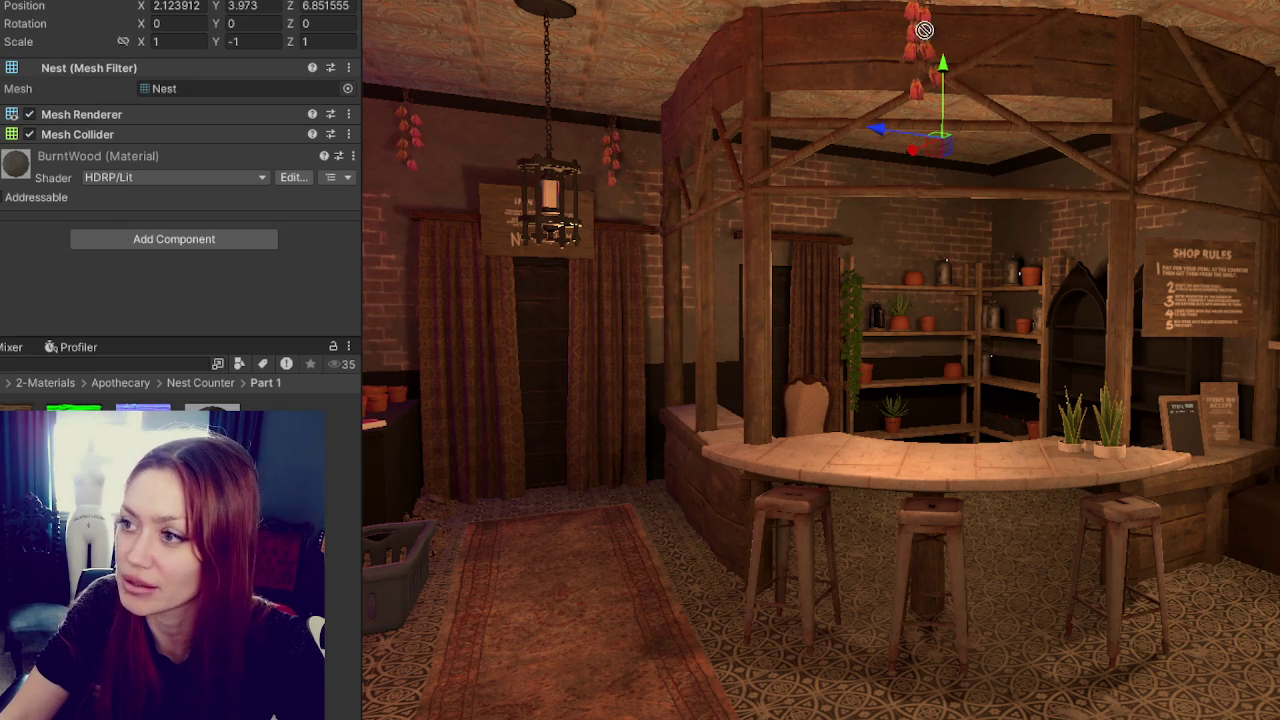
key("h")
key("h")
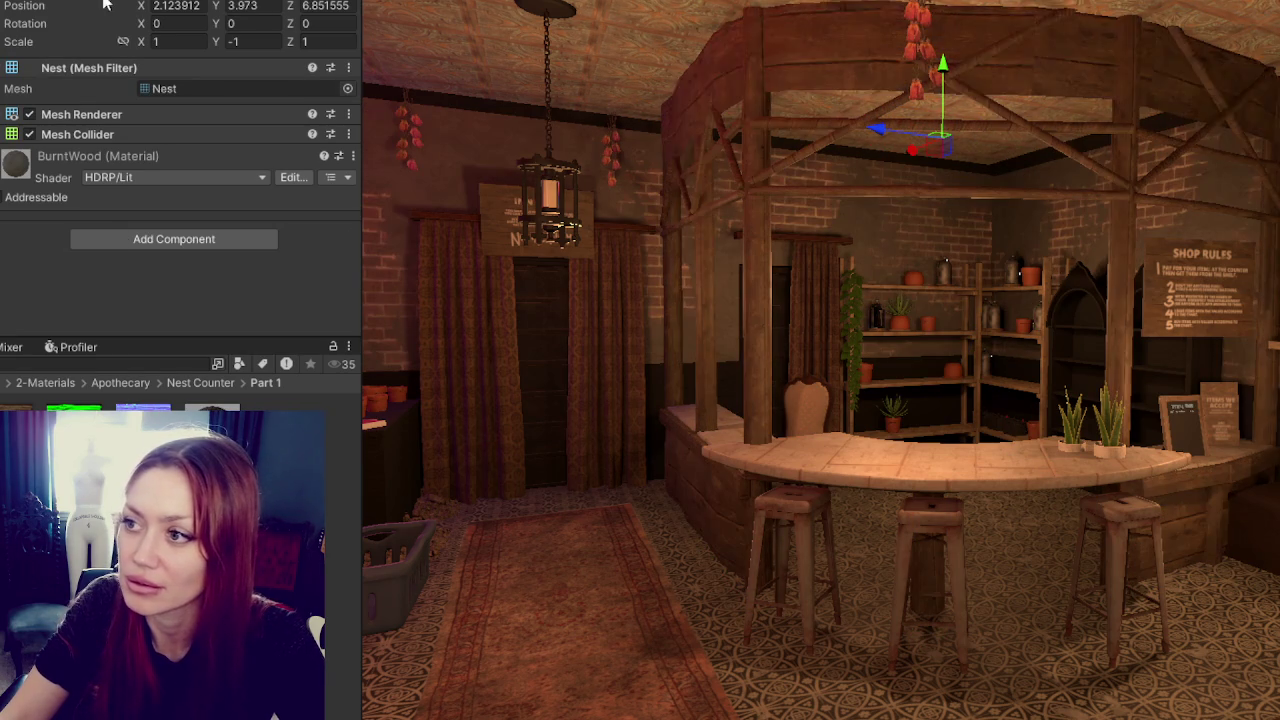
left_click_drag(474, 380, 690, 500)
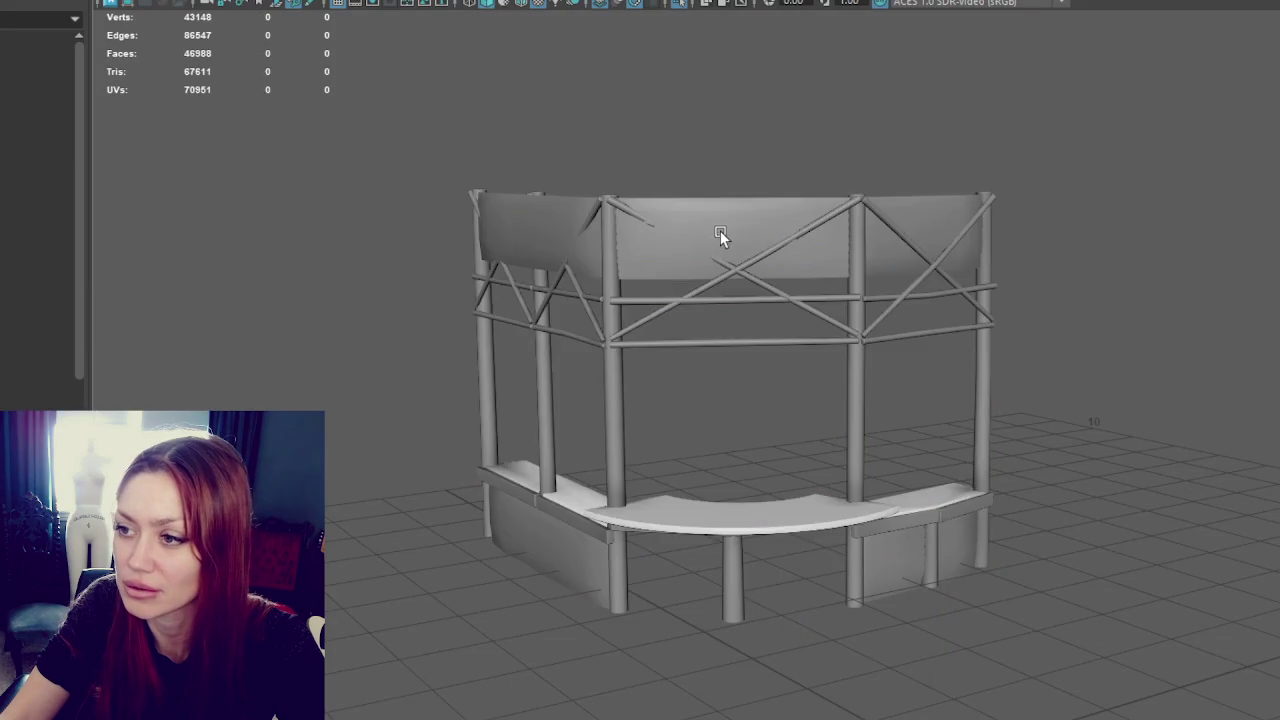
left_click(723, 237)
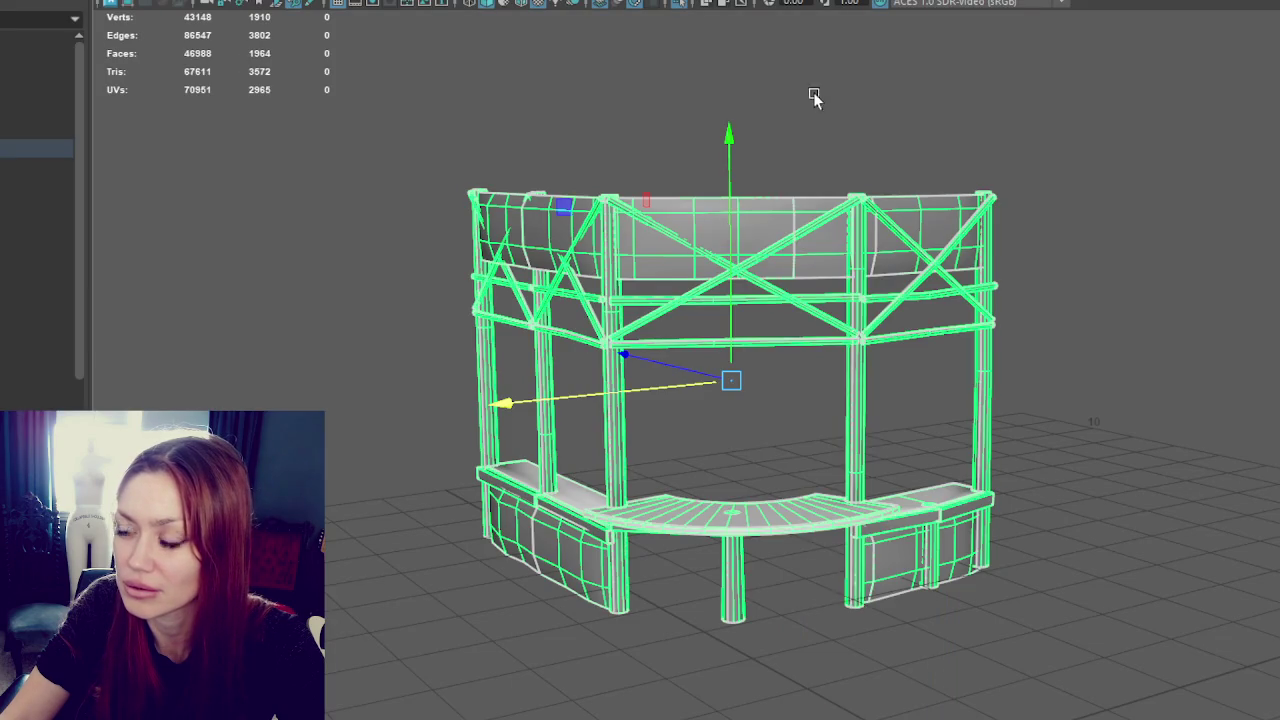
- Select the faces of the five canopy and counter panels and assign them the favourite plain material
key("q")
right_click_drag(698, 160, 703, 231)
left_click(703, 231)
left_click(536, 234, "shift")
left_click(555, 525, "shift")
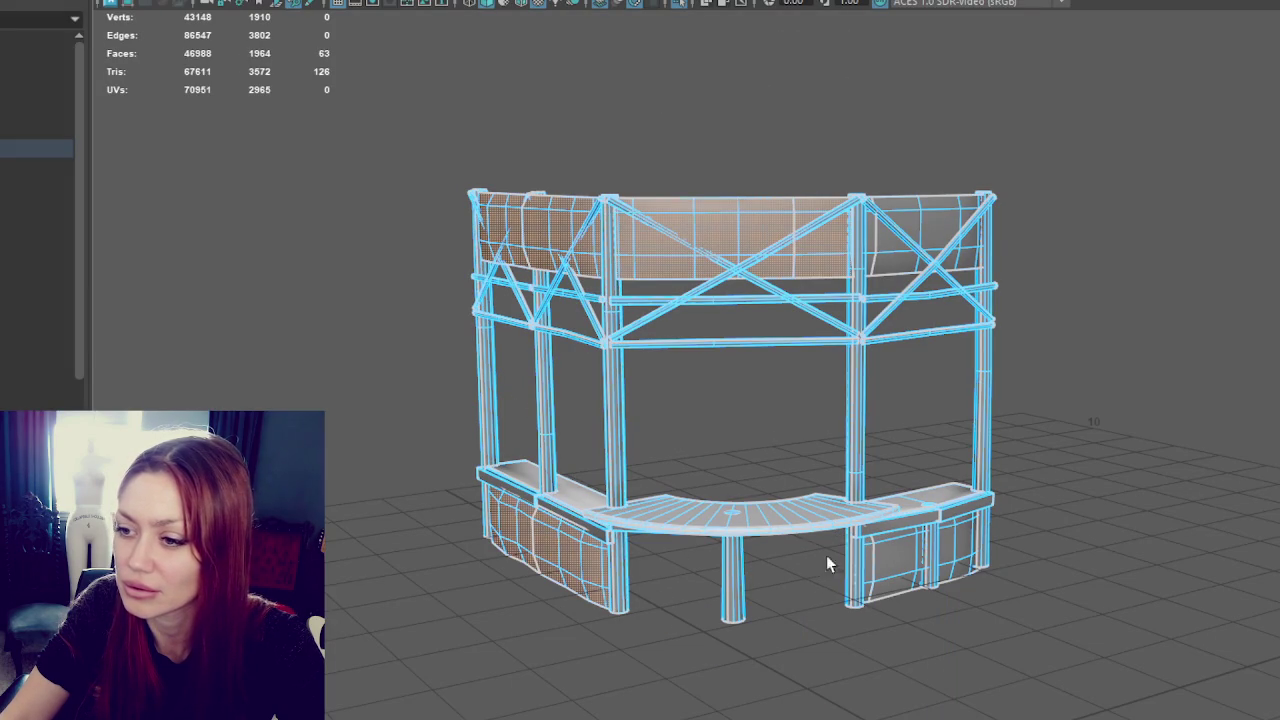
left_click(914, 554, "shift")
left_click(932, 214, "shift")
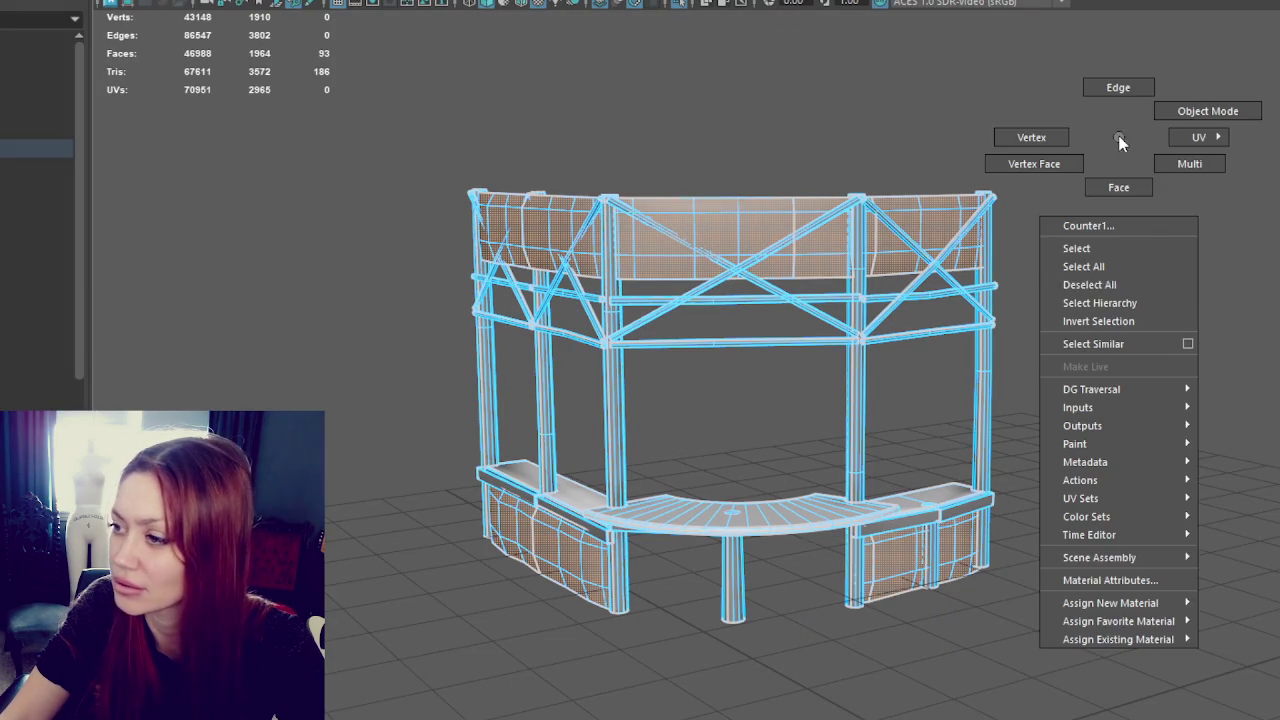
right_click_drag(1118, 135, 1250, 612)
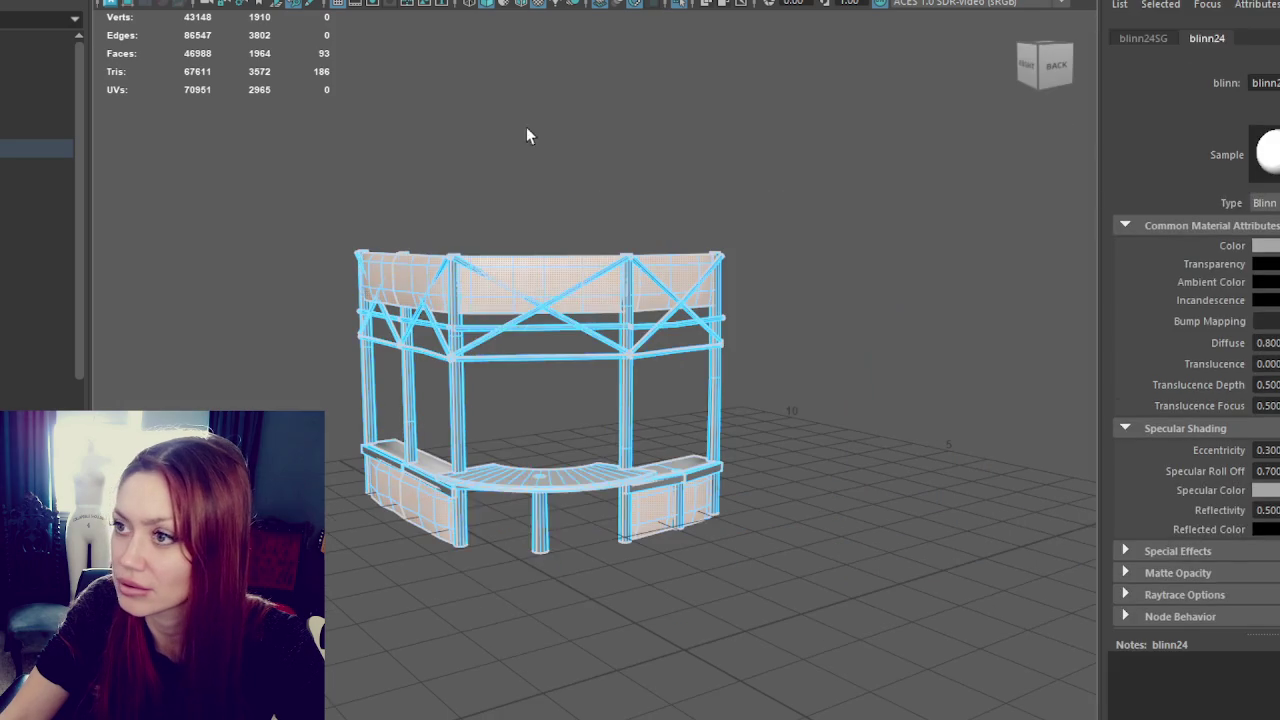
- Clear the selection, select the Apothecary group in the Outliner, then deselect it
left_click(640, 74)
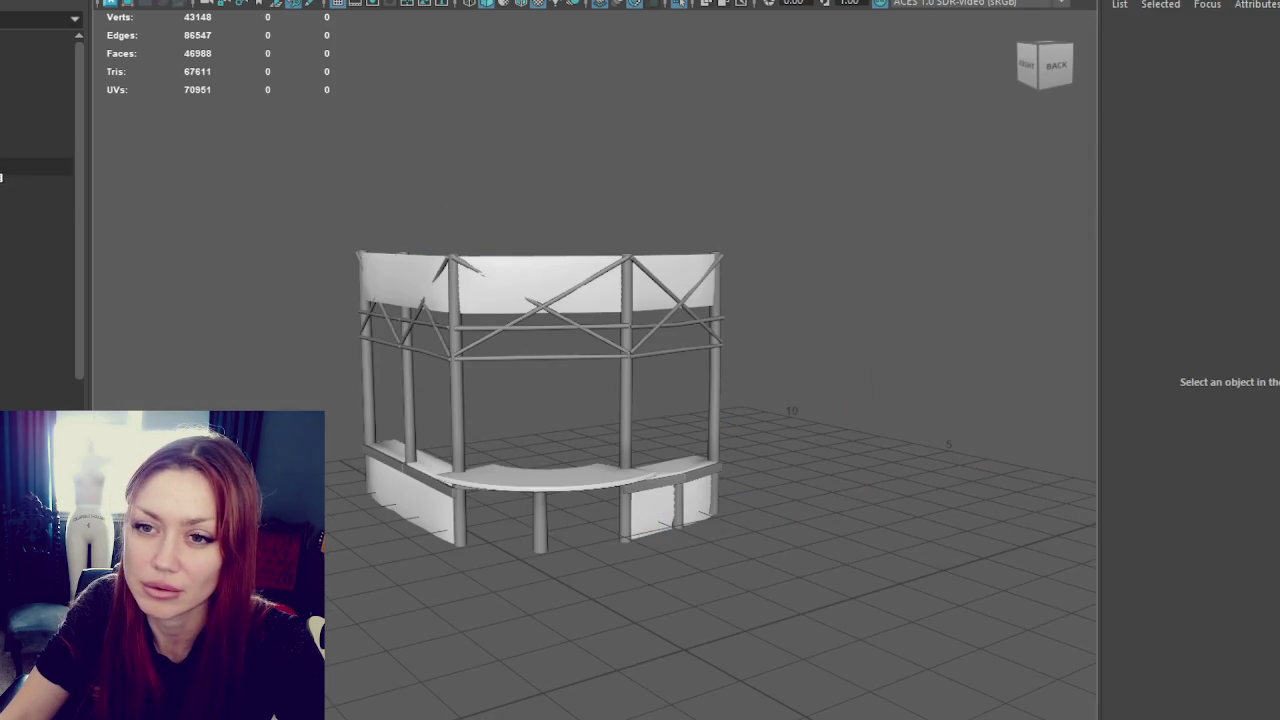
left_click(36, 148)
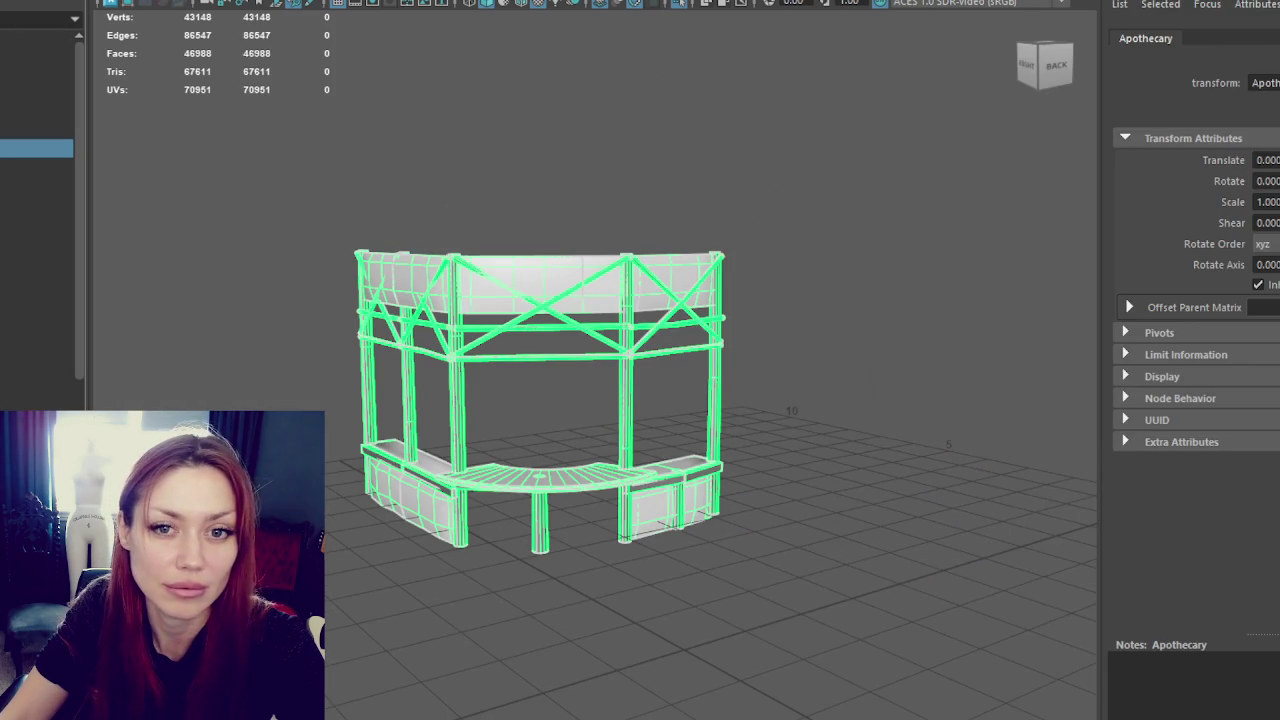
left_click(282, 181)
- Back in Unity, start a project asset search and try adding then removing a material slot on the Nest
key("alt+Tab")
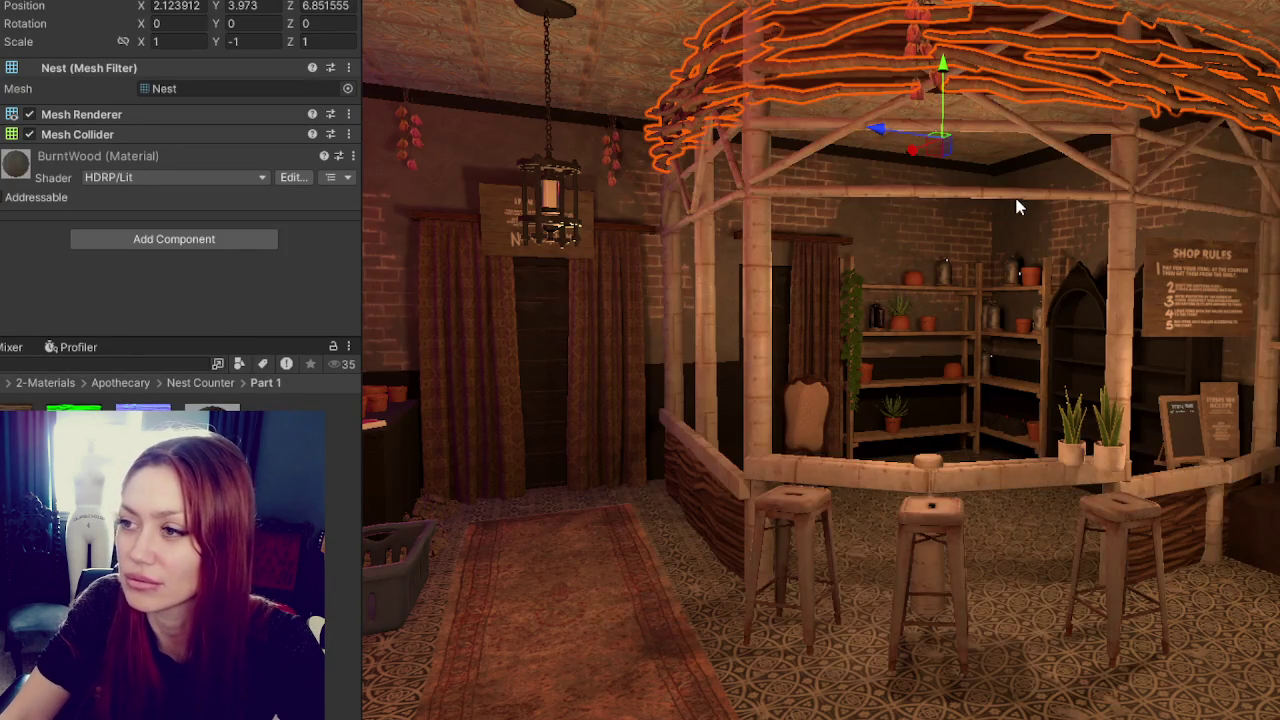
left_click(113, 364)
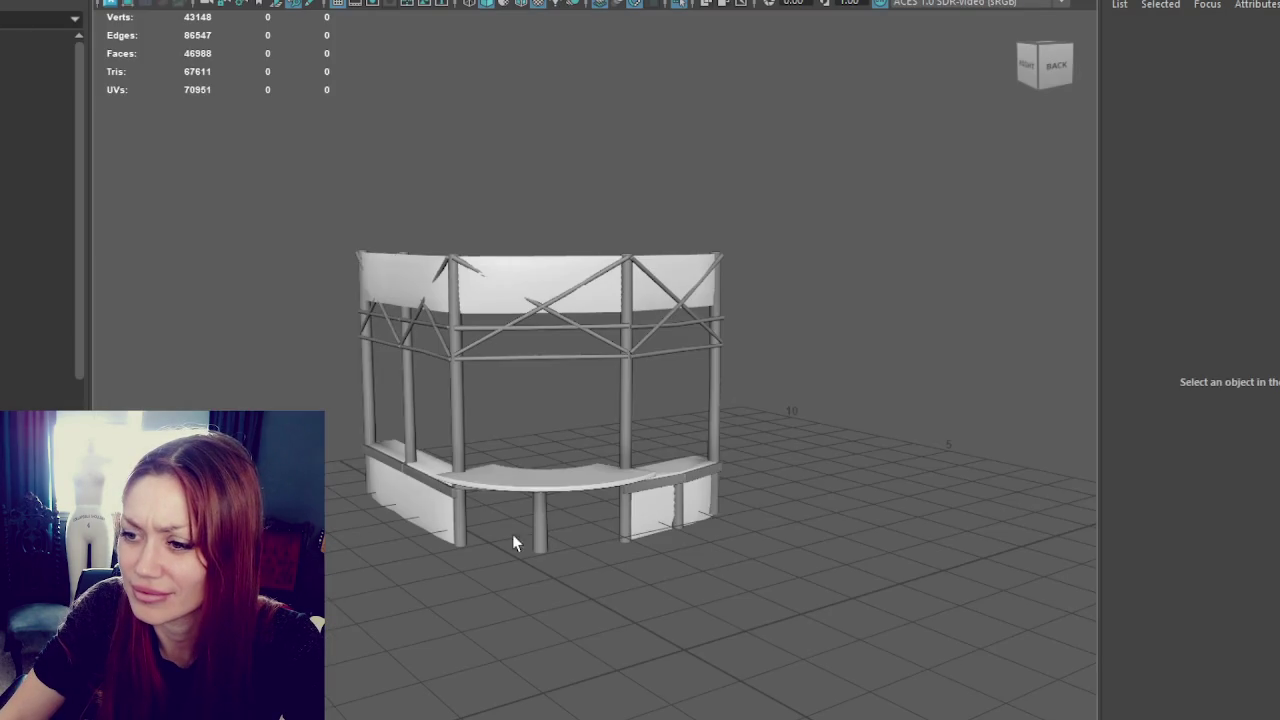
left_click(536, 505)
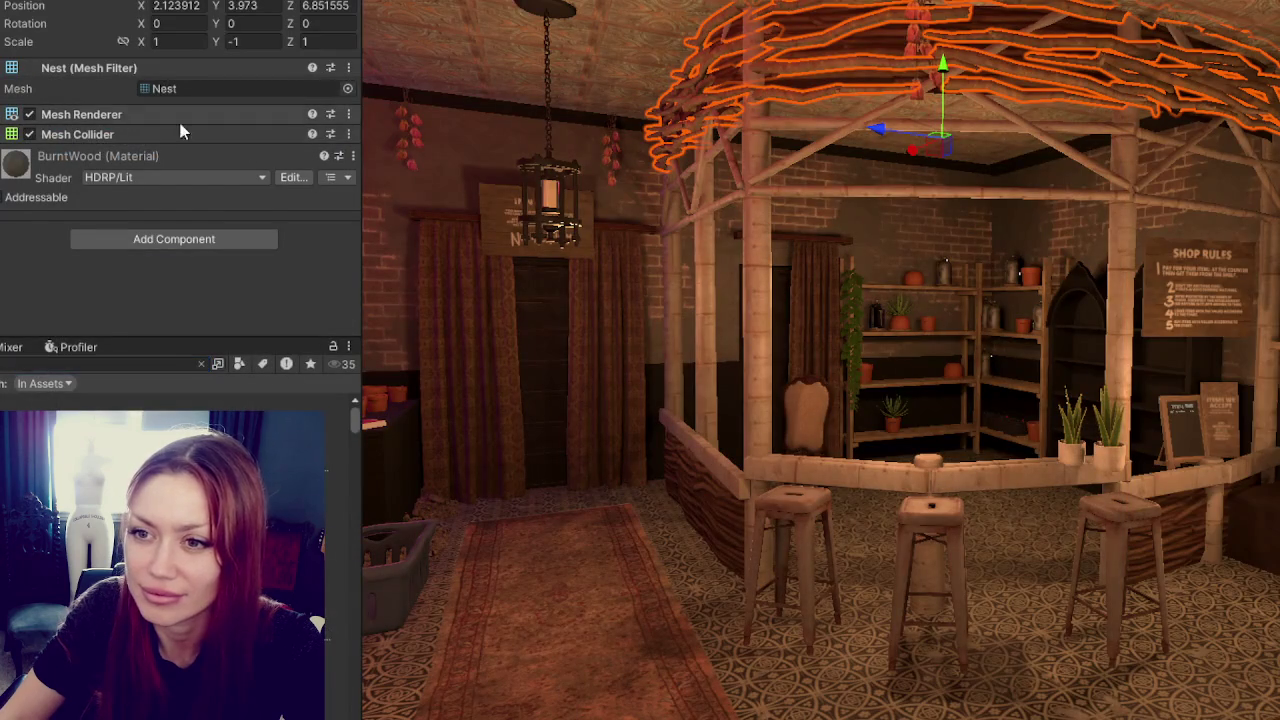
left_click(268, 114)
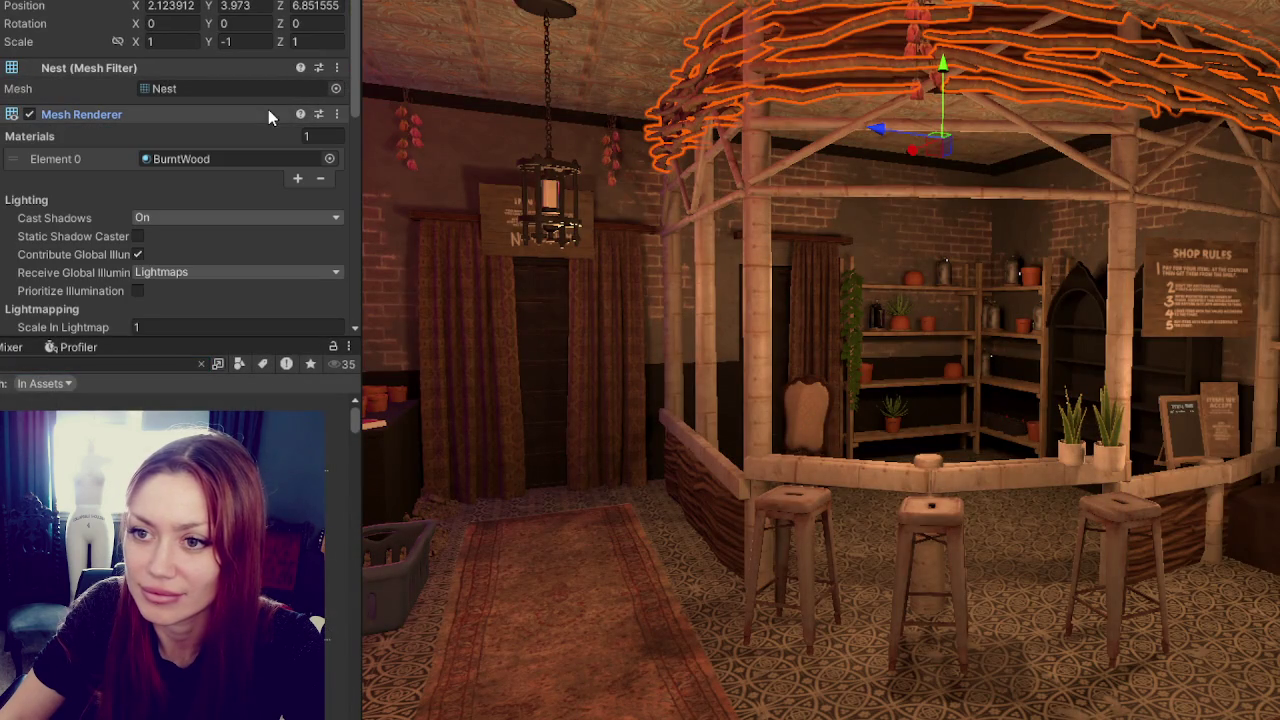
left_click(296, 179)
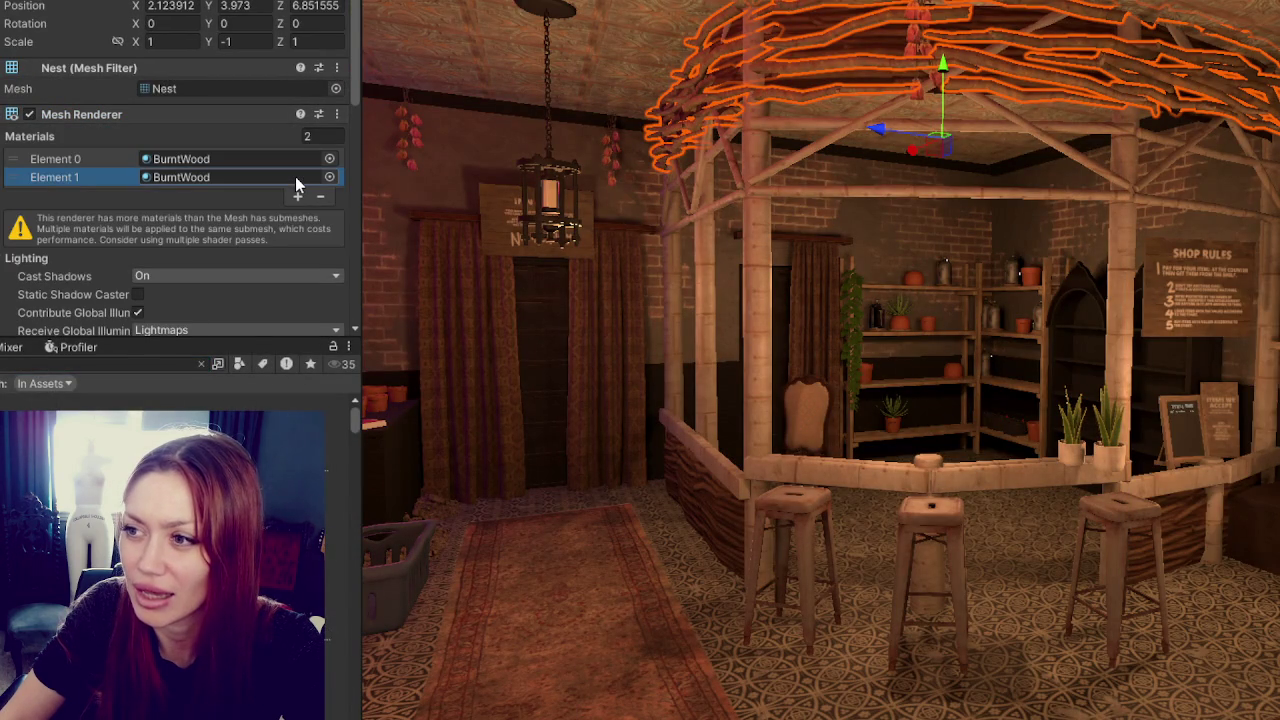
left_click(320, 196)
- Add a third material slot, Element 2, to Counter 1 and filter the asset search to materials
left_click(752, 218)
left_click(297, 197)
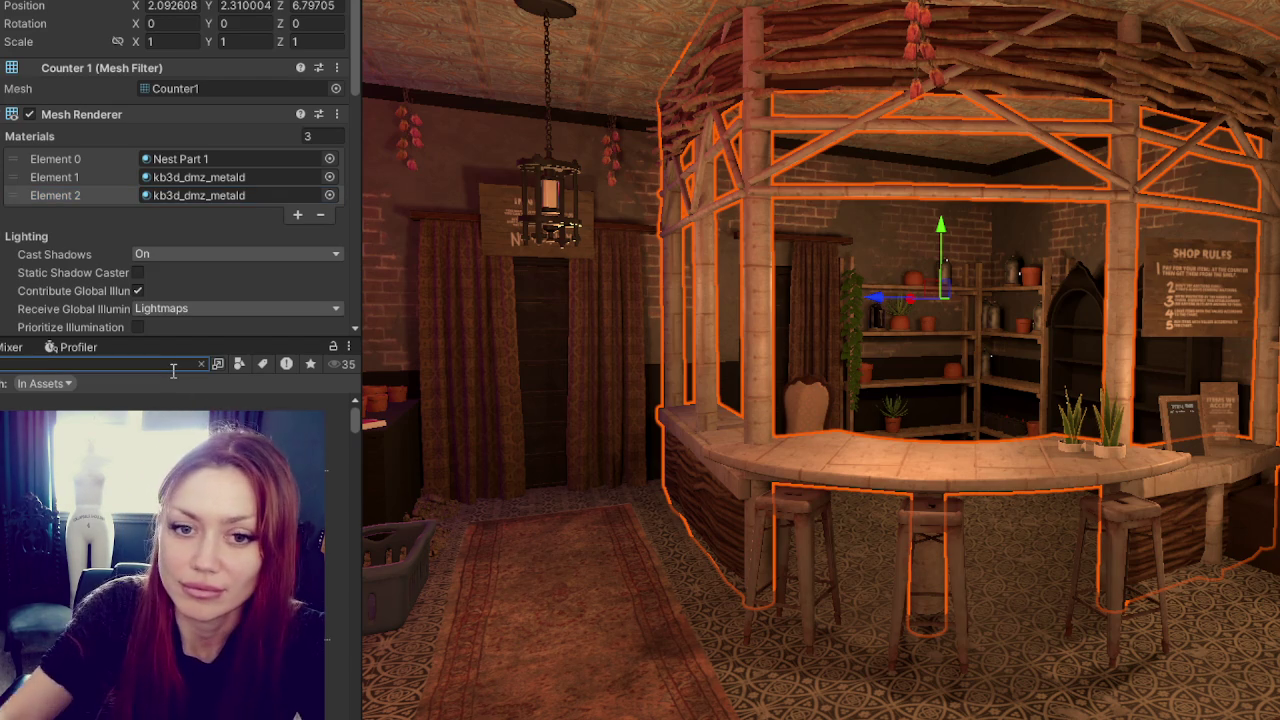
left_click(239, 364)
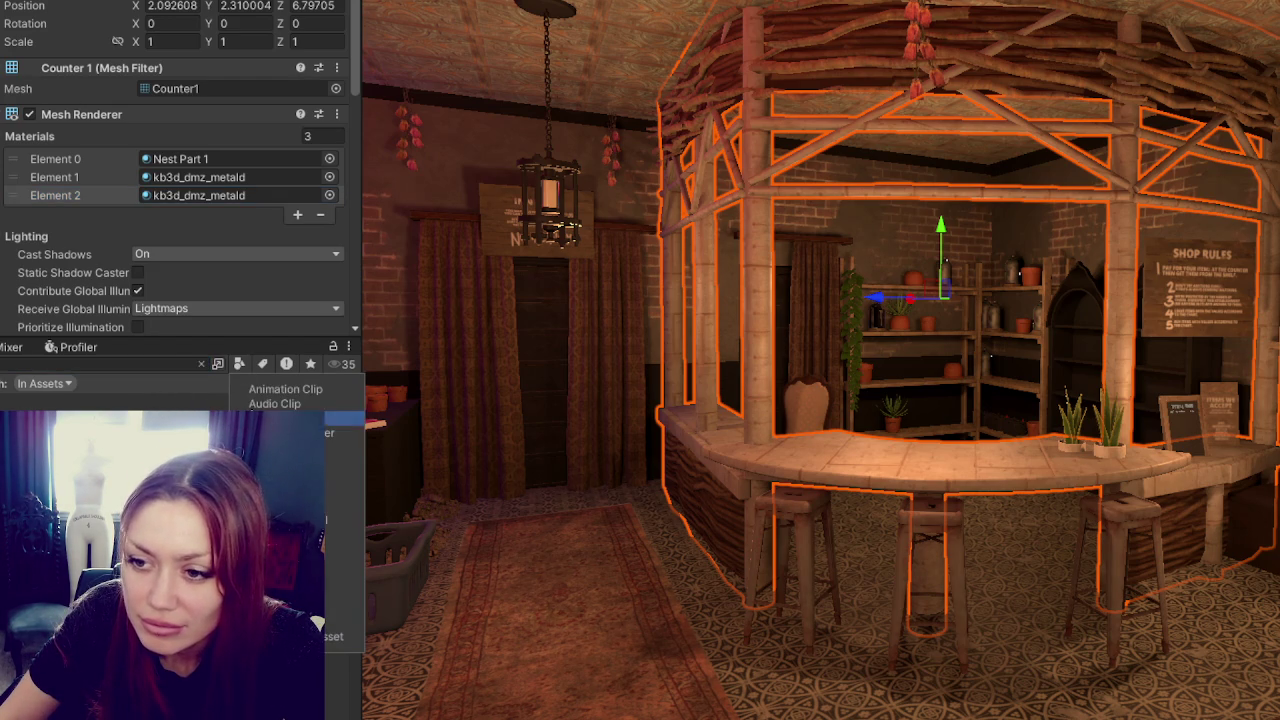
left_click(345, 506)
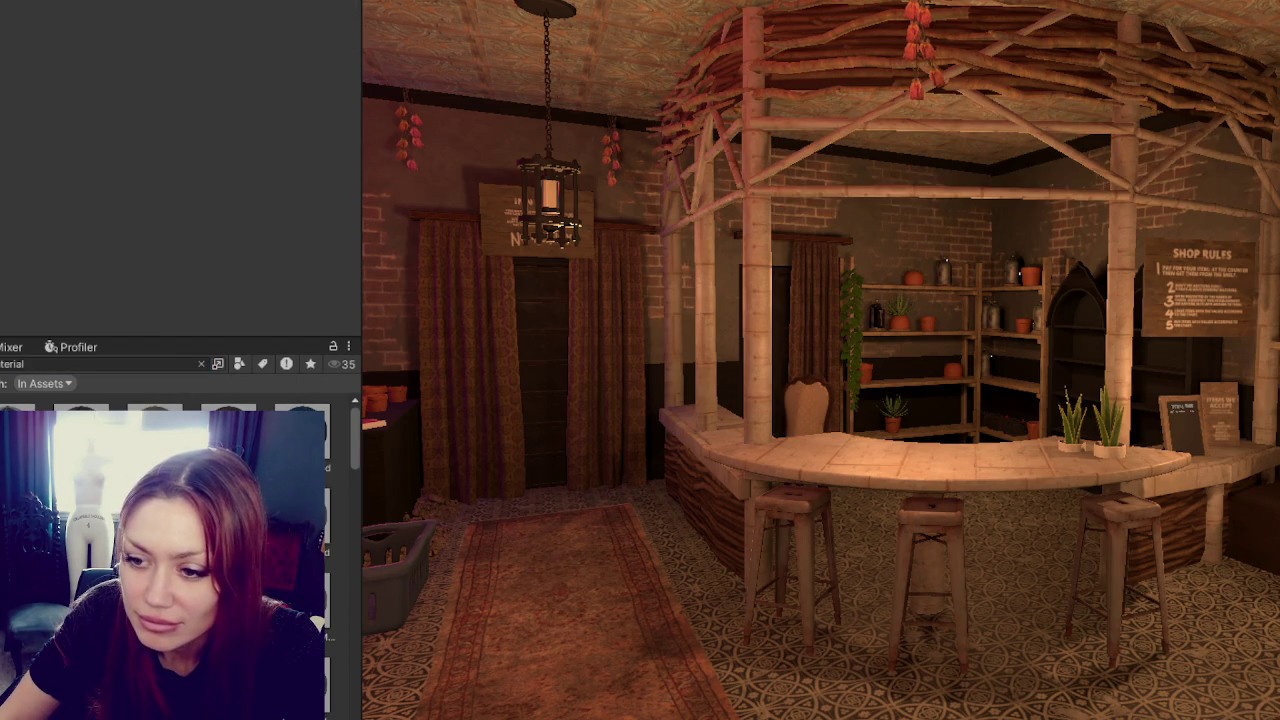
- Apply the Wood material to the booth and set its Base Map colour to 8C6464
left_click_drag(229, 415, 765, 370)
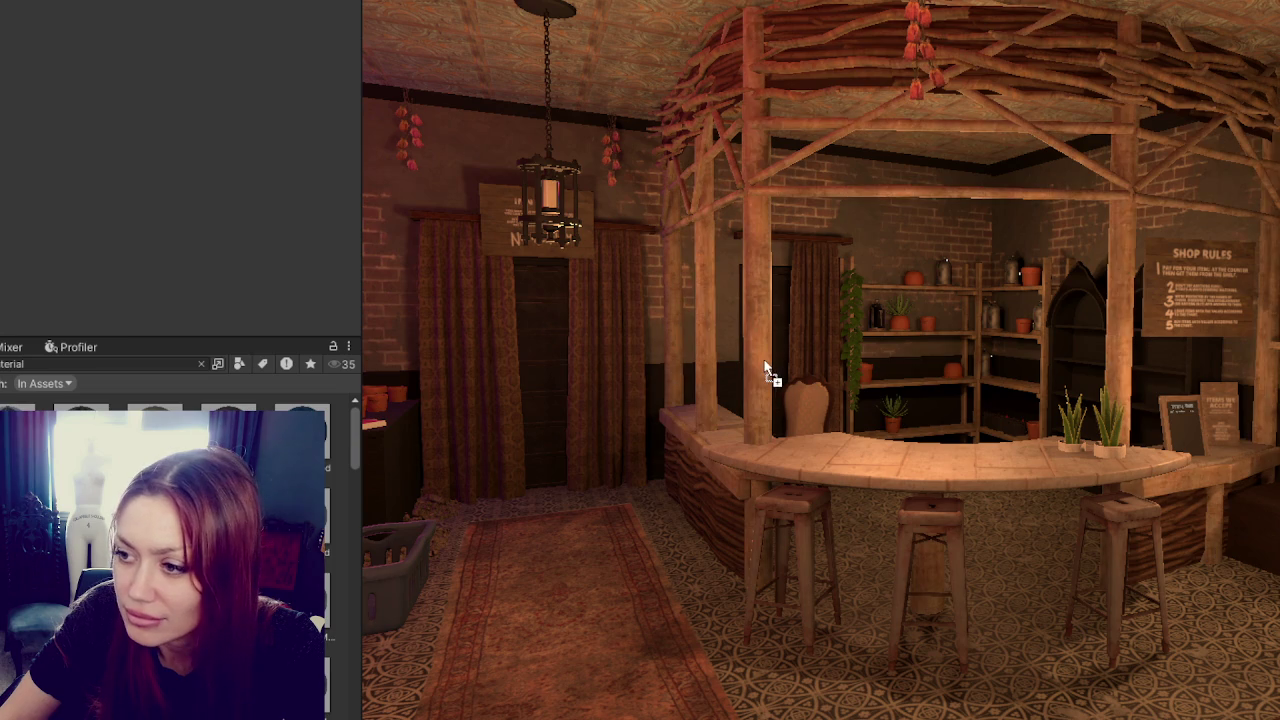
scroll(1050, 420, "down", 3)
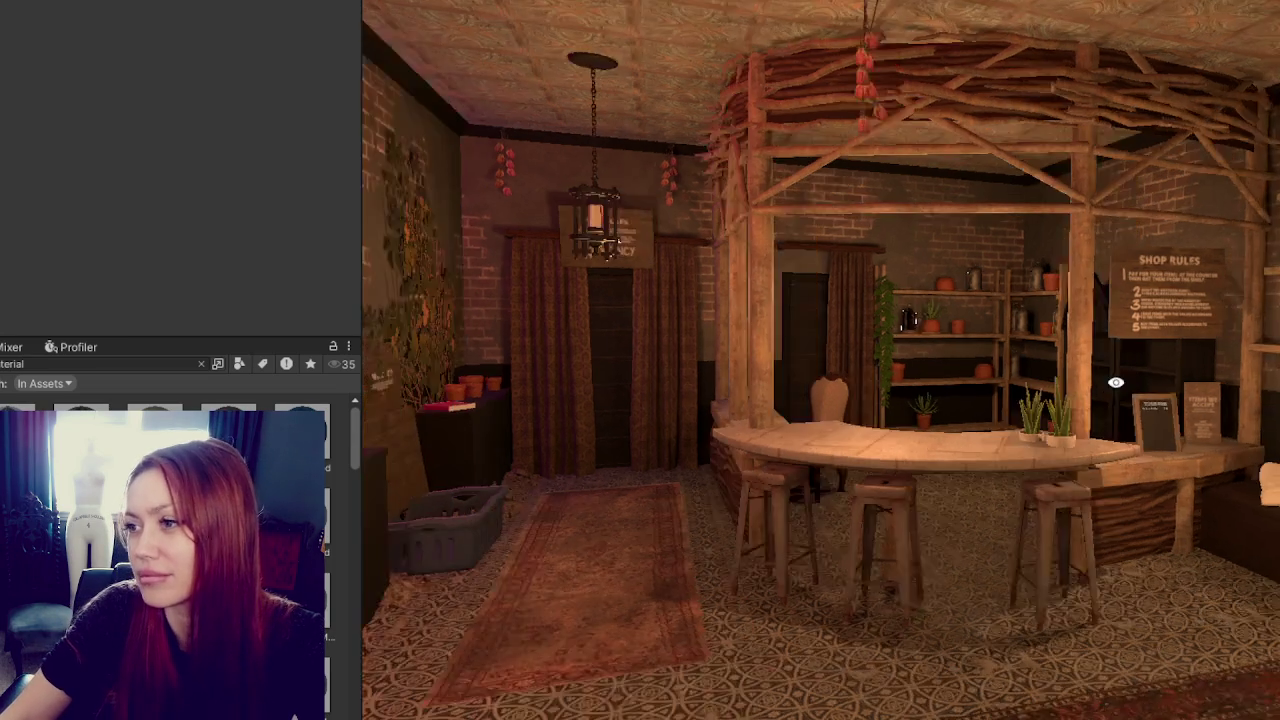
scroll(1153, 397, "down", 2)
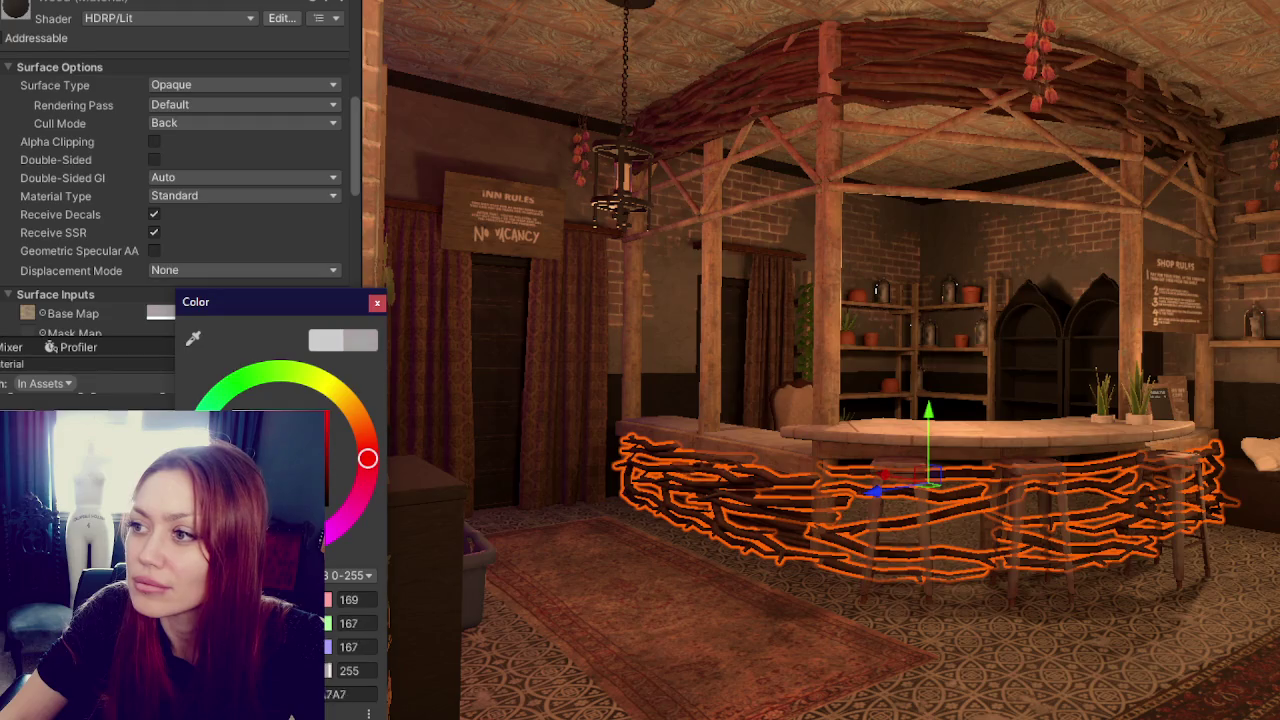
type("8C6464")
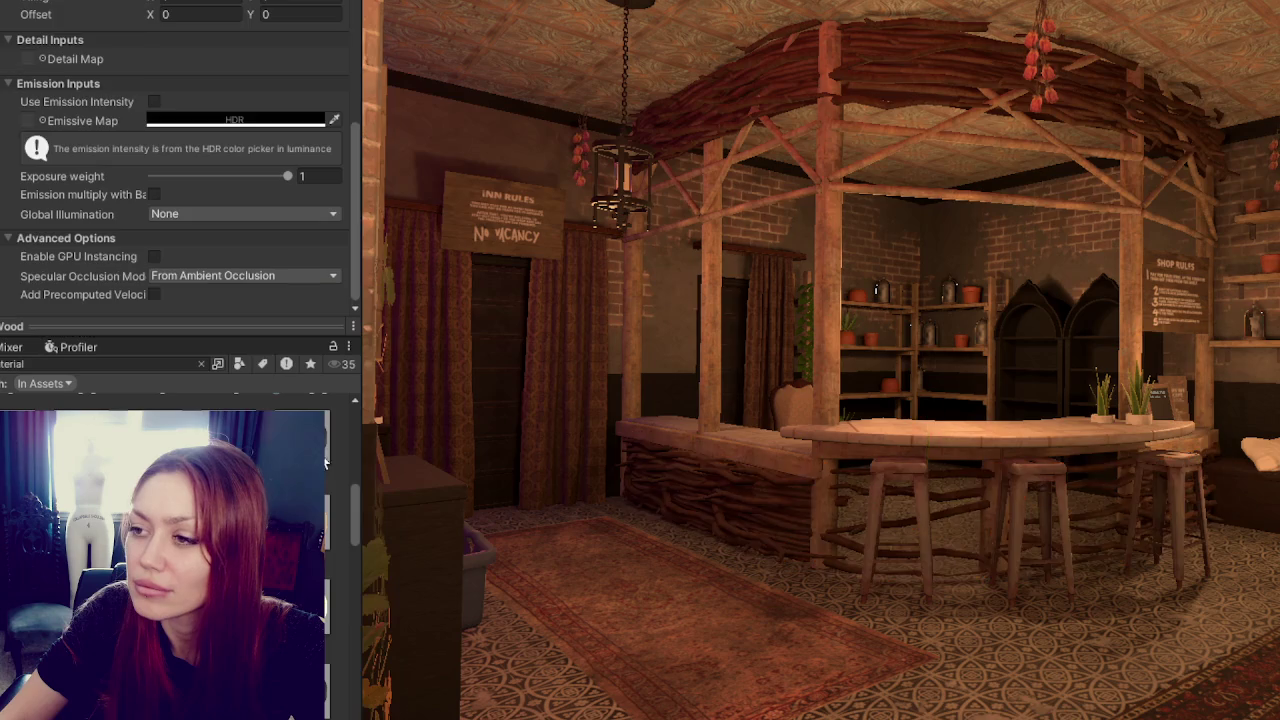
- Select the twig canopy and adjust its height above the booth along Y
mouse_move(897, 594)
right_mouse_down()
mouse_move(723, 583)
mouse_move(903, 609)
mouse_move(712, 583)
mouse_move(846, 606)
mouse_move(931, 600)
mouse_move(800, 625)
mouse_move(806, 531)
mouse_move(849, 663)
mouse_move(741, 598)
mouse_move(837, 523)
mouse_move(880, 523)
mouse_move(903, 580)
mouse_move(740, 540)
mouse_move(600, 526)
mouse_move(960, 651)
mouse_move(801, 577)
right_mouse_up()
left_click(855, 95)
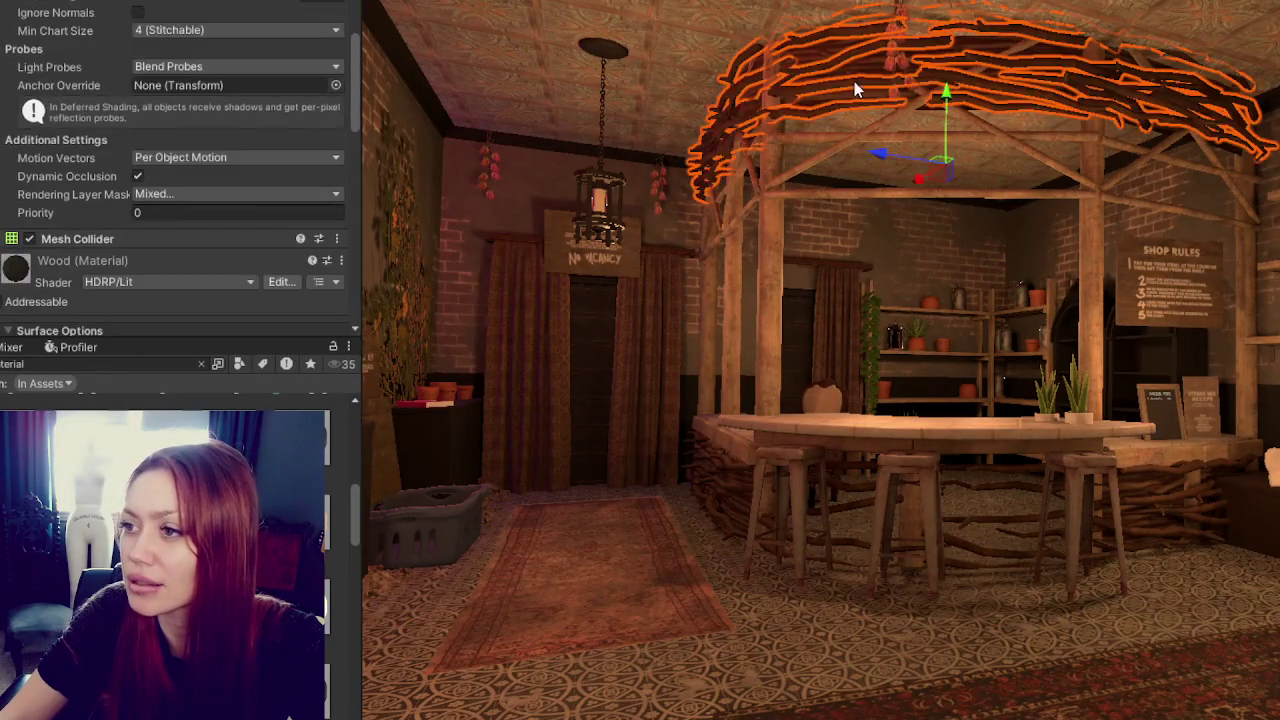
left_click_drag(950, 100, 957, 106)
left_click(457, 443)
mouse_move(457, 443)
right_mouse_down()
mouse_move(763, 377)
mouse_move(826, 331)
mouse_move(907, 303)
right_mouse_up()
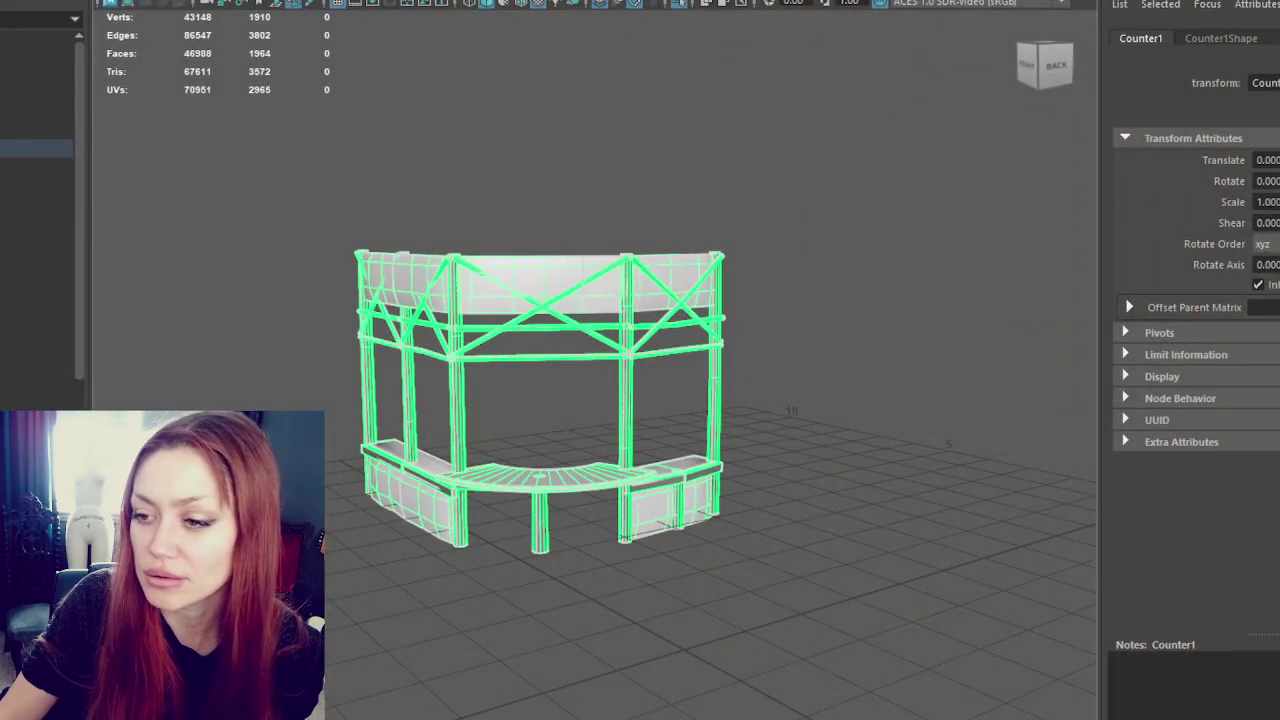
- Select Counter1 and split it into separate meshes with Mesh > Separate
scroll(354, 590, "up", 1)
scroll(354, 590, "up", 5)
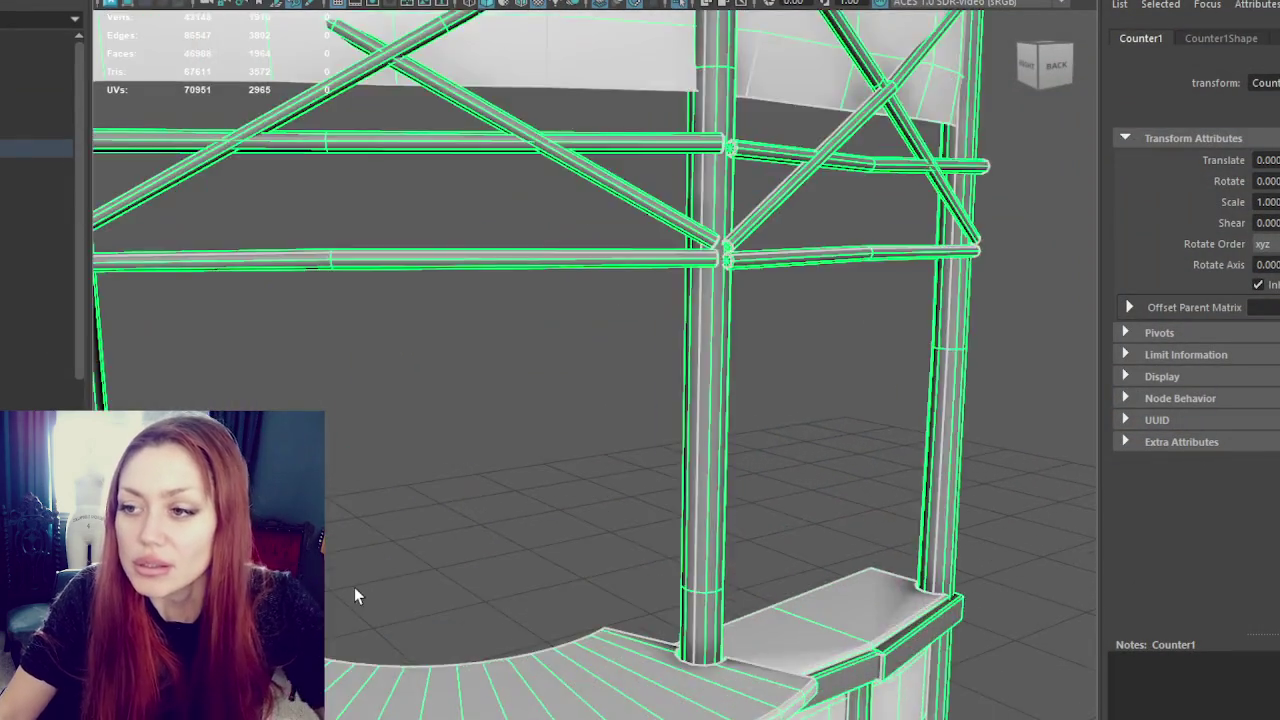
scroll(354, 590, "down", 4)
scroll(482, 438, "up", 2)
mouse_move(482, 438)
left_mouse_down("alt")
mouse_move(550, 361)
mouse_move(415, 482)
left_mouse_up("alt")
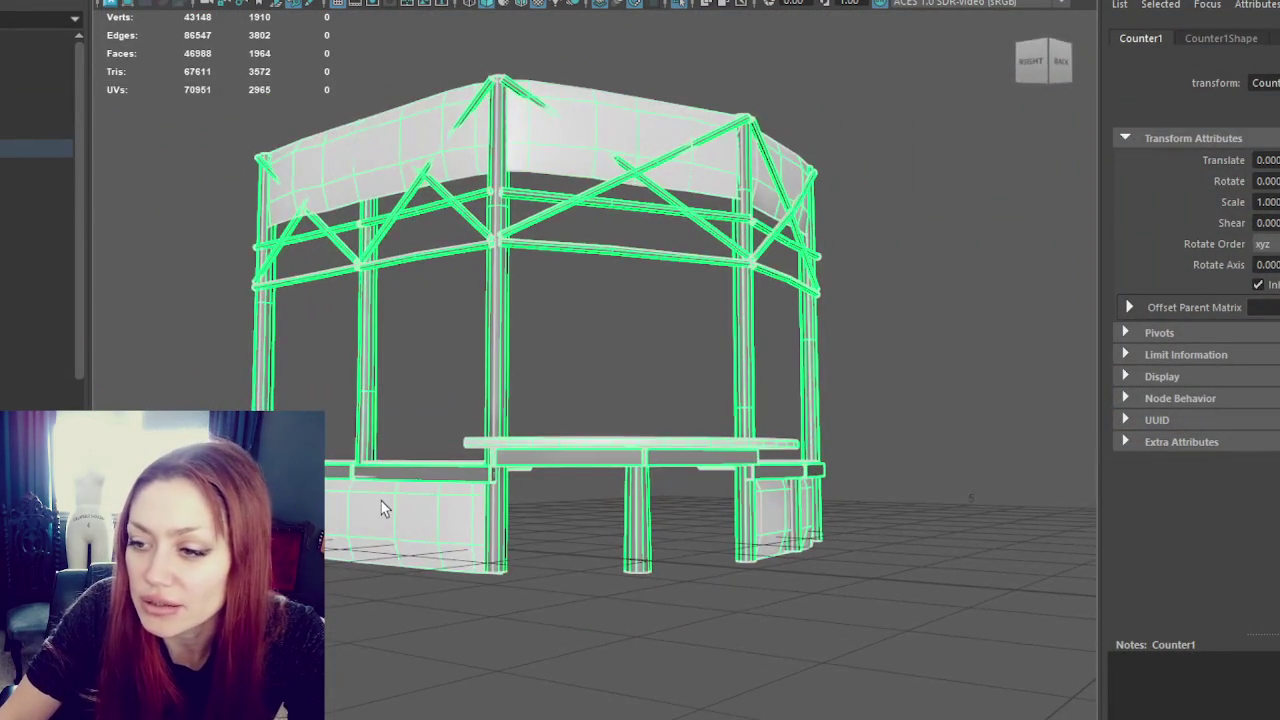
right_click_drag(586, 258, 543, 398)
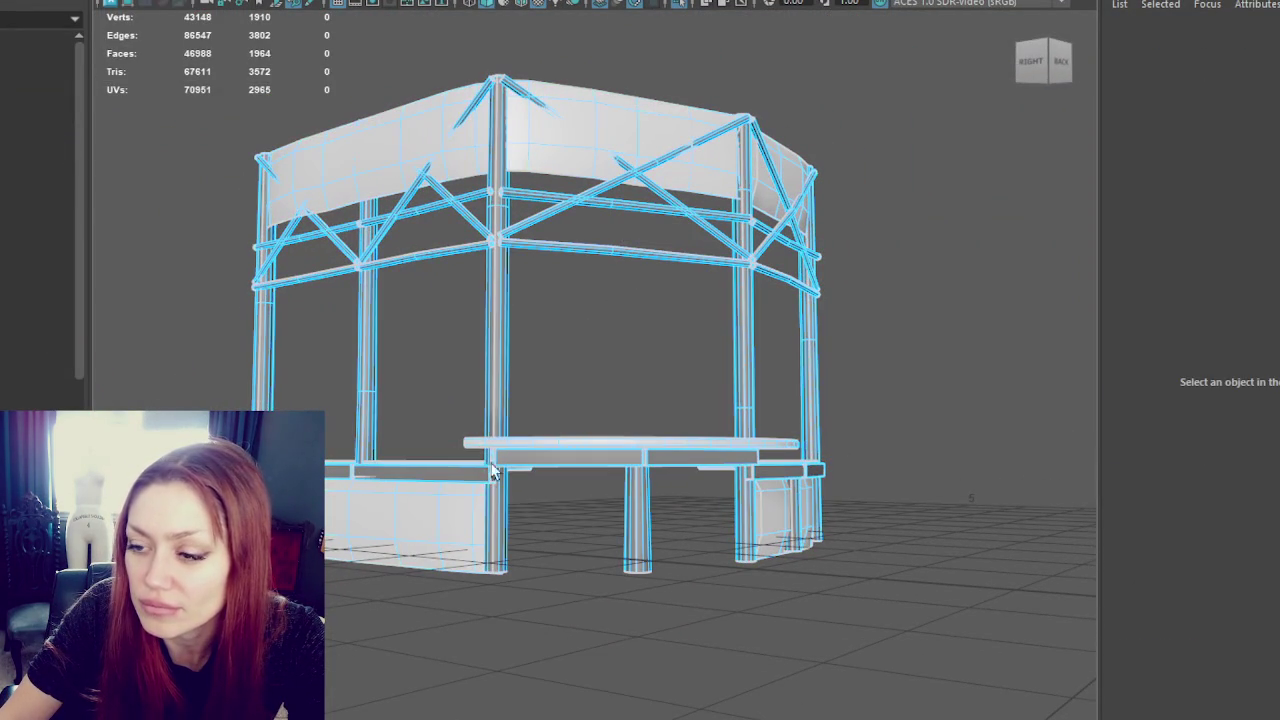
right_click_drag(500, 318, 470, 295)
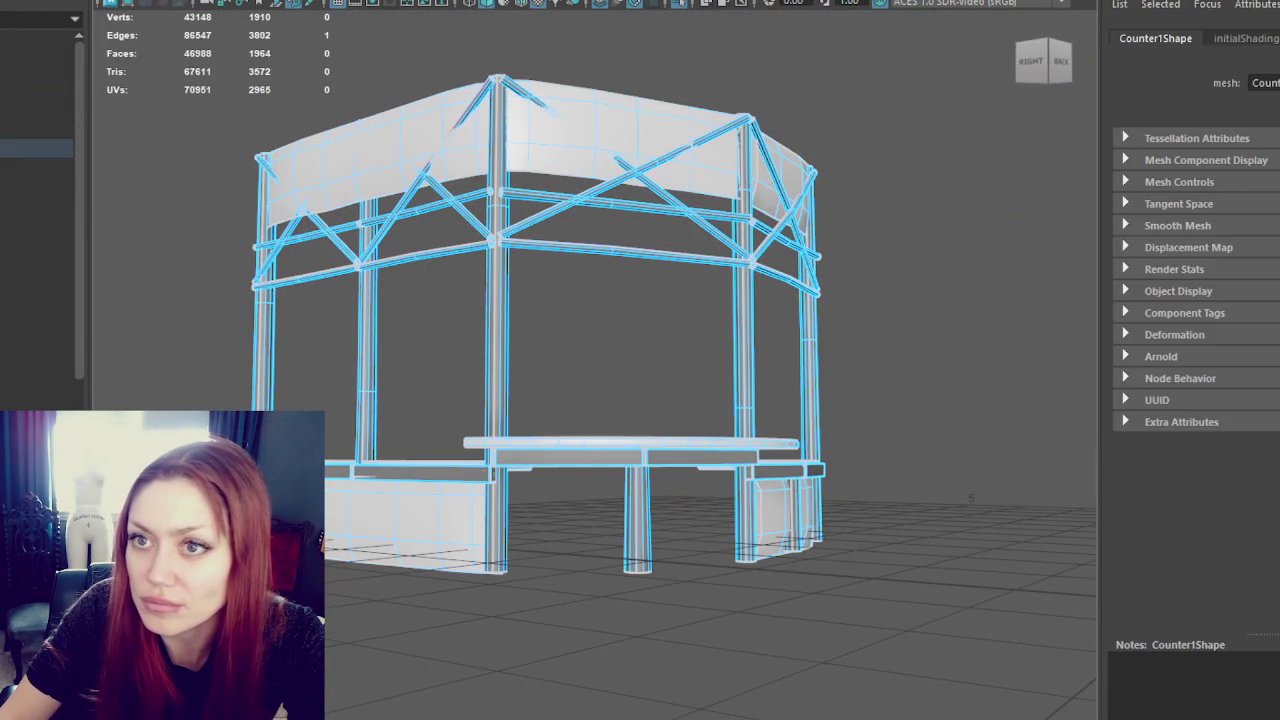
left_click(128, 0)
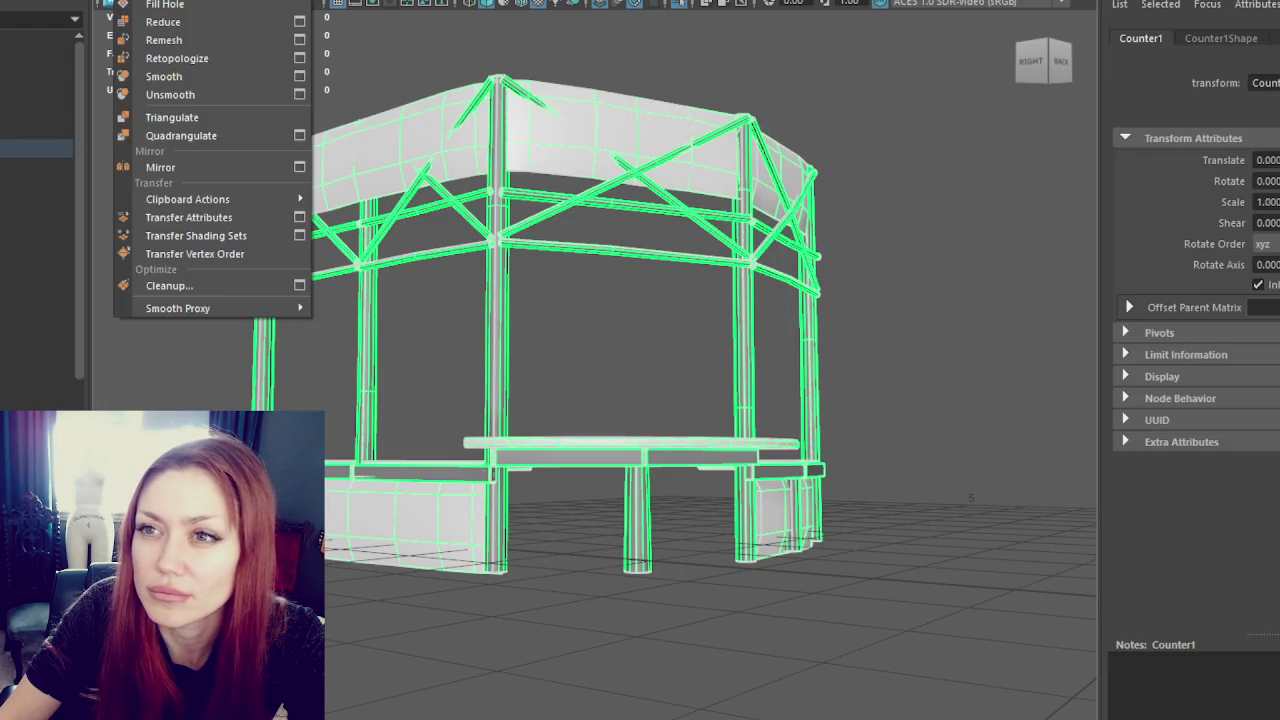
left_click(165, 0)
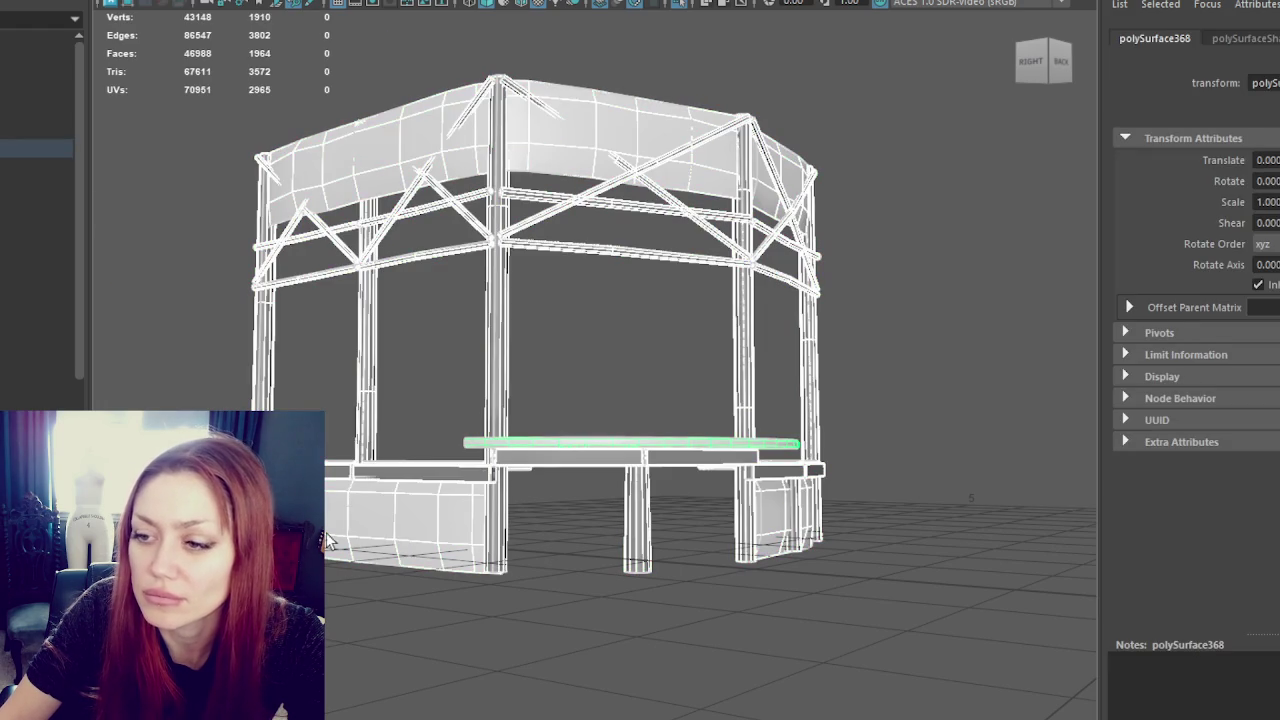
- Move, rotate and raise the lower-left bench panel into the front centre beneath the counter top
left_click(328, 540)
left_click(418, 535)
left_click_drag(360, 517, 523, 534)
key("e")
left_click_drag(666, 557, 791, 534)
key("w")
mouse_move(614, 512)
left_mouse_down()
mouse_move(623, 486)
mouse_move(531, 523)
mouse_move(663, 497)
mouse_move(697, 466)
mouse_move(521, 574)
left_mouse_up()
scroll(743, 471, "up", 3)
scroll(702, 527, "up", 2)
scroll(702, 527, "down", 3)
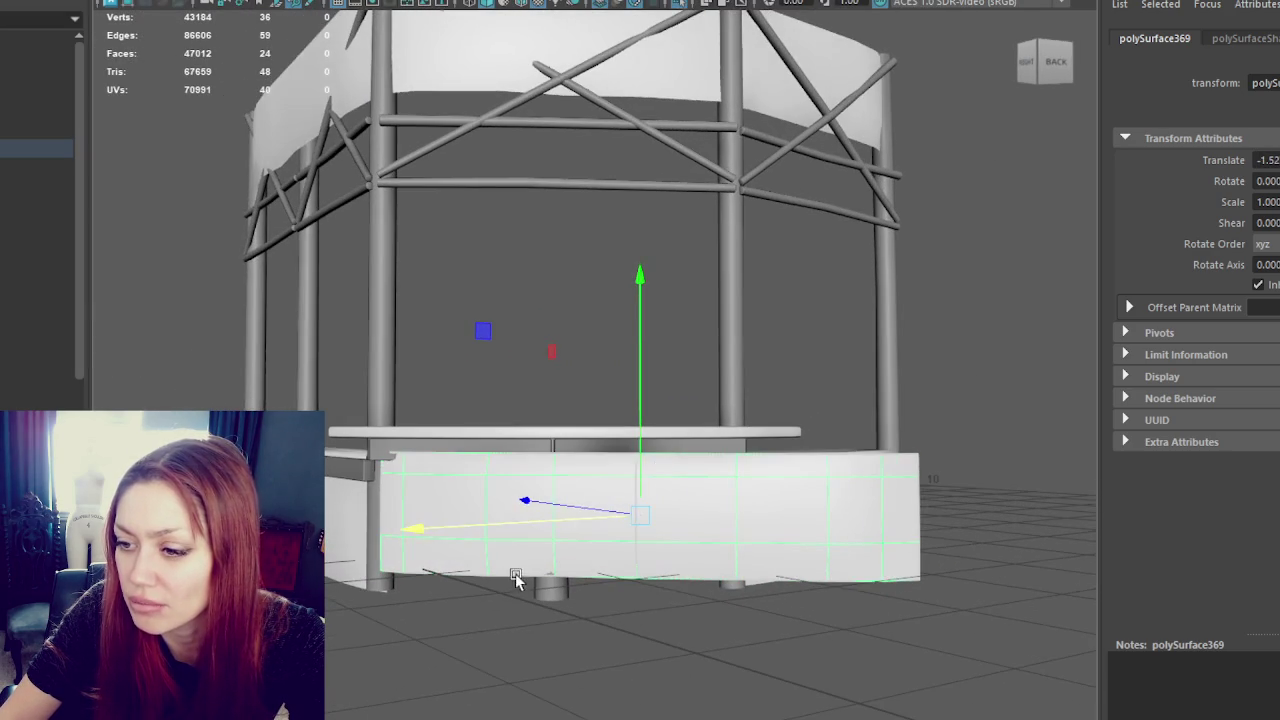
- Lower, widen and slide the bench panel slightly sideways
left_click_drag(640, 466, 641, 473)
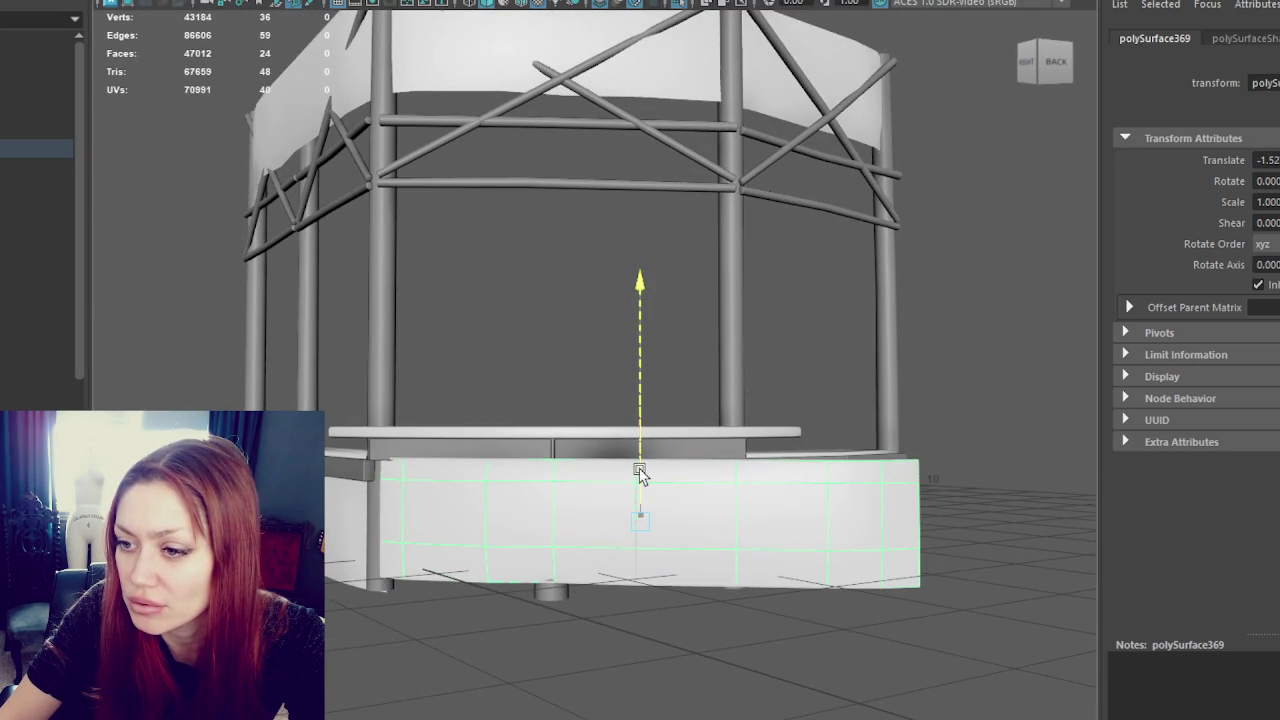
mouse_move(640, 524)
left_mouse_down()
mouse_move(652, 524)
mouse_move(642, 490)
left_mouse_up()
key("w")
left_click_drag(581, 532, 591, 531)
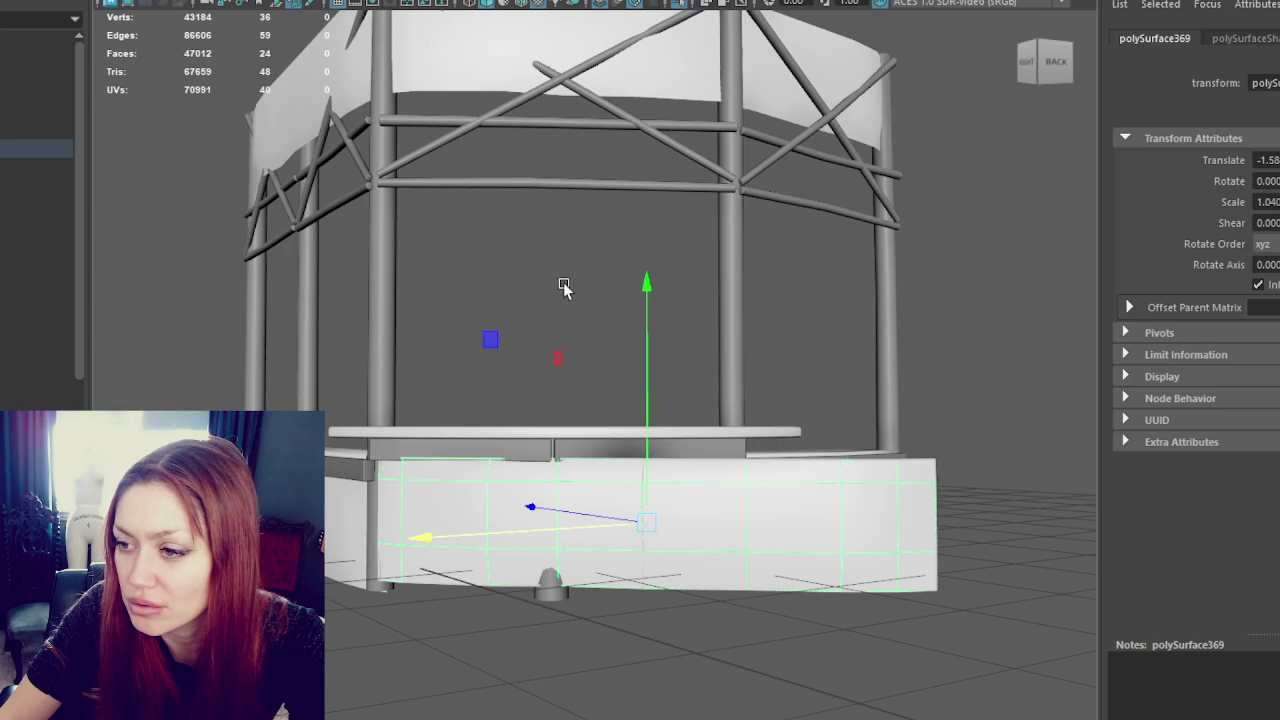
- Delete the bench panel's right-hand faces
right_click_drag(578, 224, 580, 271)
left_click_drag(1057, 400, 834, 632)
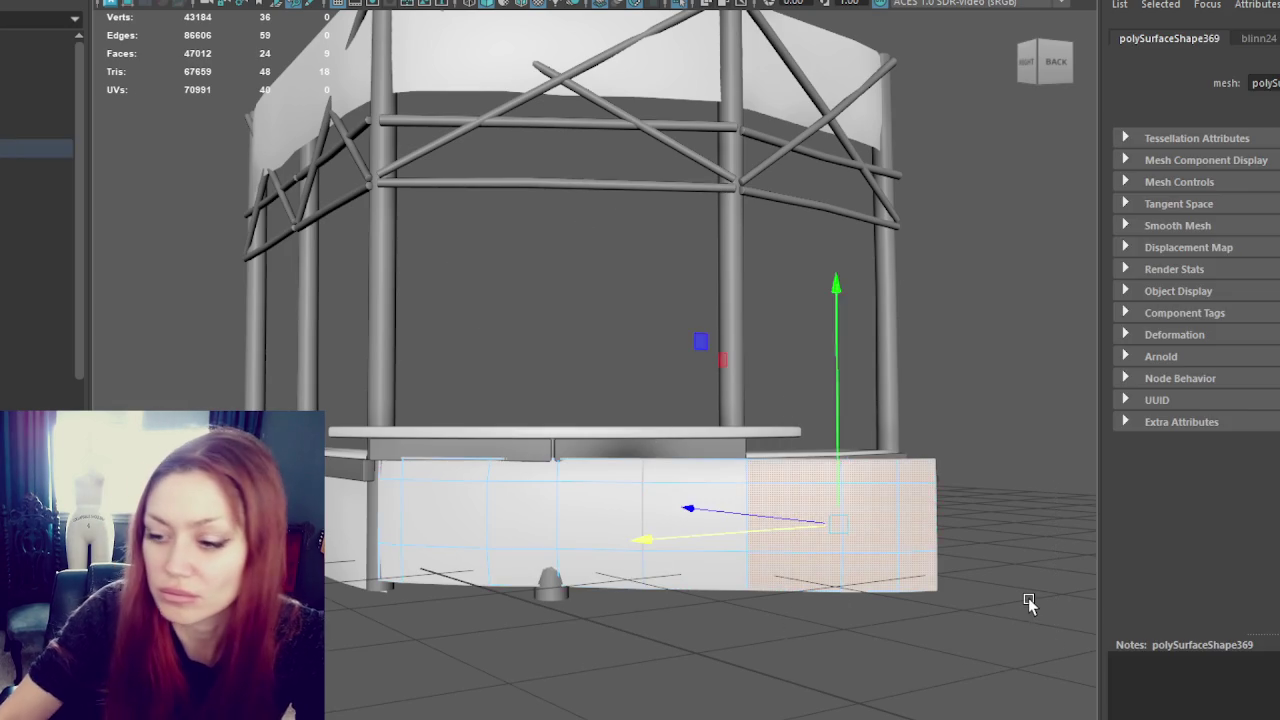
key("Delete")
- Select the front panel's vertices and rotate and move them to reshape the panel
right_click_drag(665, 245, 735, 272)
left_click_drag(740, 300, 775, 493, "alt")
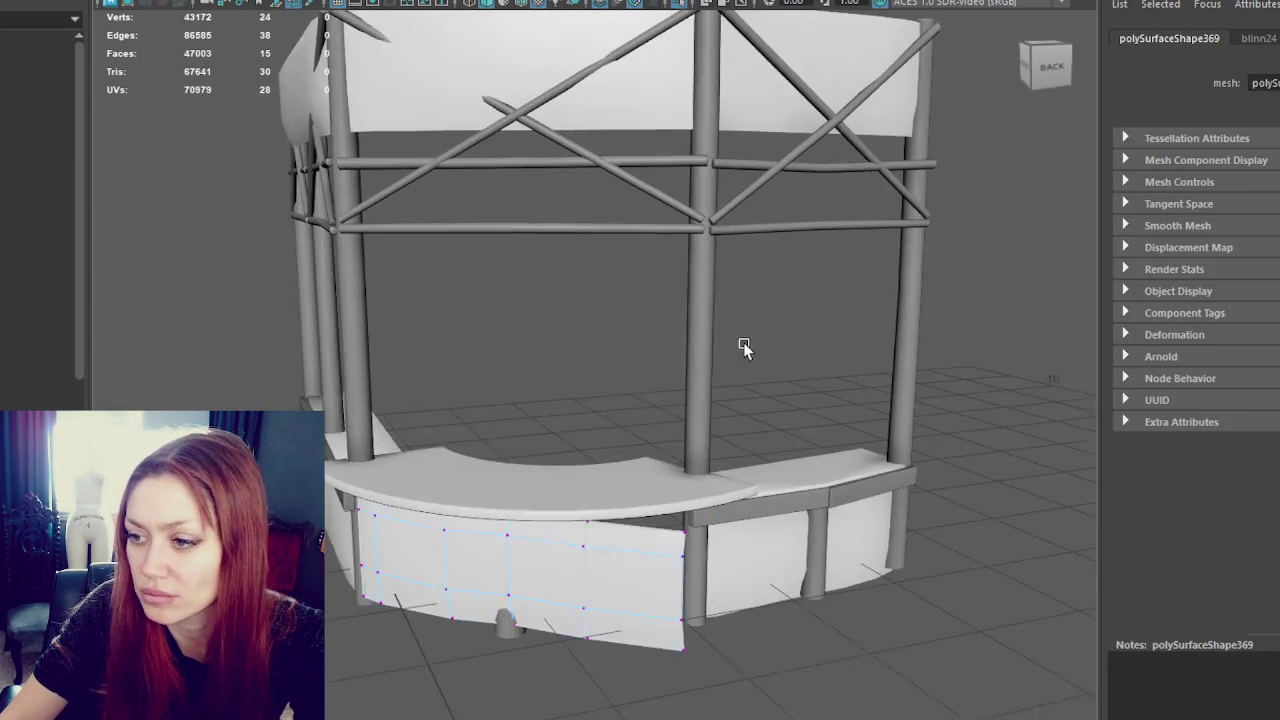
left_click_drag(682, 488, 545, 710)
key("e")
mouse_move(712, 713)
left_mouse_down()
mouse_move(745, 705)
mouse_move(640, 680)
left_mouse_up()
key("w")
middle_click_drag(640, 680, 597, 566)
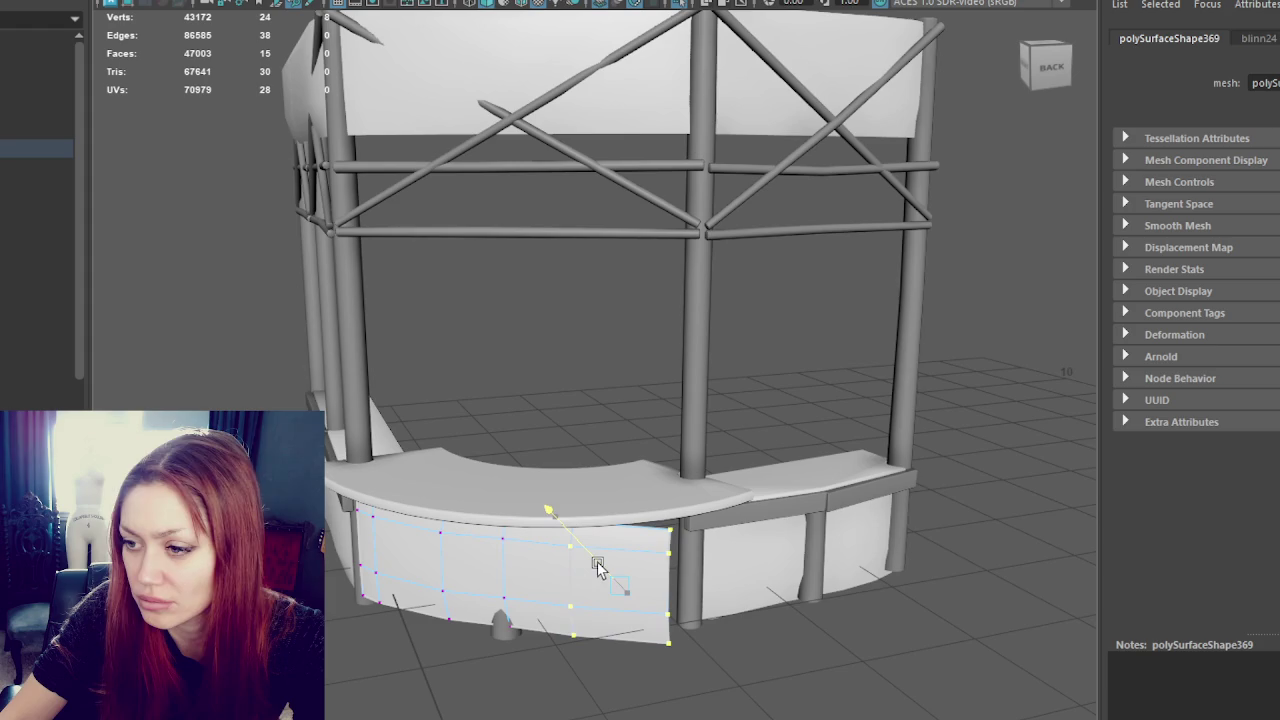
- Fine-tune the front-panel vertices with small moves and rotations so they follow the counter curve
key("e")
key("w")
middle_click_drag(595, 595, 600, 565)
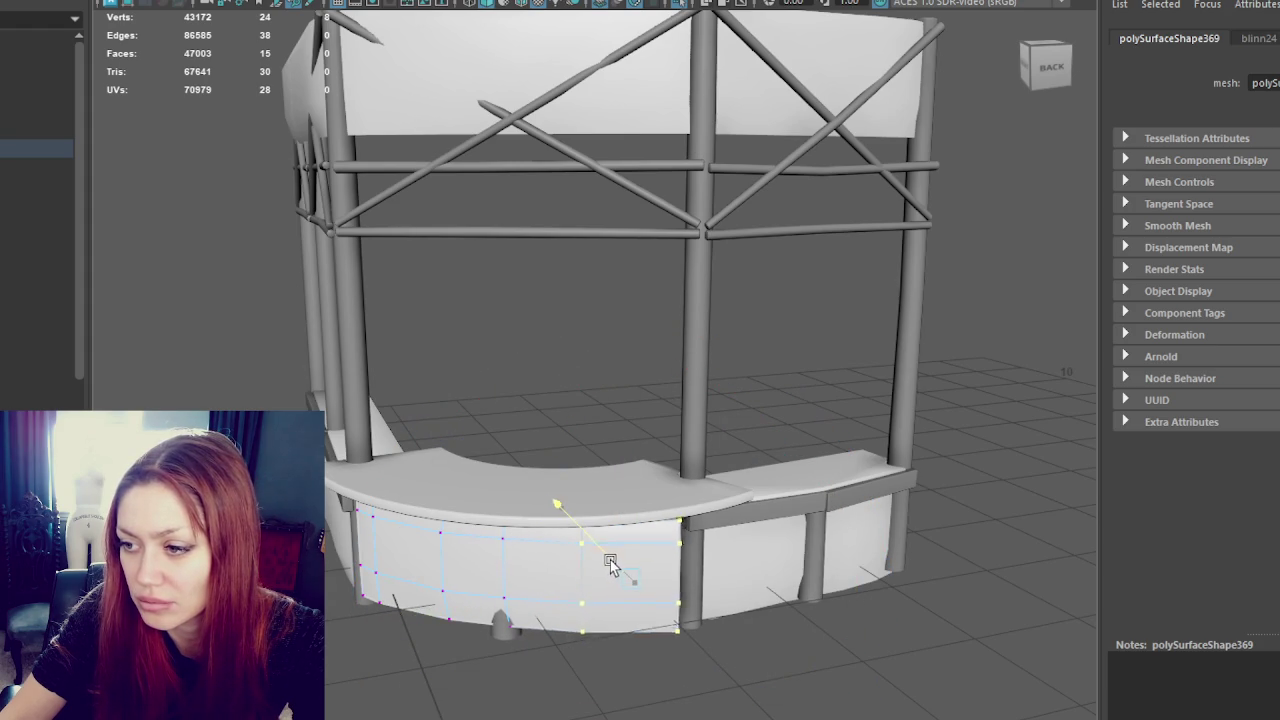
key("e")
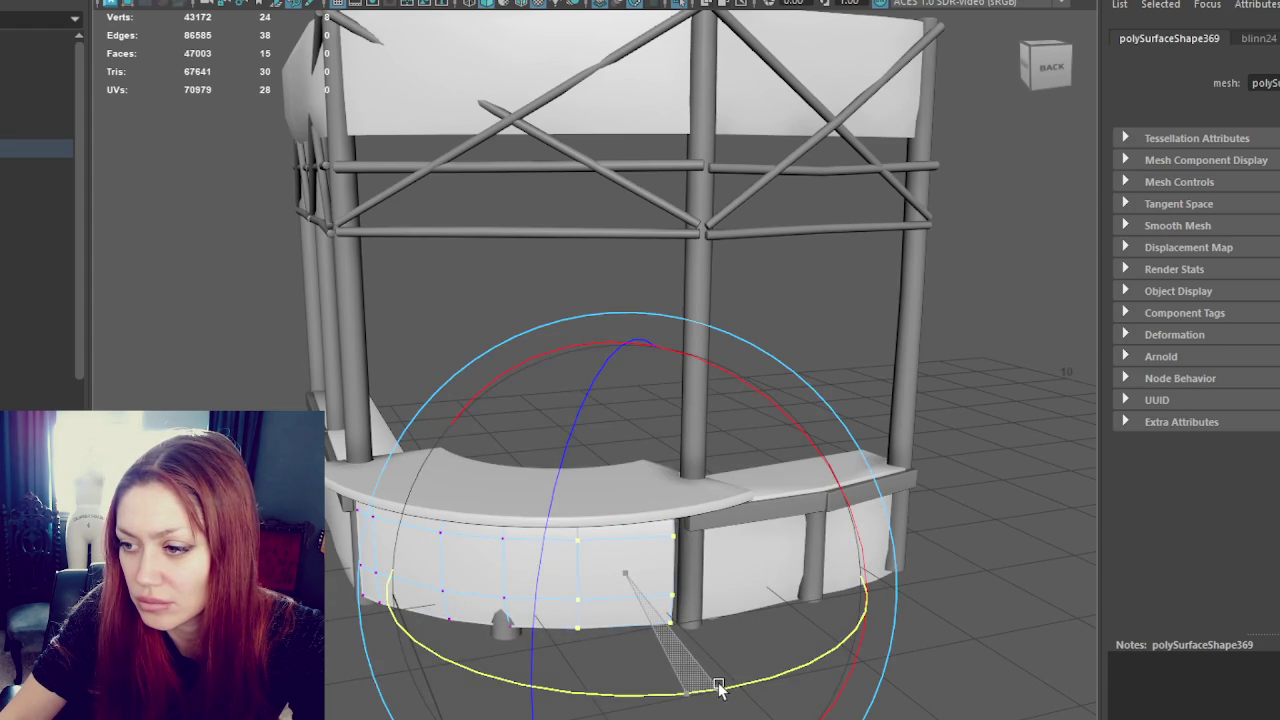
key("w")
middle_click_drag(594, 580, 598, 579)
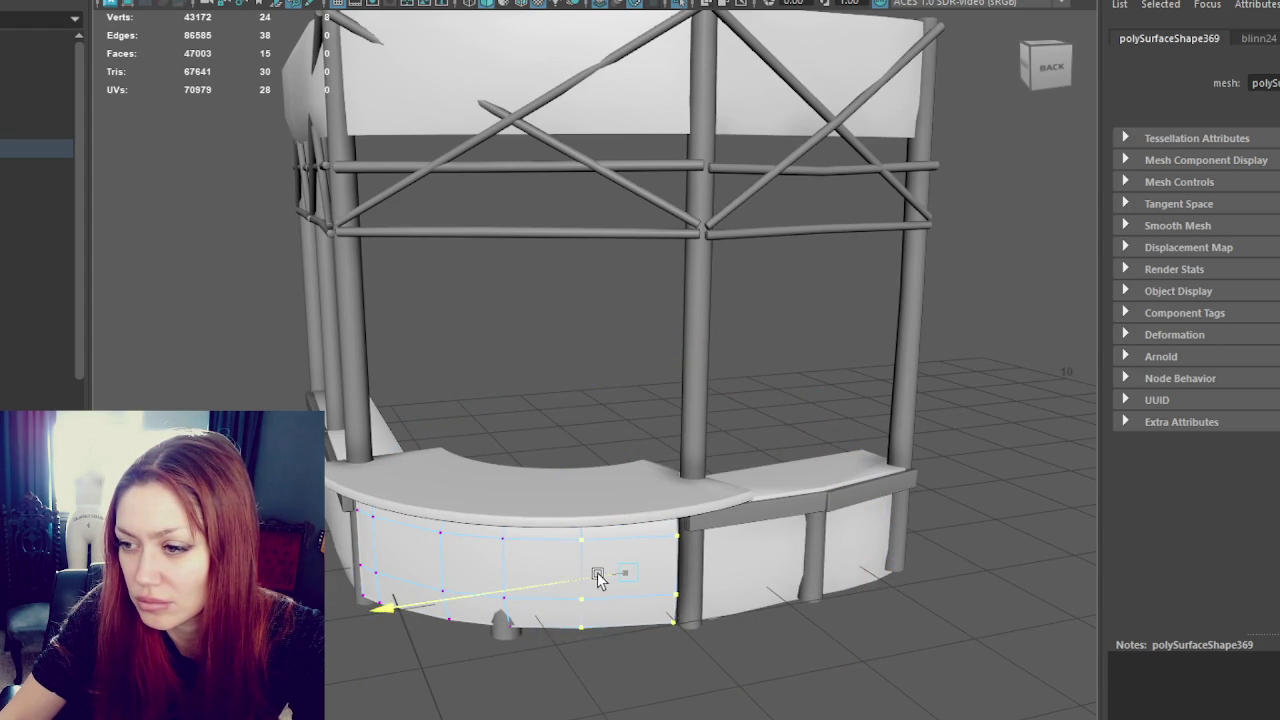
key("e")
middle_click_drag(686, 600, 737, 663)
key("w")
middle_click_drag(623, 558, 607, 570)
- Raise the edge loop and nudge the curved arch vertices upward along the counter panel
mouse_move(610, 570)
left_mouse_down("alt")
mouse_move(674, 460)
mouse_move(638, 428)
mouse_move(597, 484)
left_mouse_up("alt")
middle_click_drag(626, 352, 626, 343)
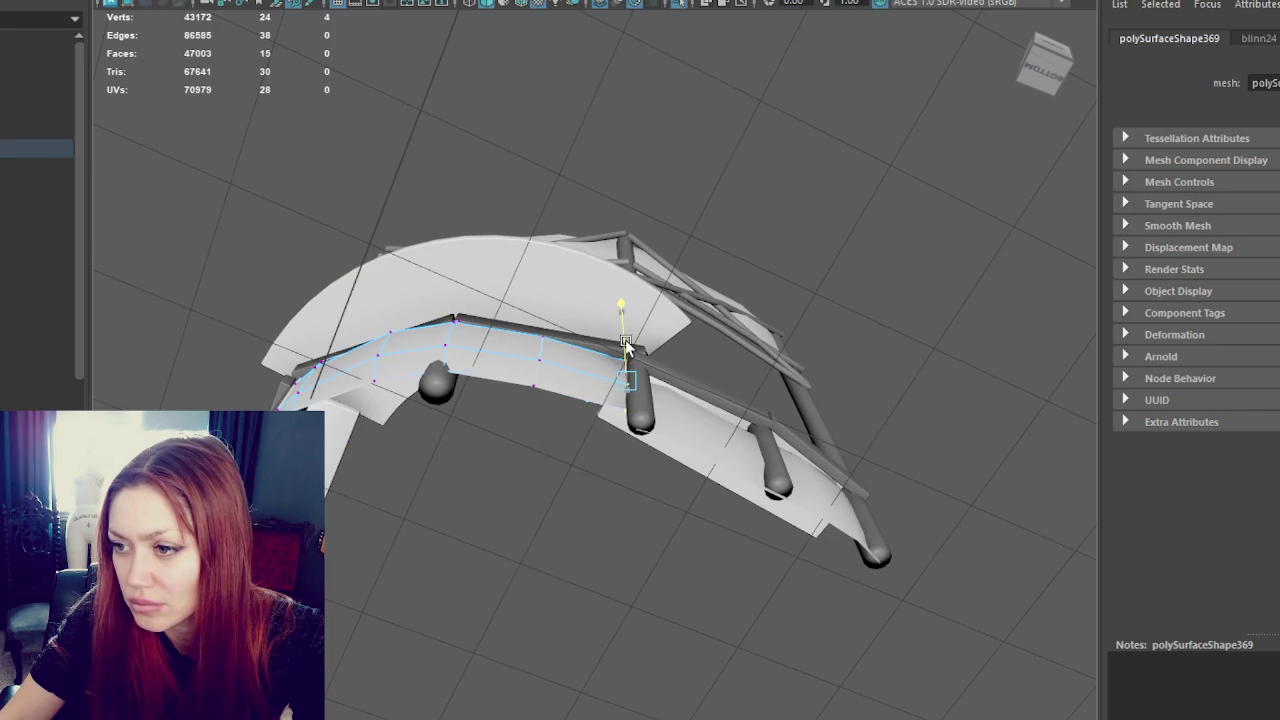
left_click_drag(626, 343, 614, 371, "alt")
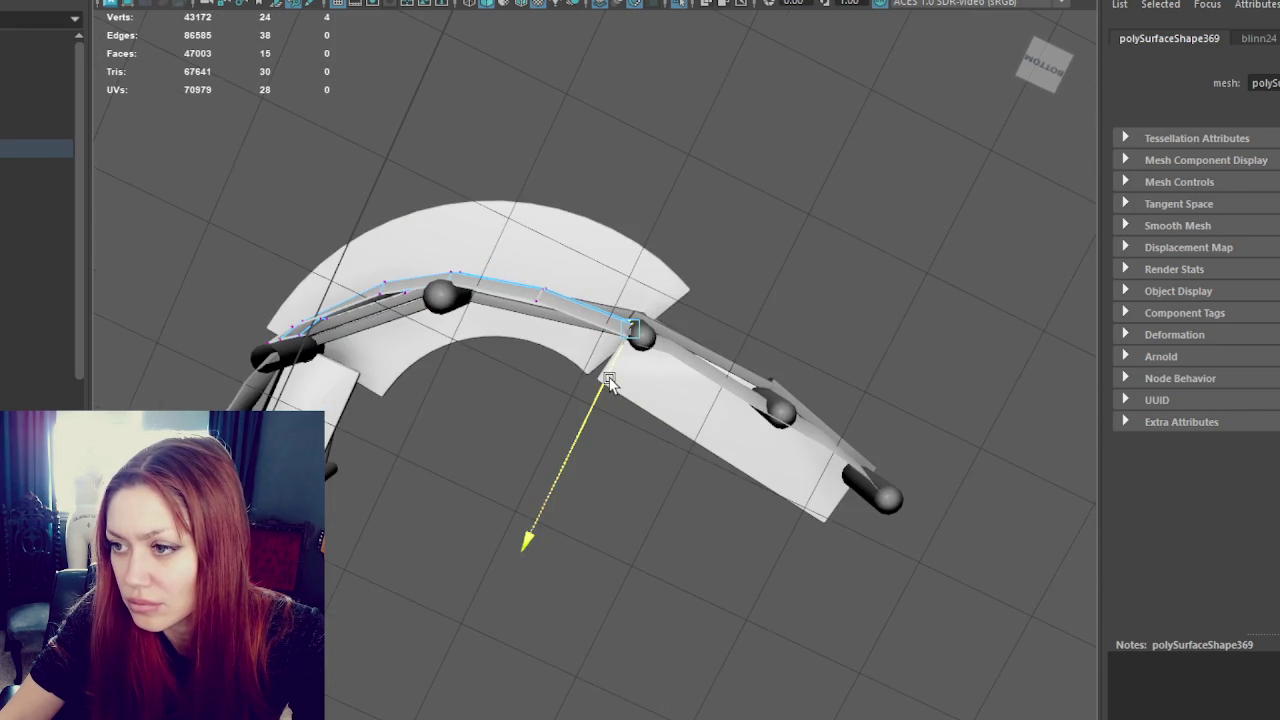
left_click(540, 292)
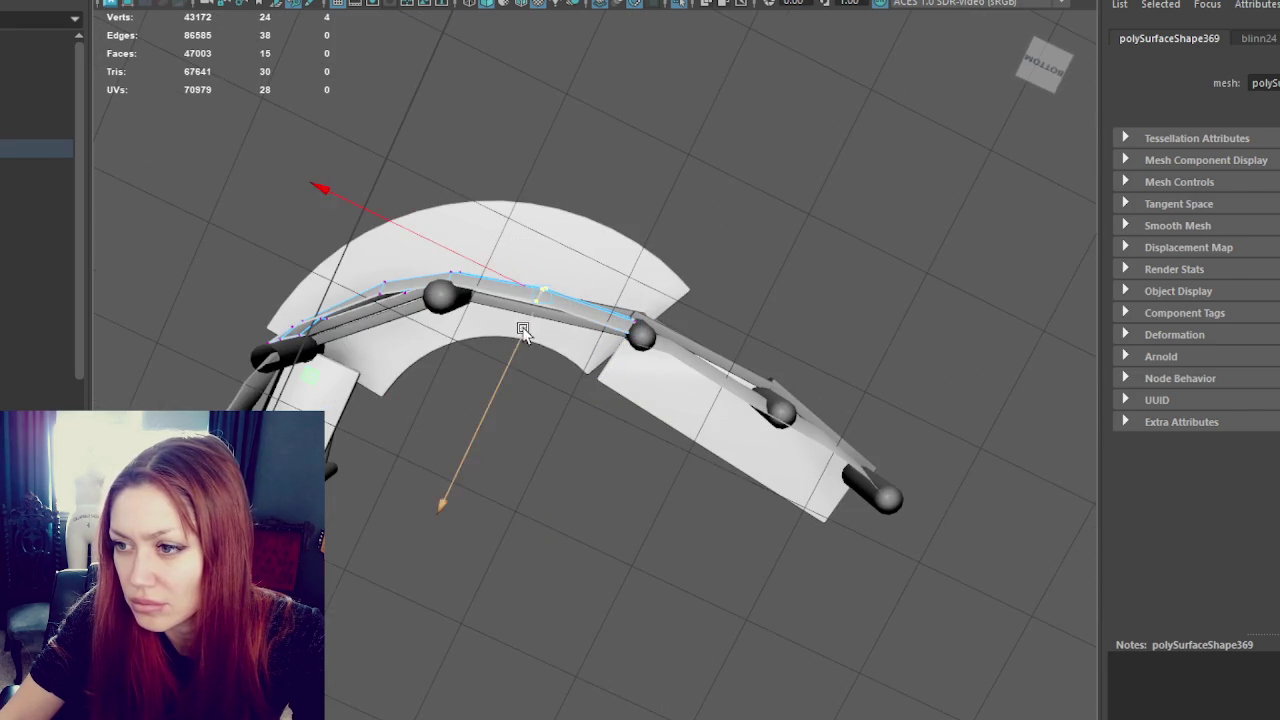
left_click_drag(507, 274, 533, 228, "alt")
left_click(478, 279)
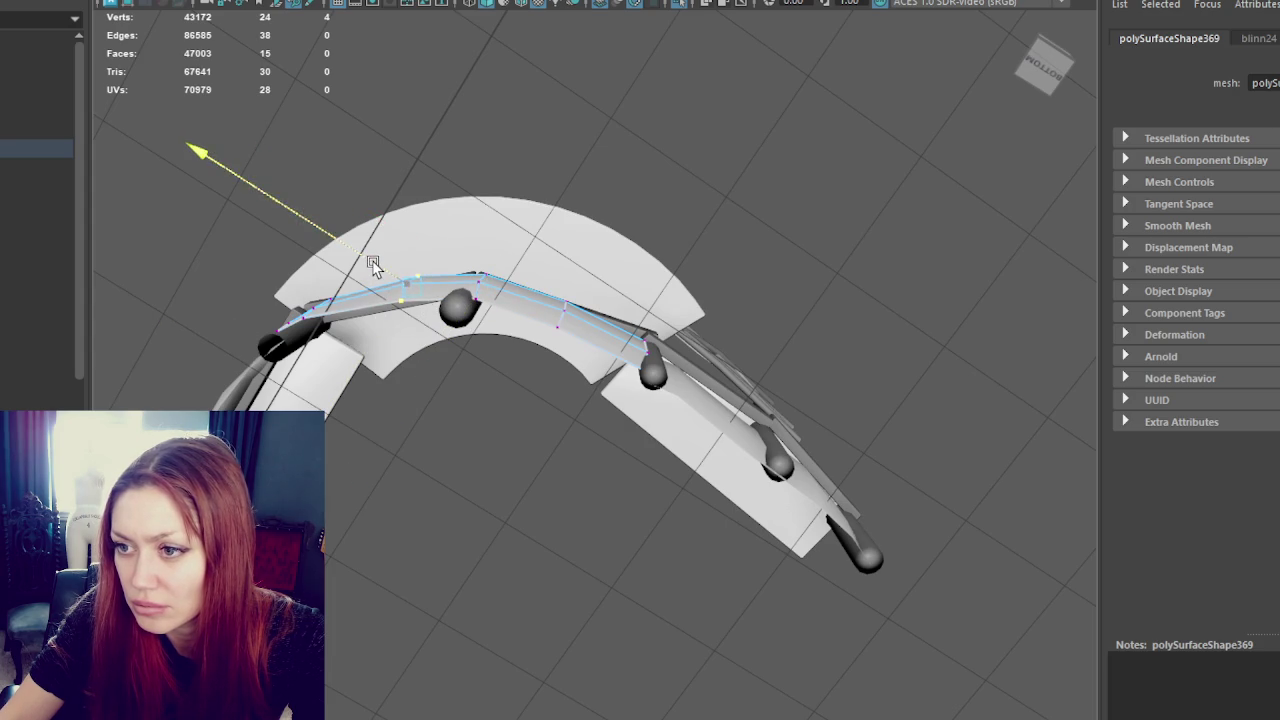
mouse_move(375, 263)
left_mouse_down("alt")
mouse_move(392, 310)
mouse_move(371, 343)
left_mouse_up("alt")
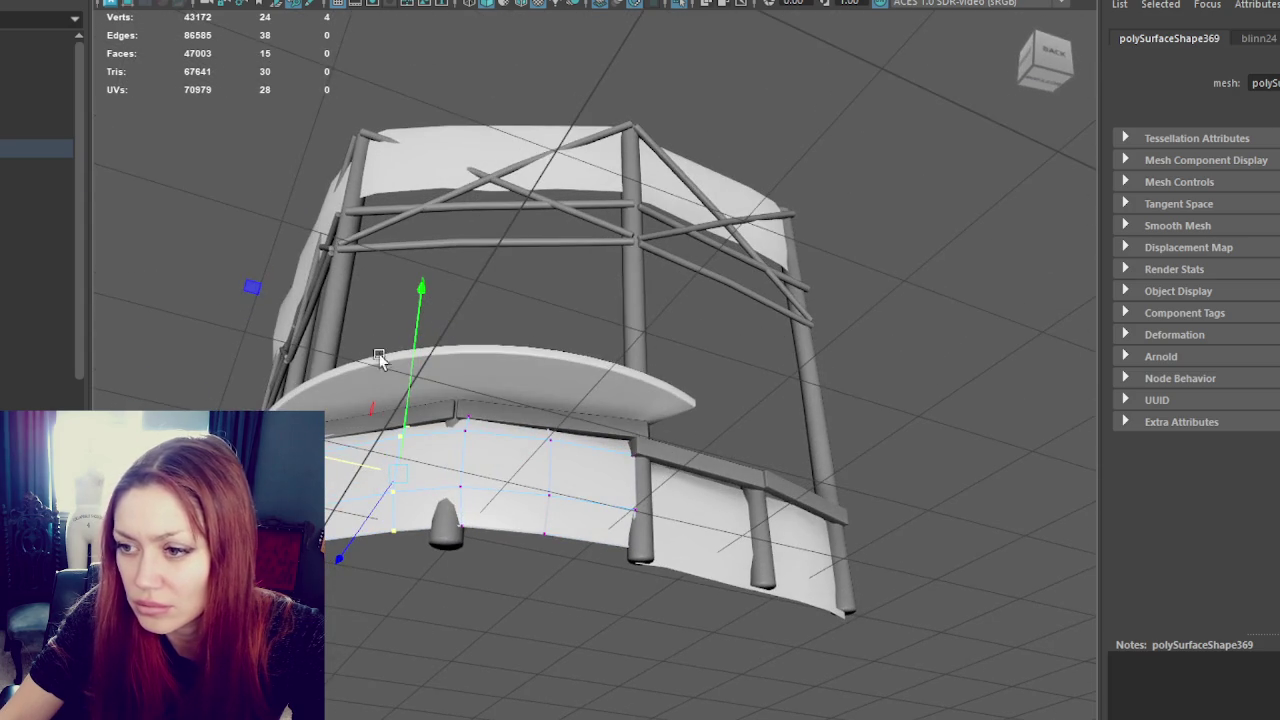
key("q")
left_click_drag(478, 430, 478, 407)
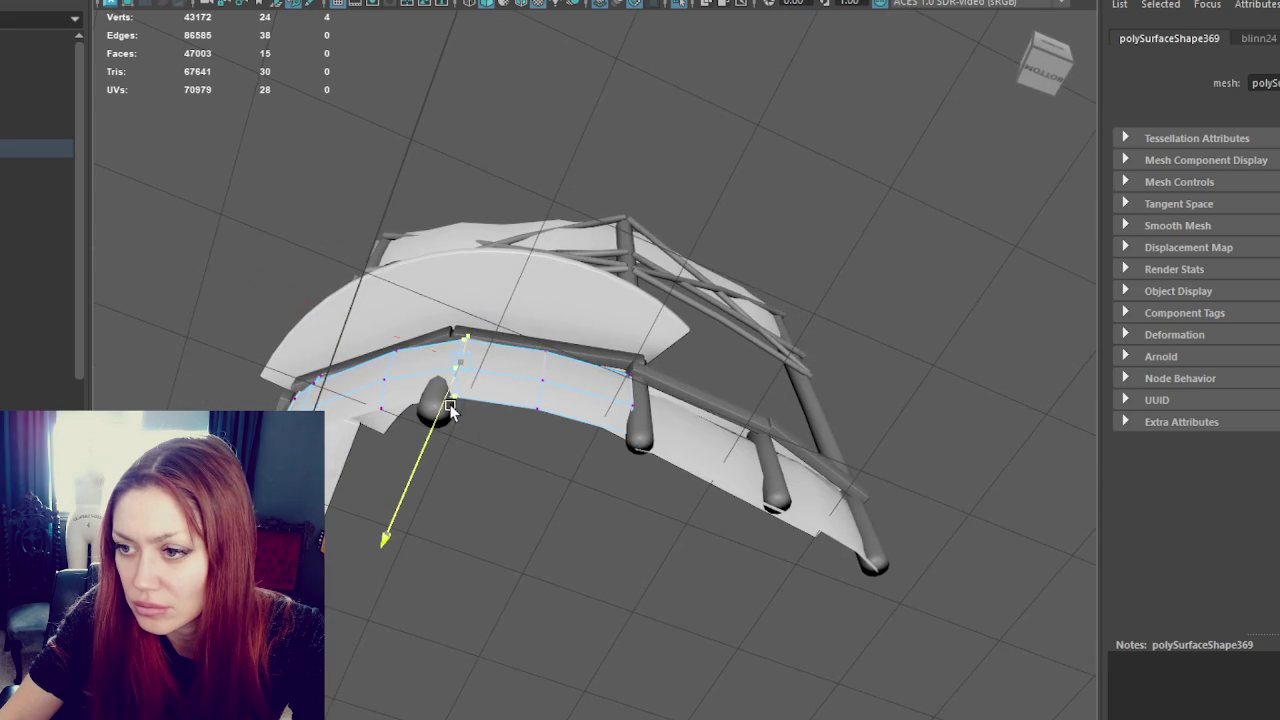
left_click_drag(563, 323, 494, 428)
mouse_move(604, 350)
left_mouse_down()
mouse_move(640, 412)
mouse_move(988, 295)
left_mouse_up()
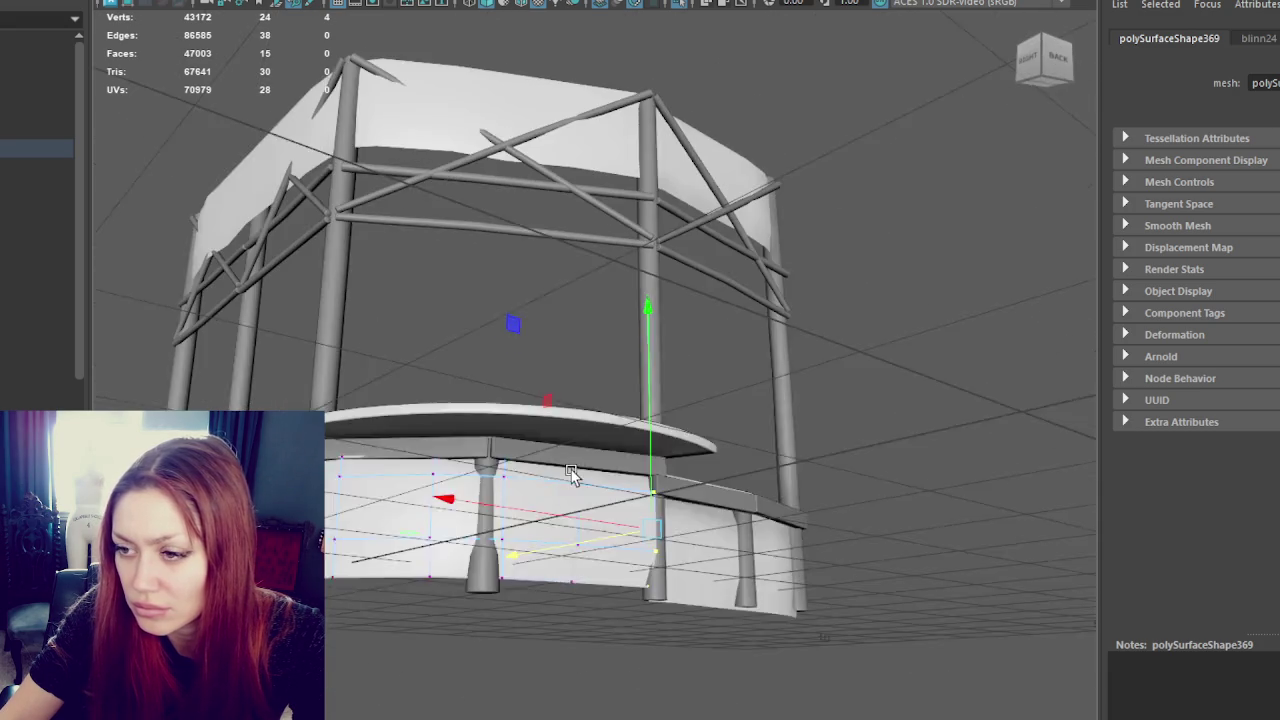
- Select the band of lower counter wall faces, then select the upper canopy panel for face editing
left_click(551, 578)
double_click(615, 511, "shift")
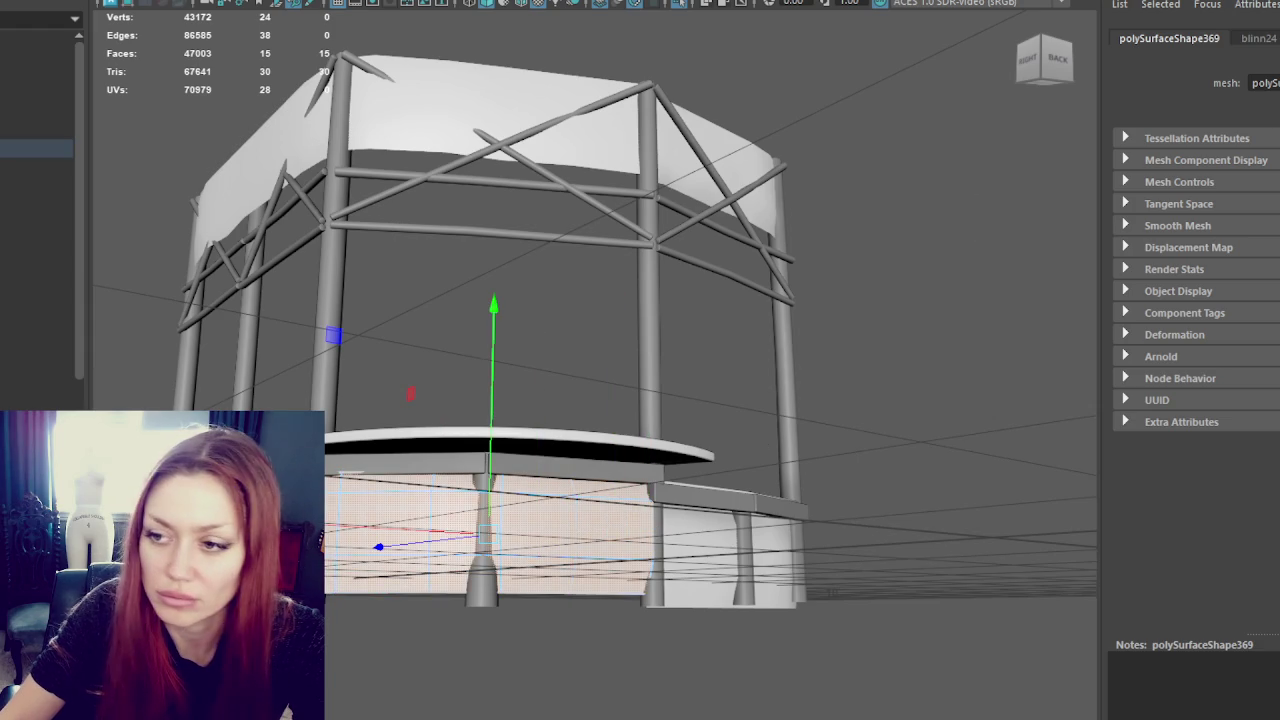
left_click(918, 315)
left_click_drag(1033, 158, 818, 278, "alt")
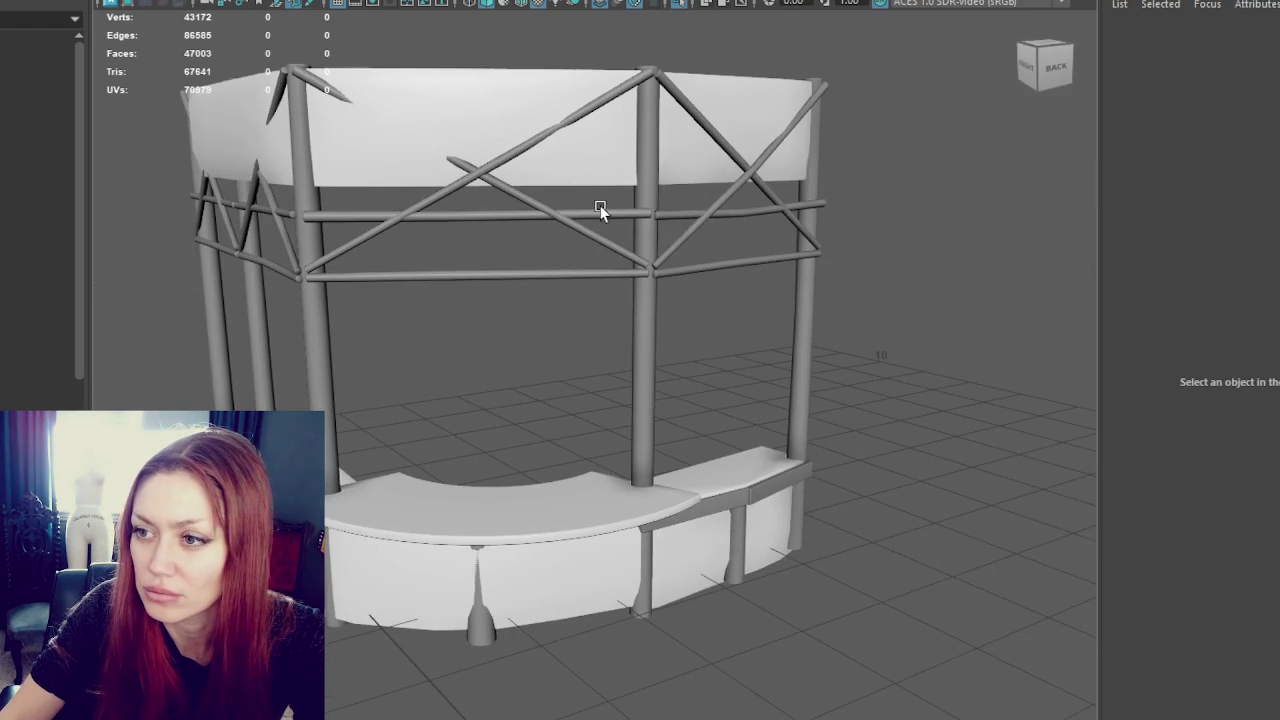
left_click(566, 212)
scroll(580, 240, "down", 5)
right_click_drag(605, 157, 608, 208)
left_click_drag(608, 208, 517, 230, "alt")
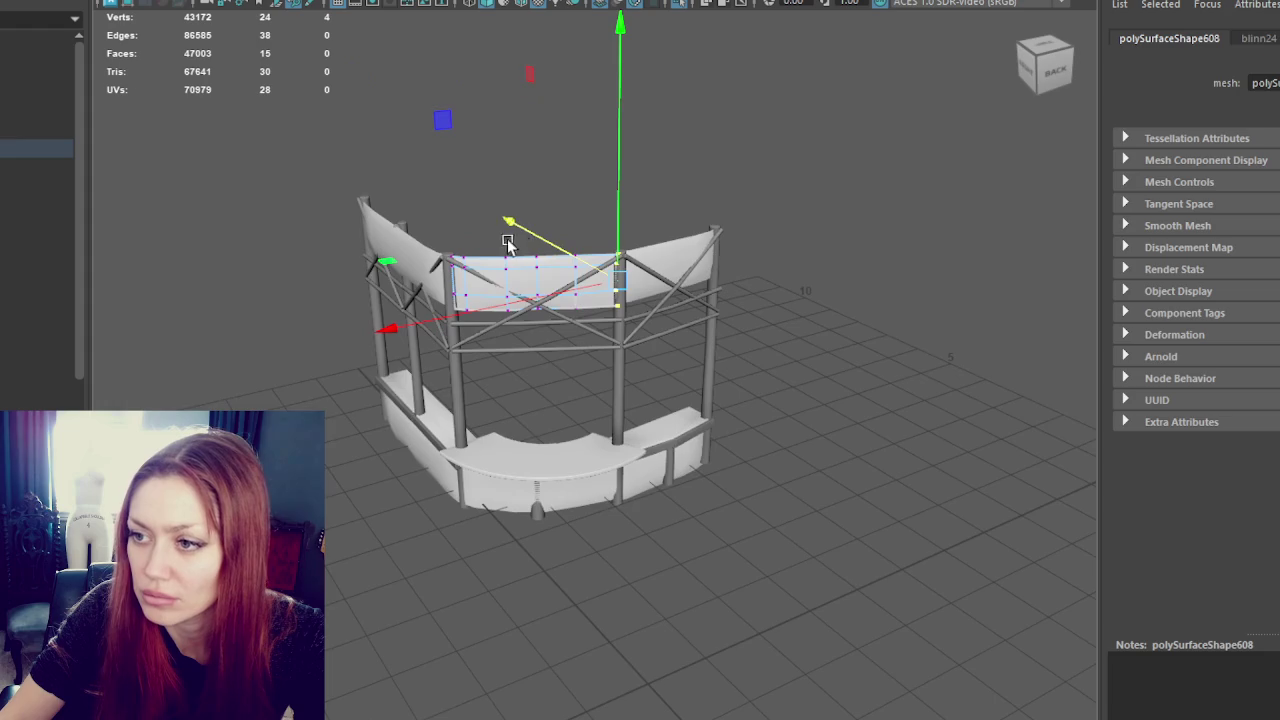
scroll(498, 226, "up", 3)
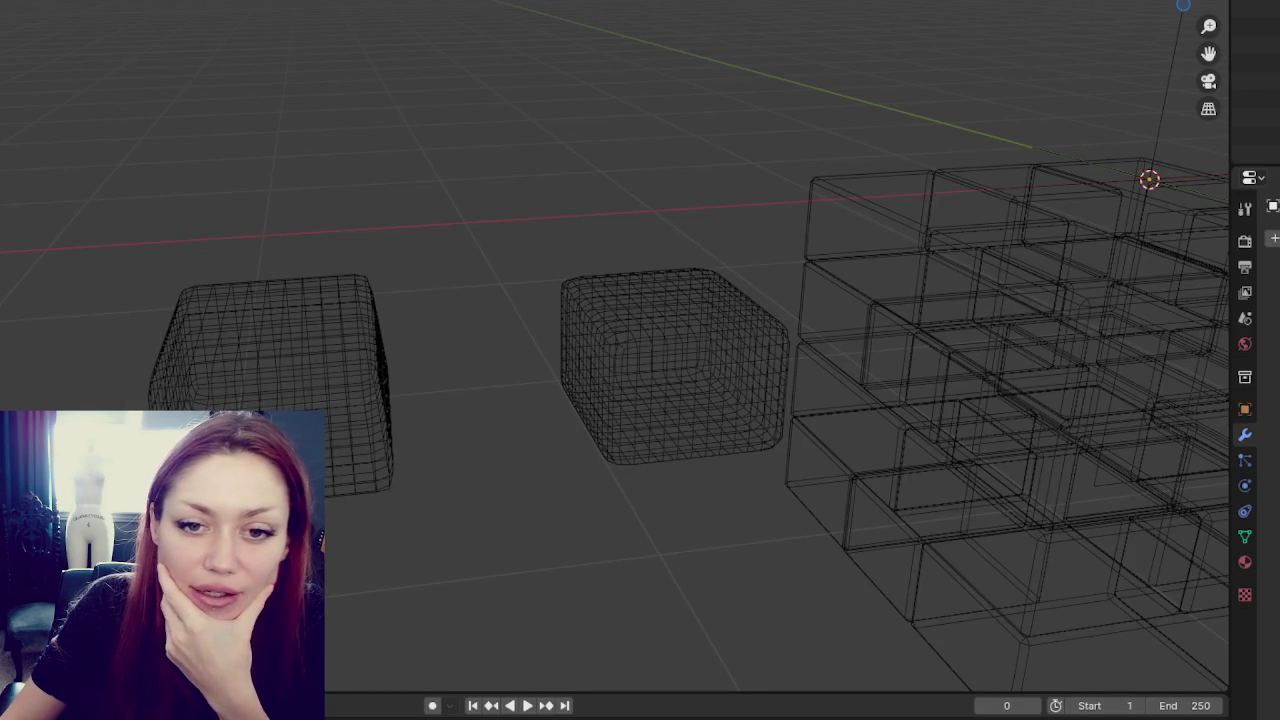
- Select the middle rounded box and switch the viewport from wireframe to solid shading
left_click(617, 337)
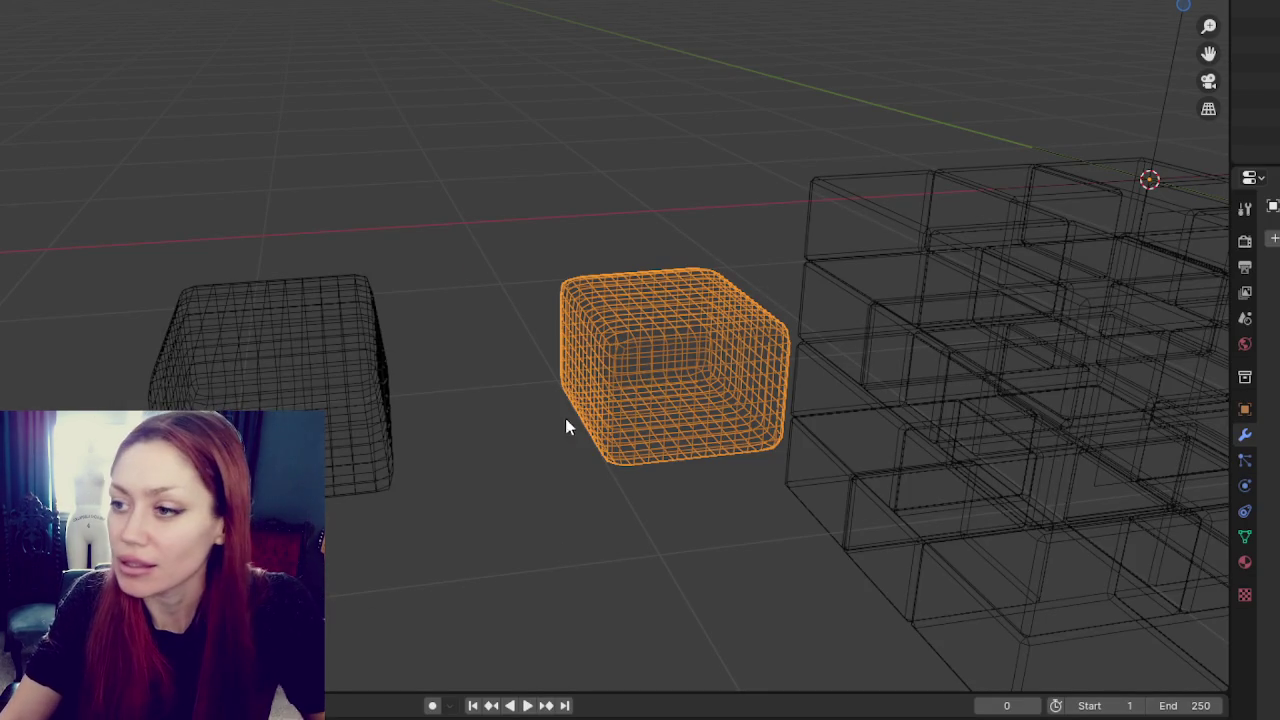
scroll(559, 234, "down", 5)
scroll(554, 240, "up", 5)
middle_click_drag(543, 291, 598, 200)
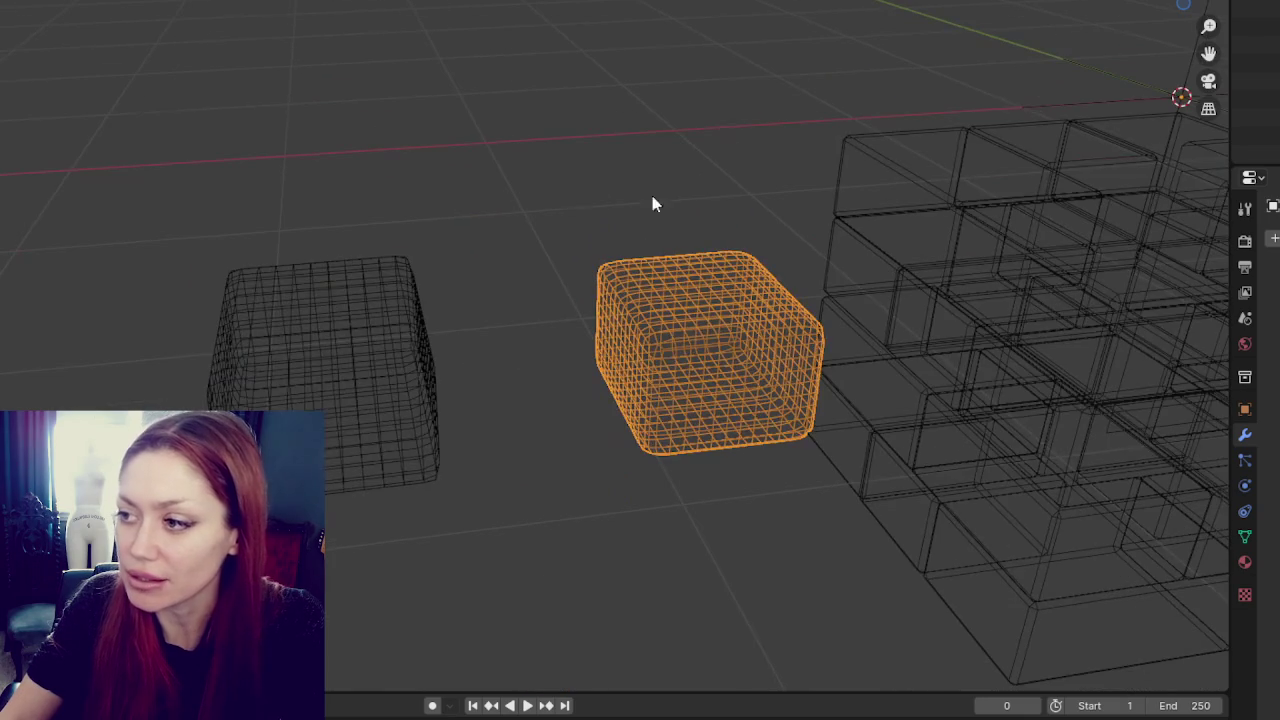
scroll(760, 172, "down", 8)
scroll(765, 172, "up", 4)
scroll(770, 172, "up", 3)
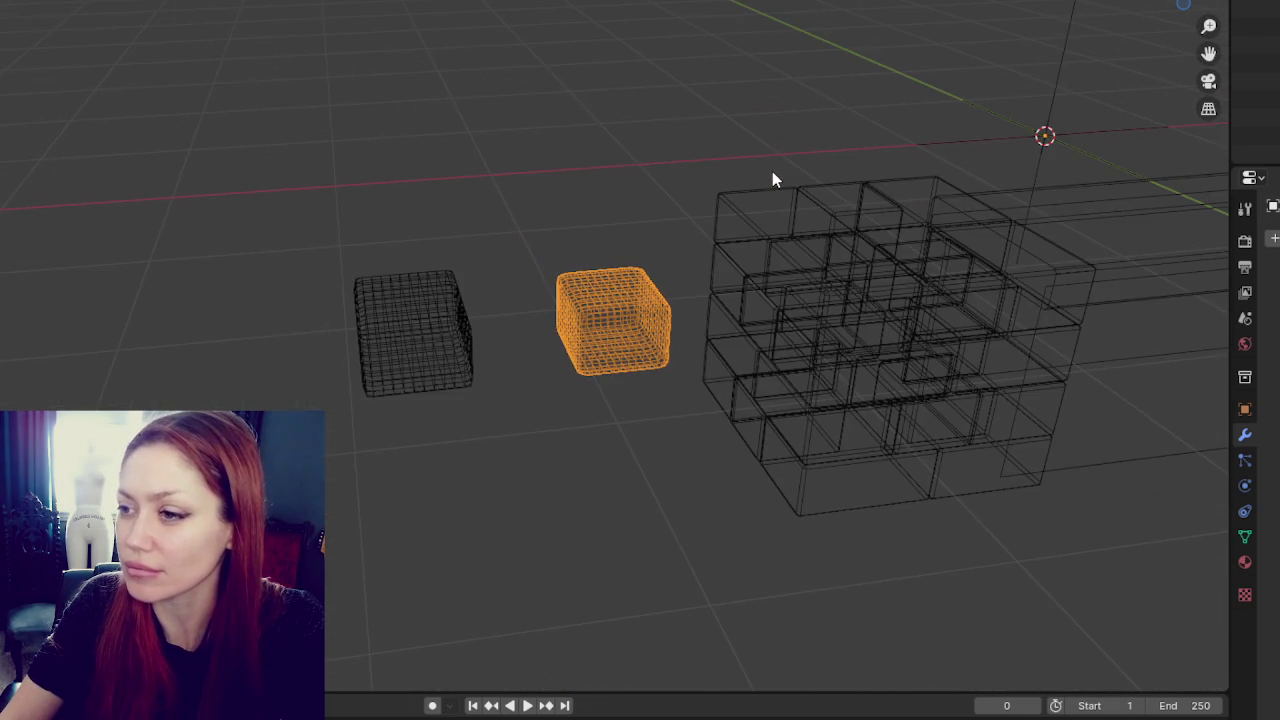
middle_click_drag(768, 181, 712, 269)
middle_click_drag(627, 228, 527, 222, "shift")
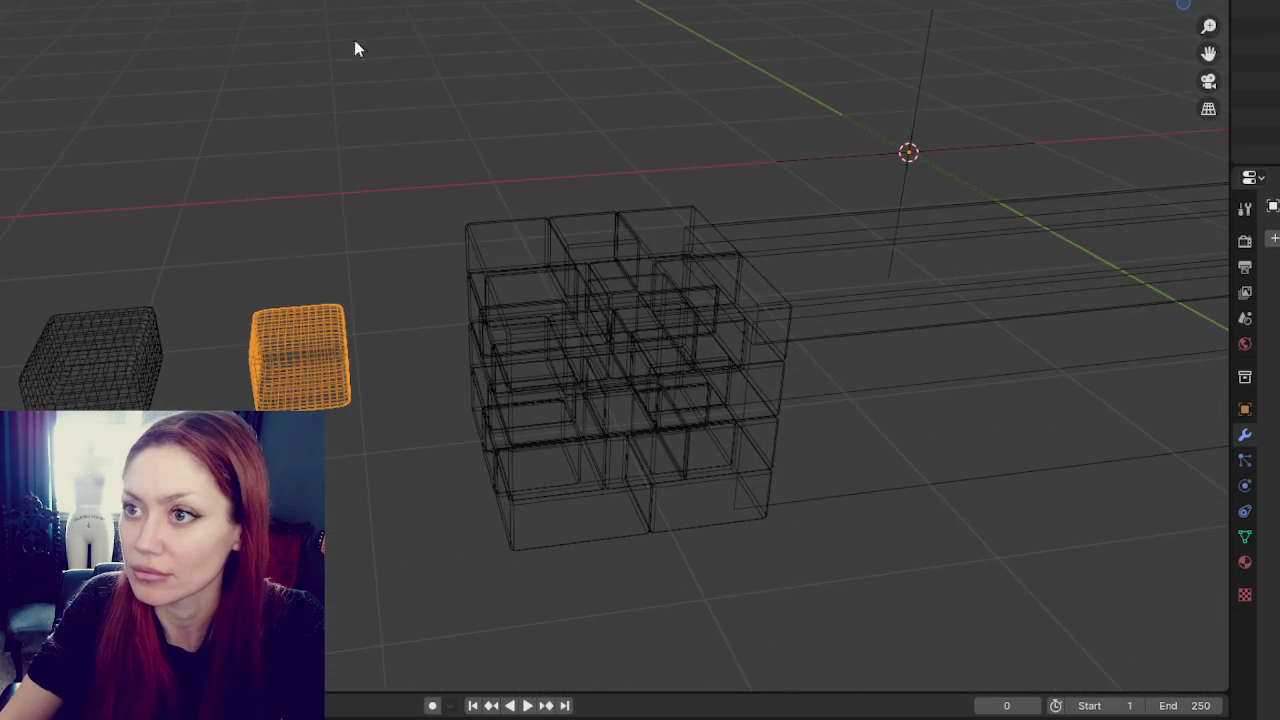
key("z")
left_click(731, 228)
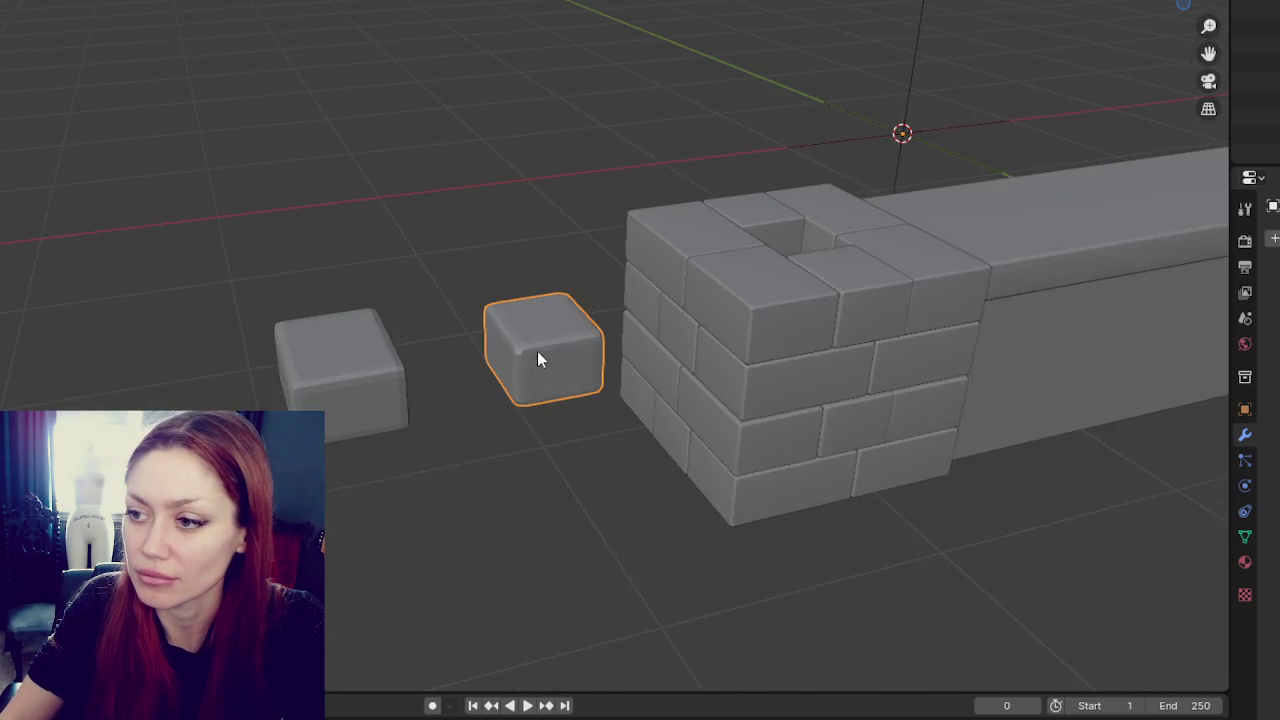
- Zoom in and select the plain left brick block
scroll(575, 352, "up", 3)
scroll(590, 330, "up", 2)
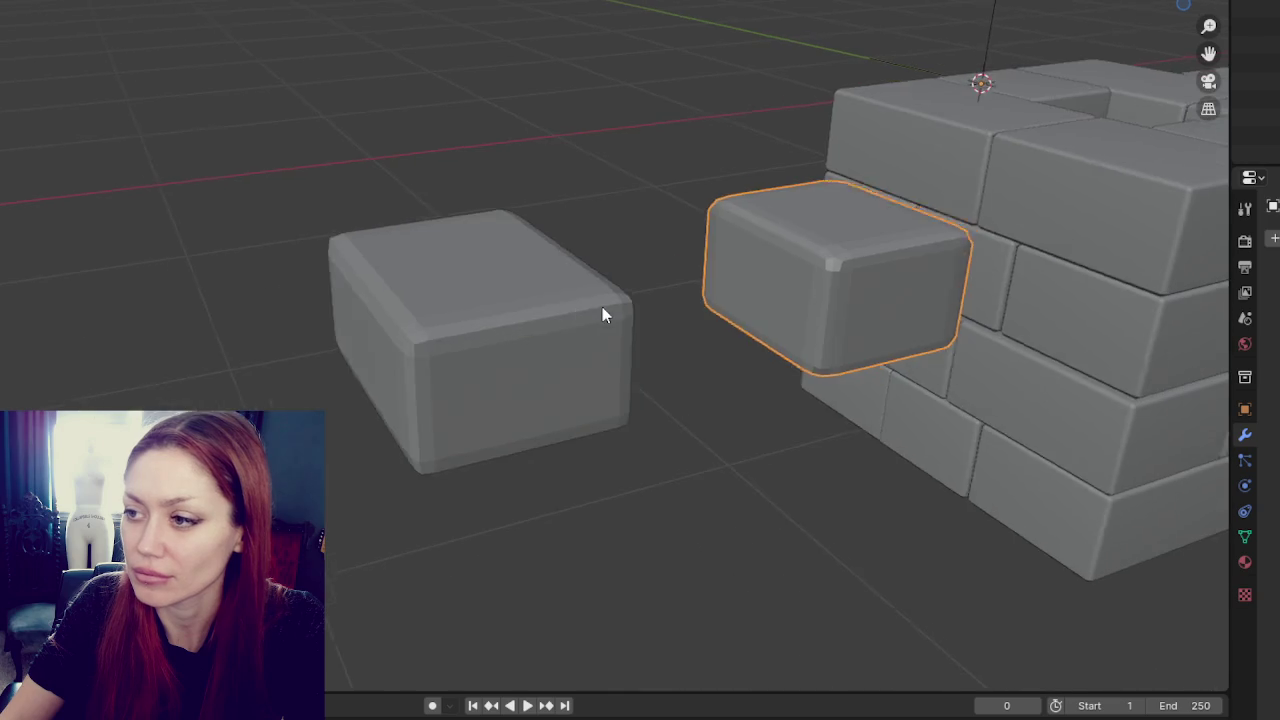
scroll(598, 315, "up", 1)
left_click(252, 315)
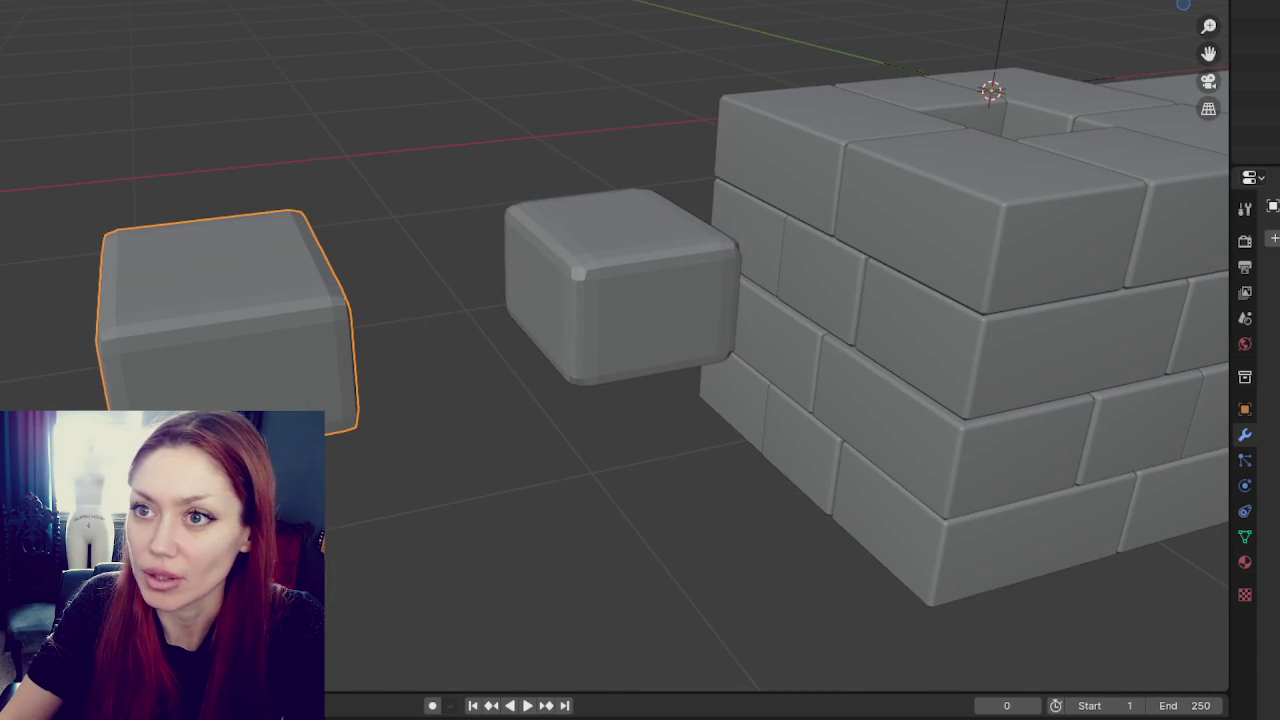
scroll(488, 227, "down", 4)
scroll(586, 223, "down", 2)
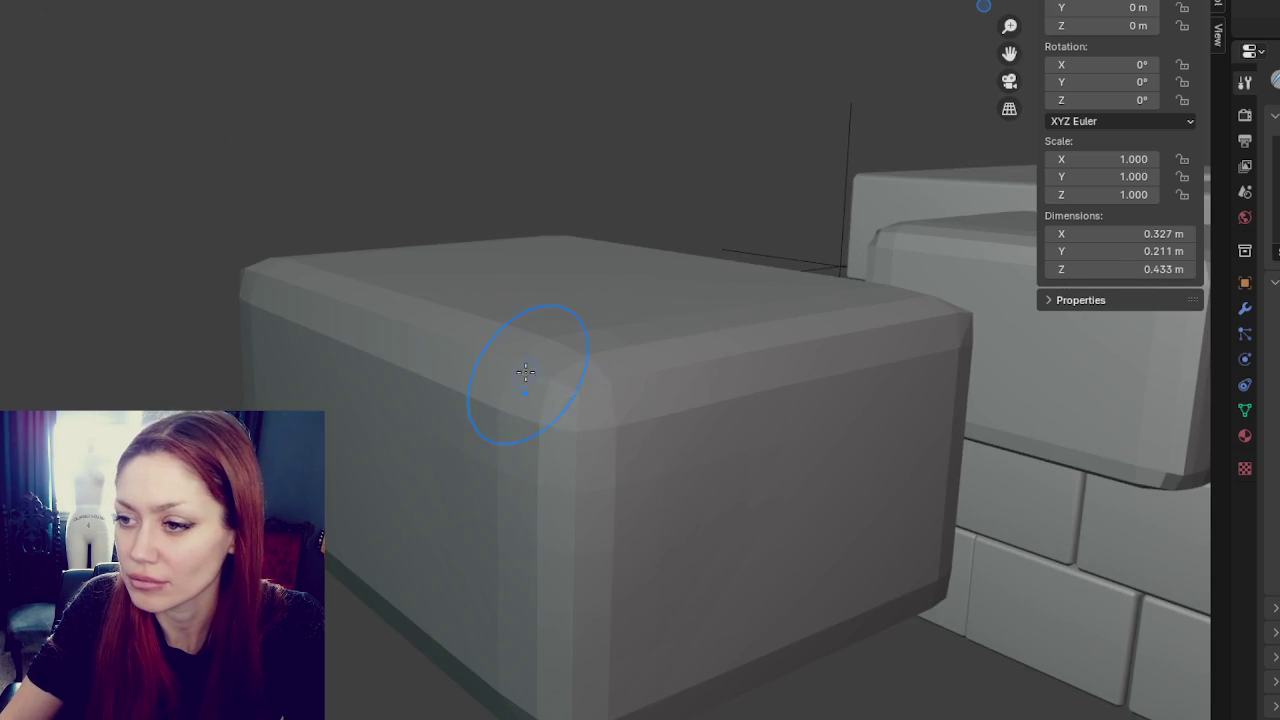
- Sculpt down the block's top front and vertical corners, then smooth the jagged edge
left_click_drag(536, 362, 569, 391)
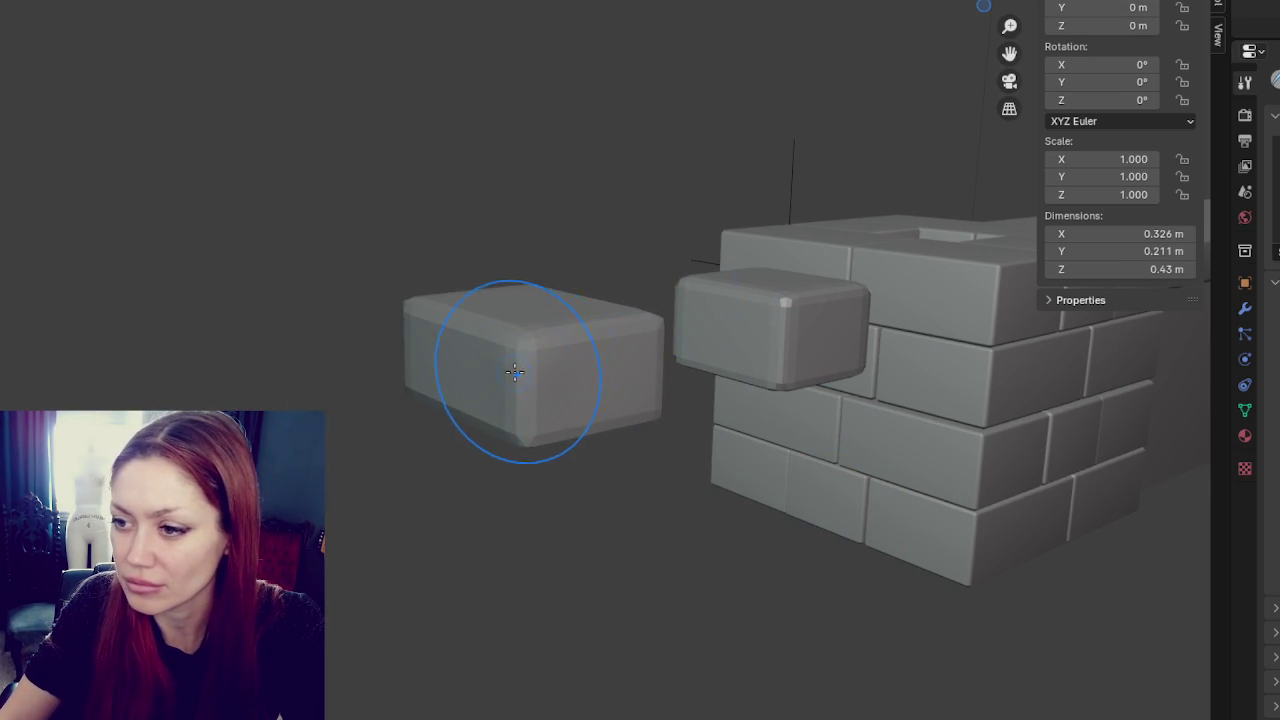
left_click_drag(472, 345, 543, 400)
scroll(560, 400, "up", 5)
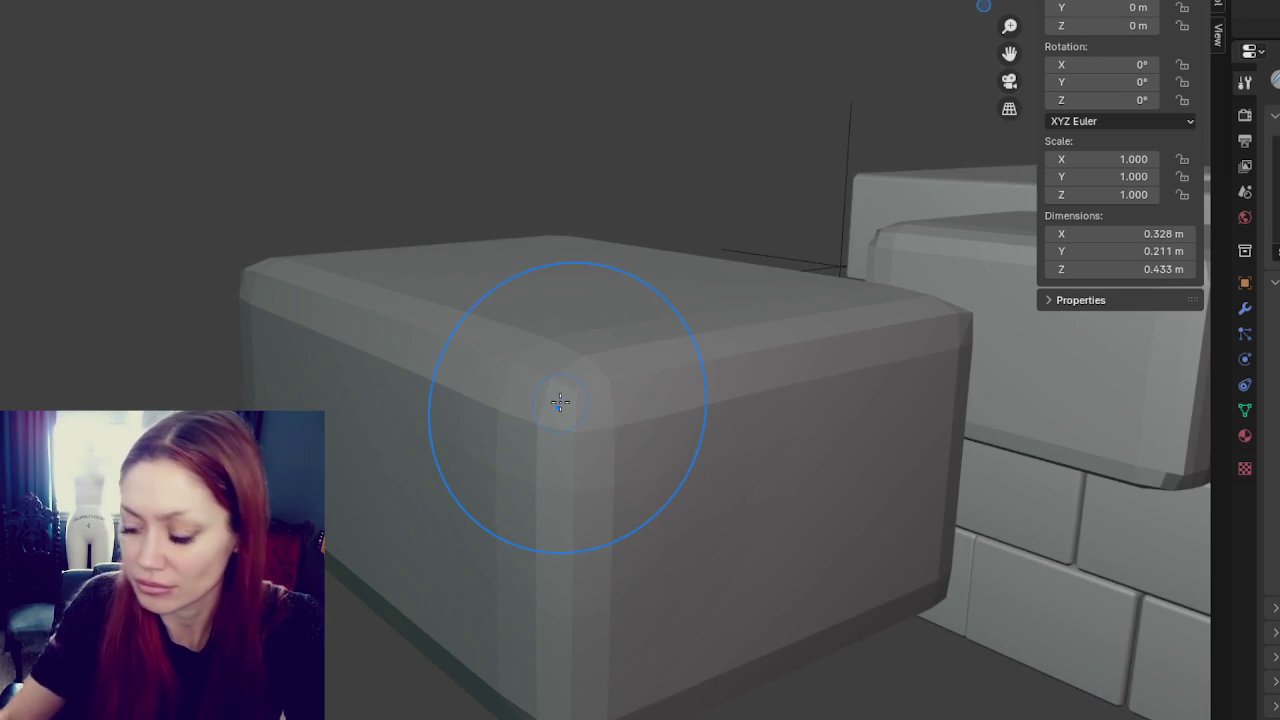
left_click_drag(570, 398, 563, 658)
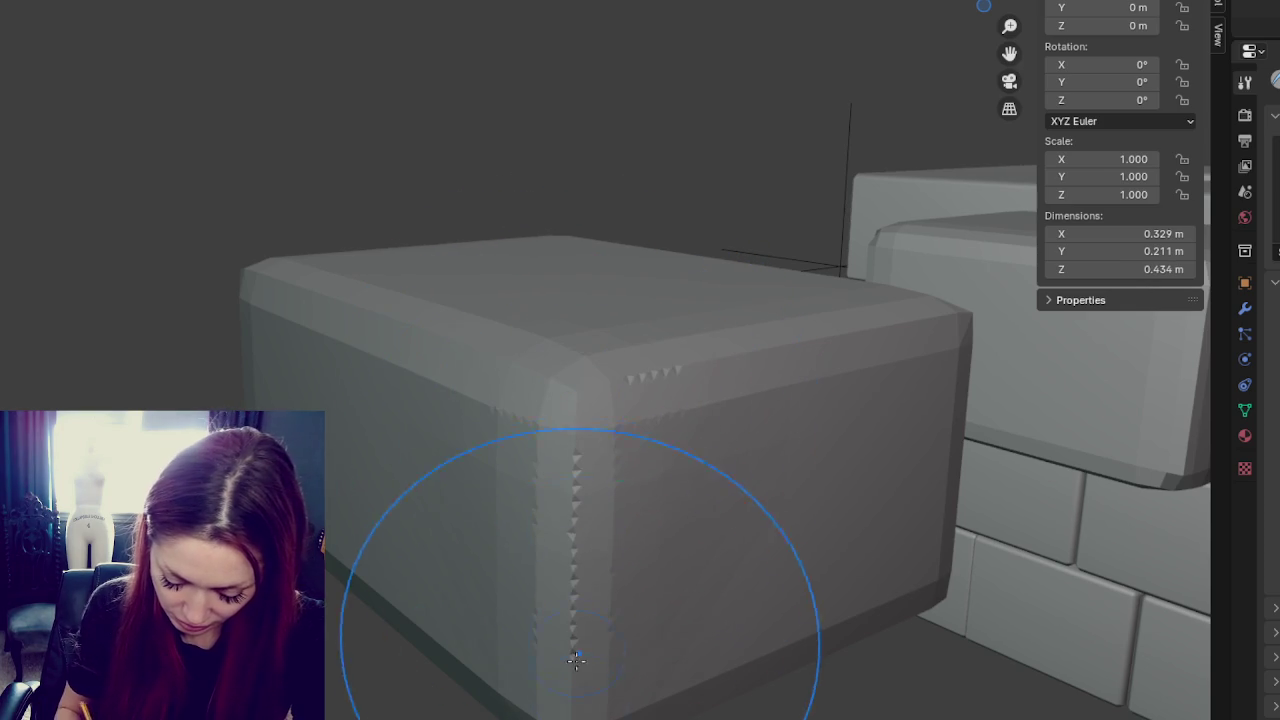
left_click_drag(737, 451, 737, 451, "shift")
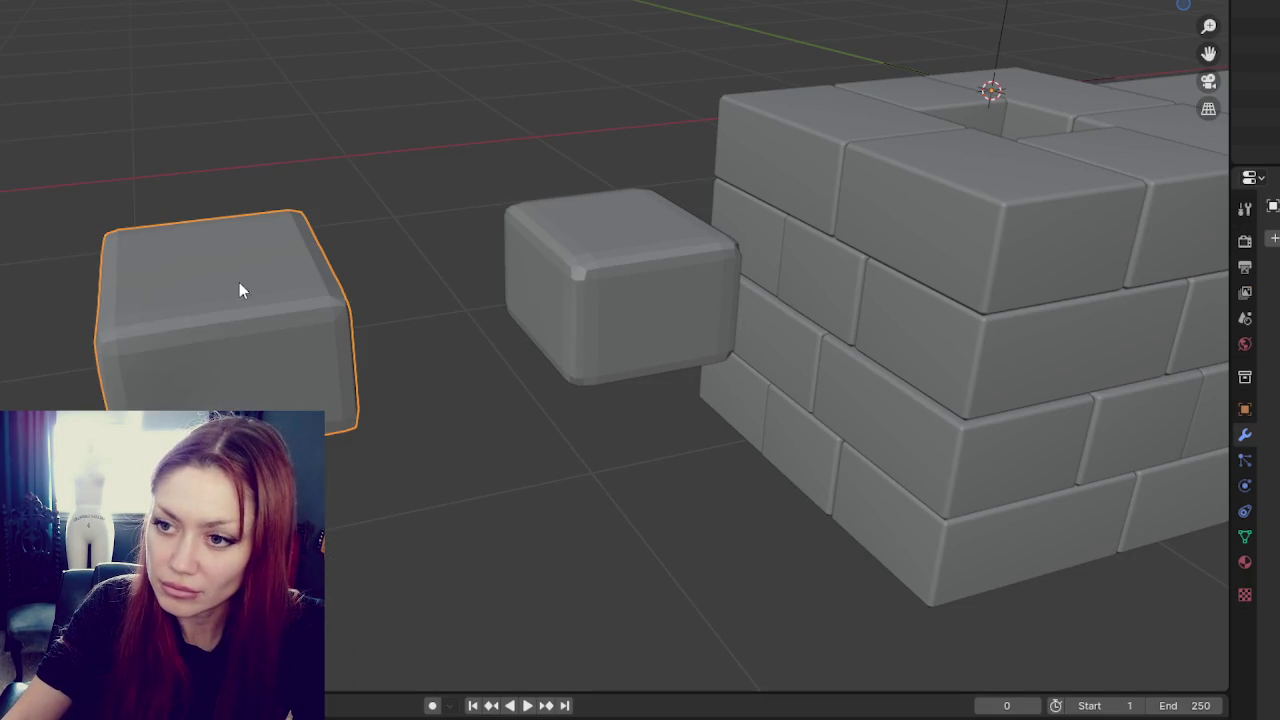
- Apply Shade Smooth to the block
right_click(239, 290)
left_click(236, 284)
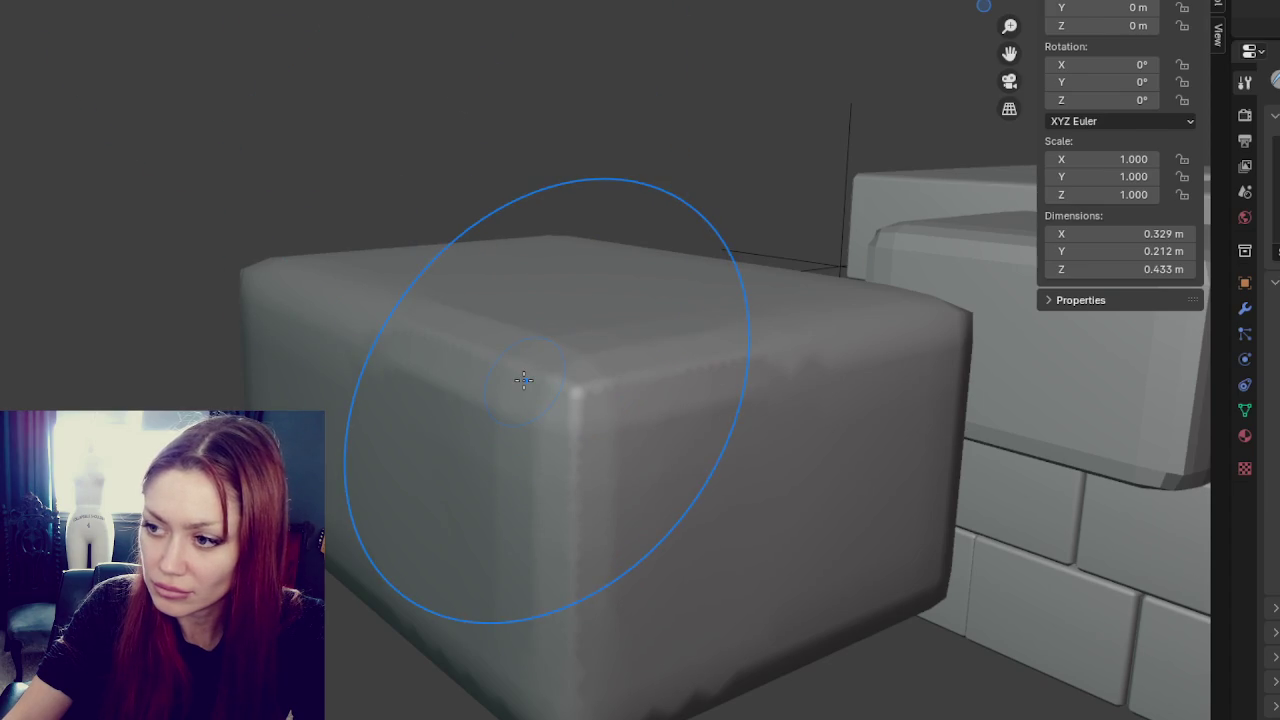
scroll(720, 77, "down", 1)
scroll(720, 77, "down", 5)
- Undo a stray dent in the corner and sculpt over the block's front faces
left_click_drag(522, 350, 541, 405)
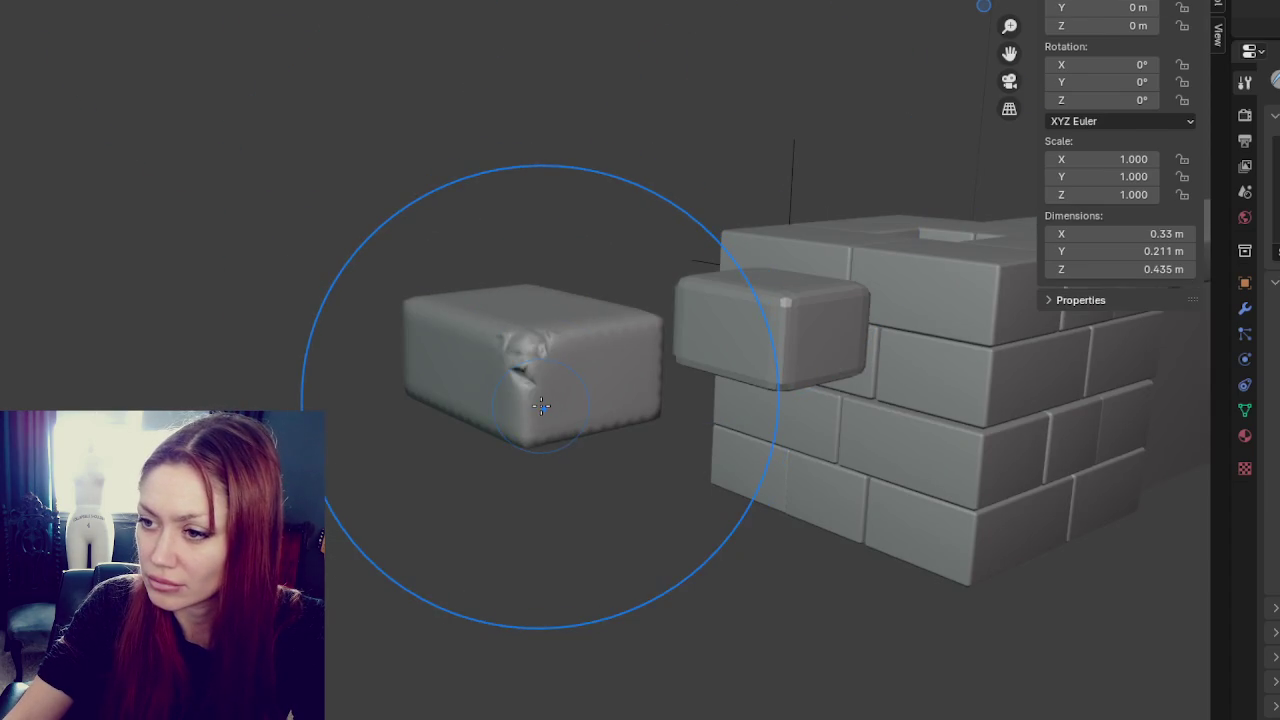
scroll(541, 405, "up", 5)
key("ctrl+z")
left_click_drag(586, 498, 584, 447)
middle_click_drag(584, 426, 621, 567)
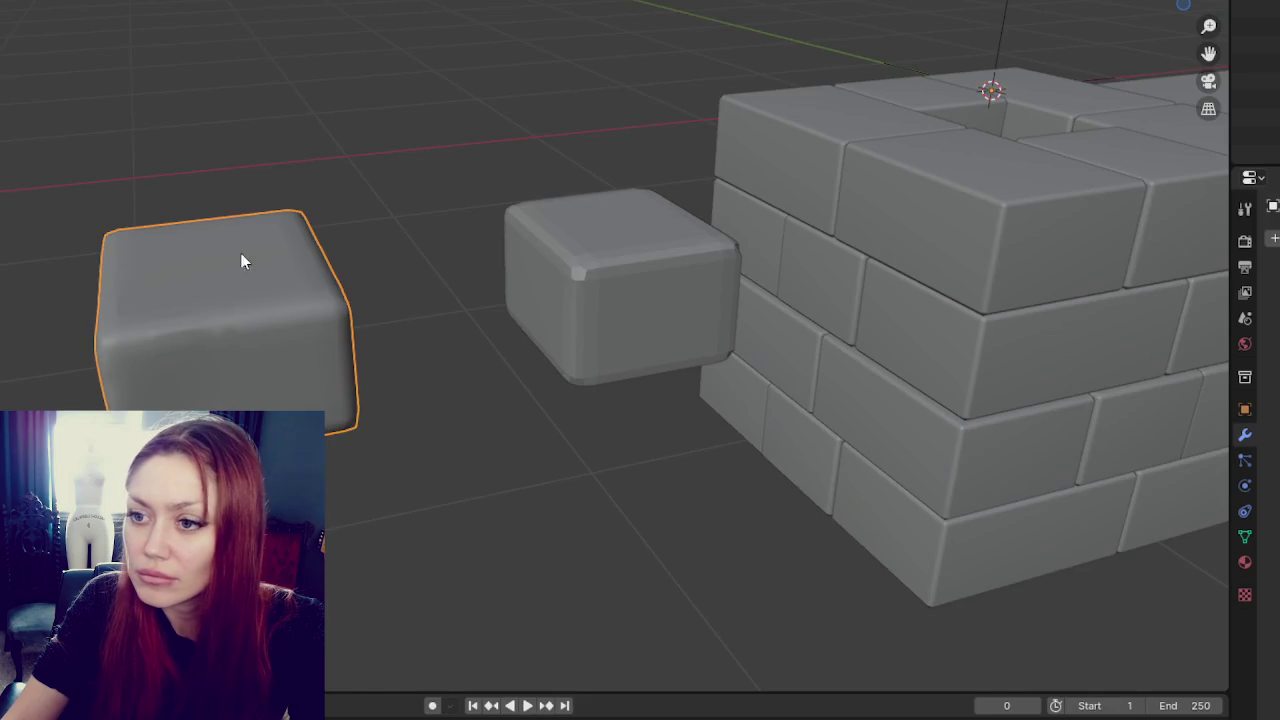
left_click(30, 2)
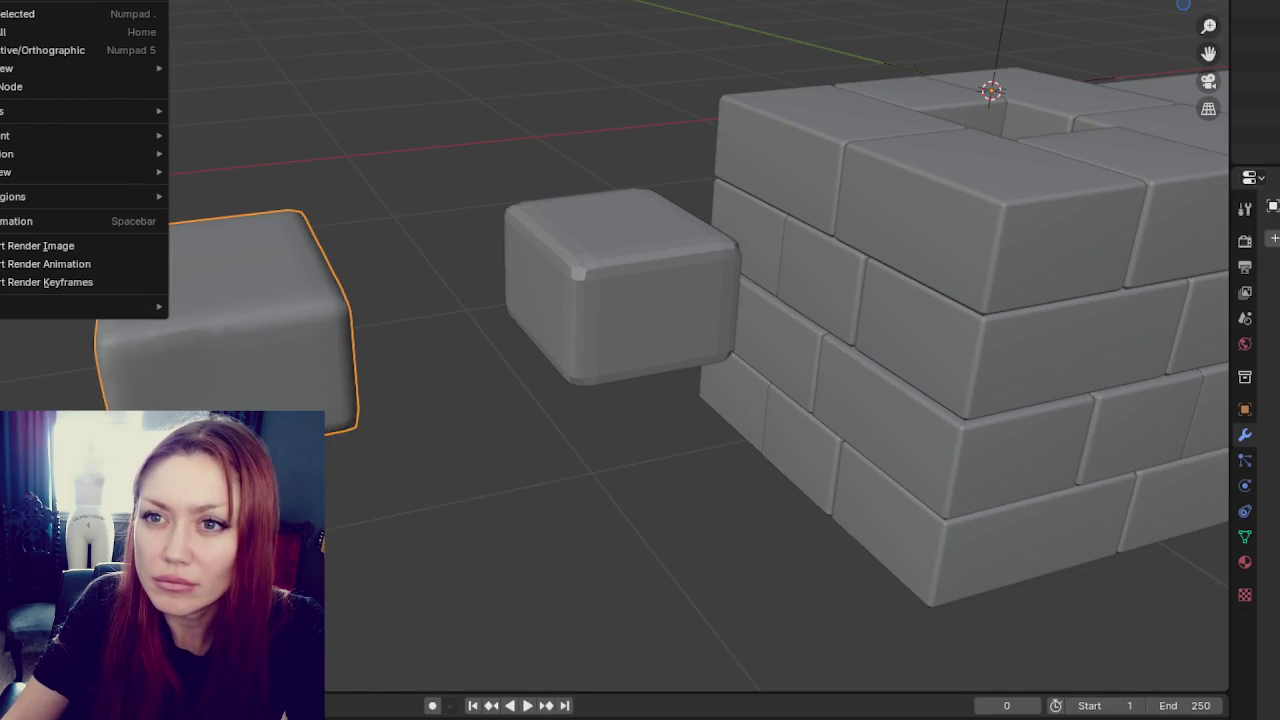
left_click(25, 13)
scroll(583, 177, "down", 3)
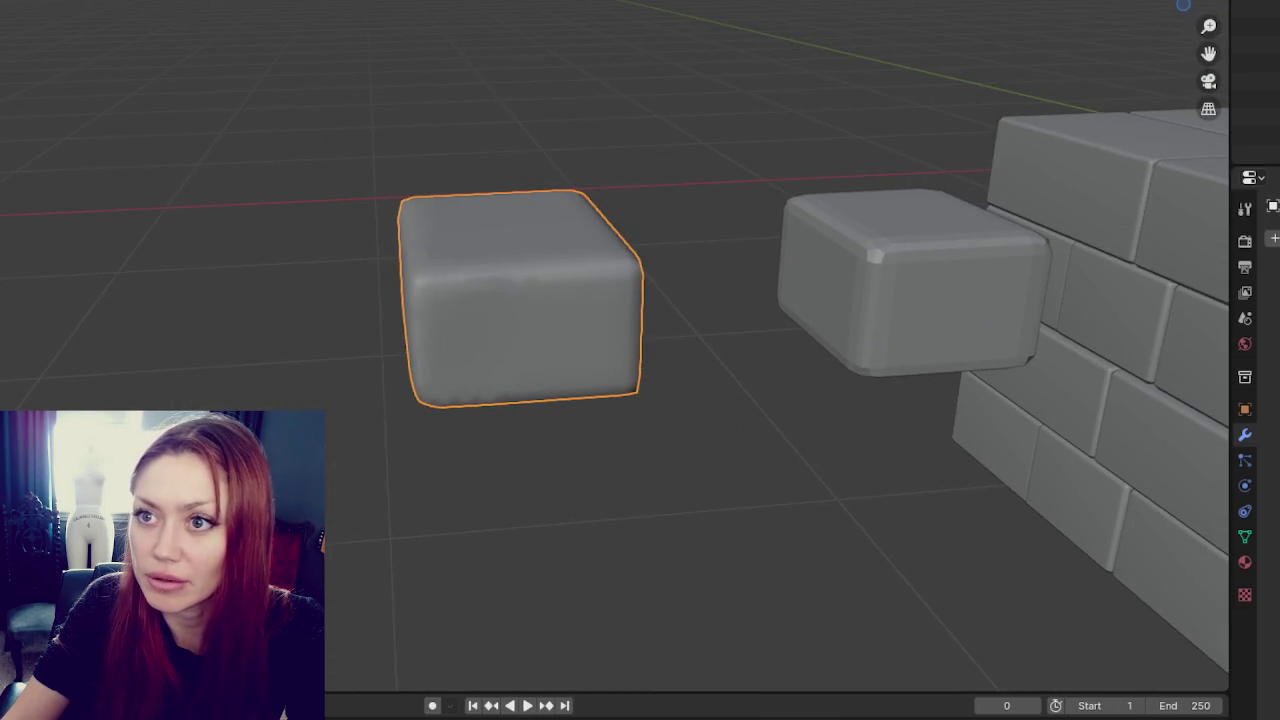
key("n")
key("KP_1")
key("KP_2")
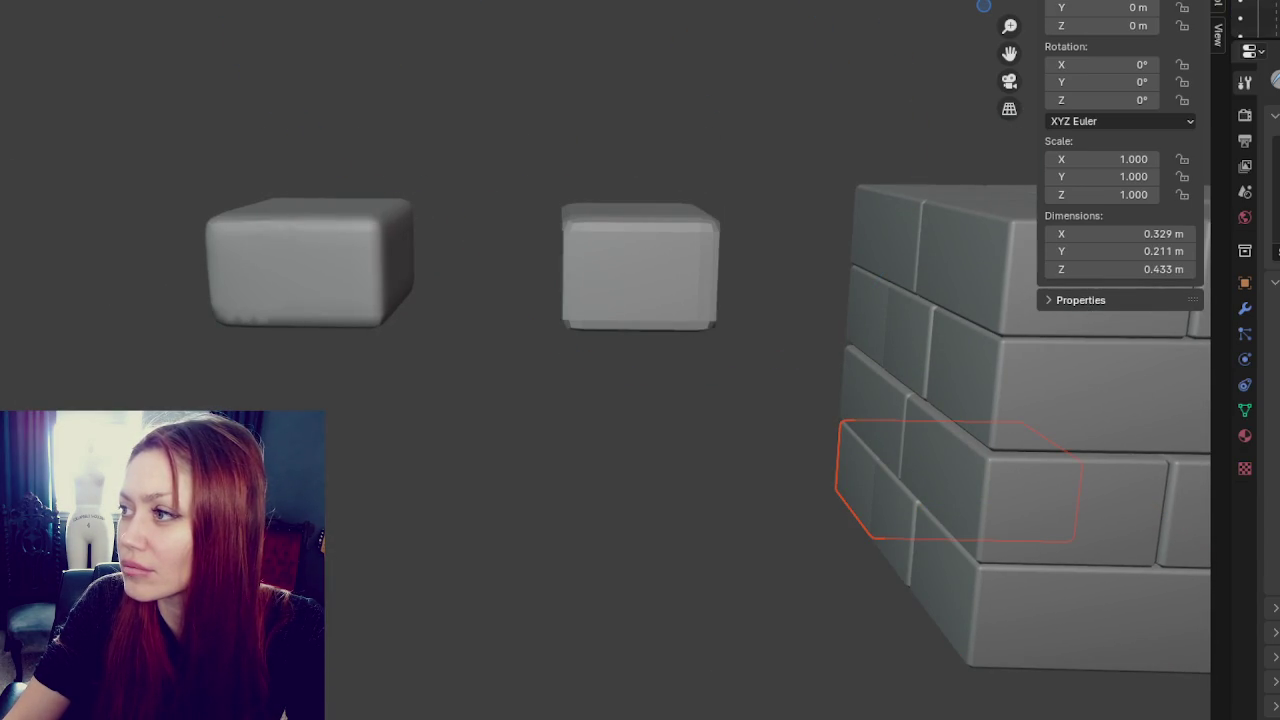
left_click_drag(1245, 40, 1245, 620)
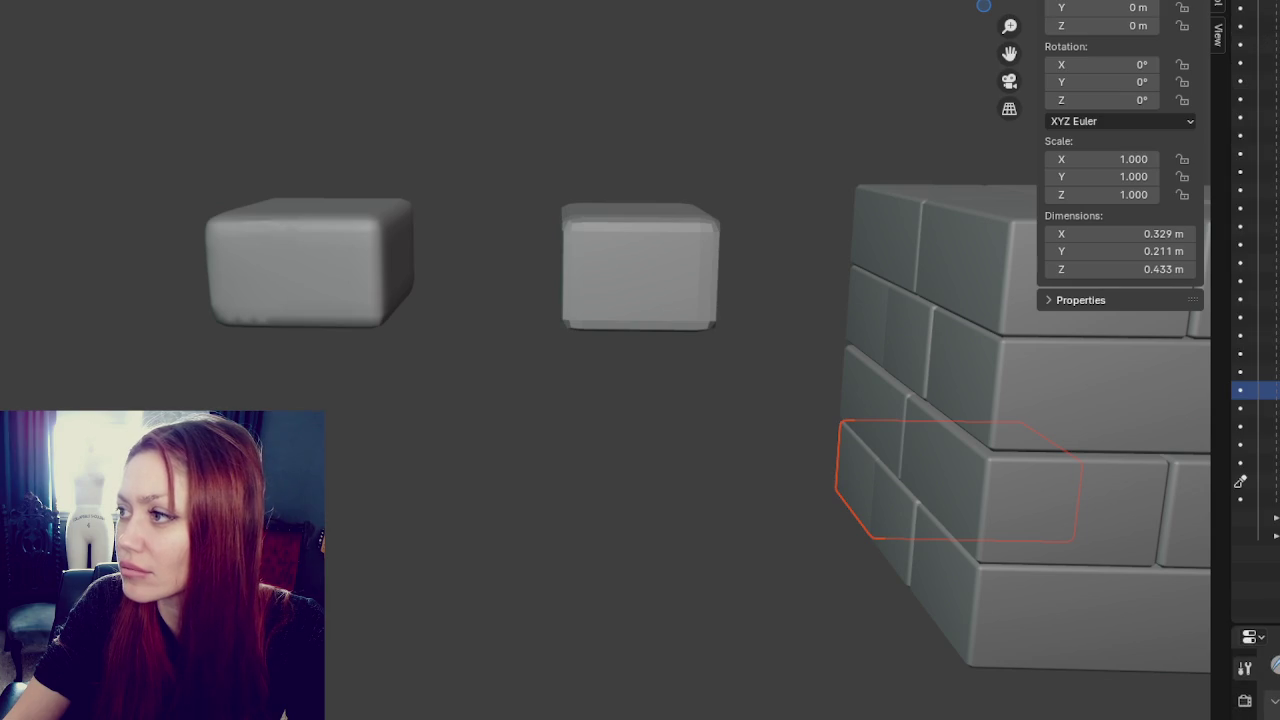
key("Down")
key("Down")
key("Down")
key("Down")
key("Down")
key("Down")
key("Down")
key("Down")
key("Down")
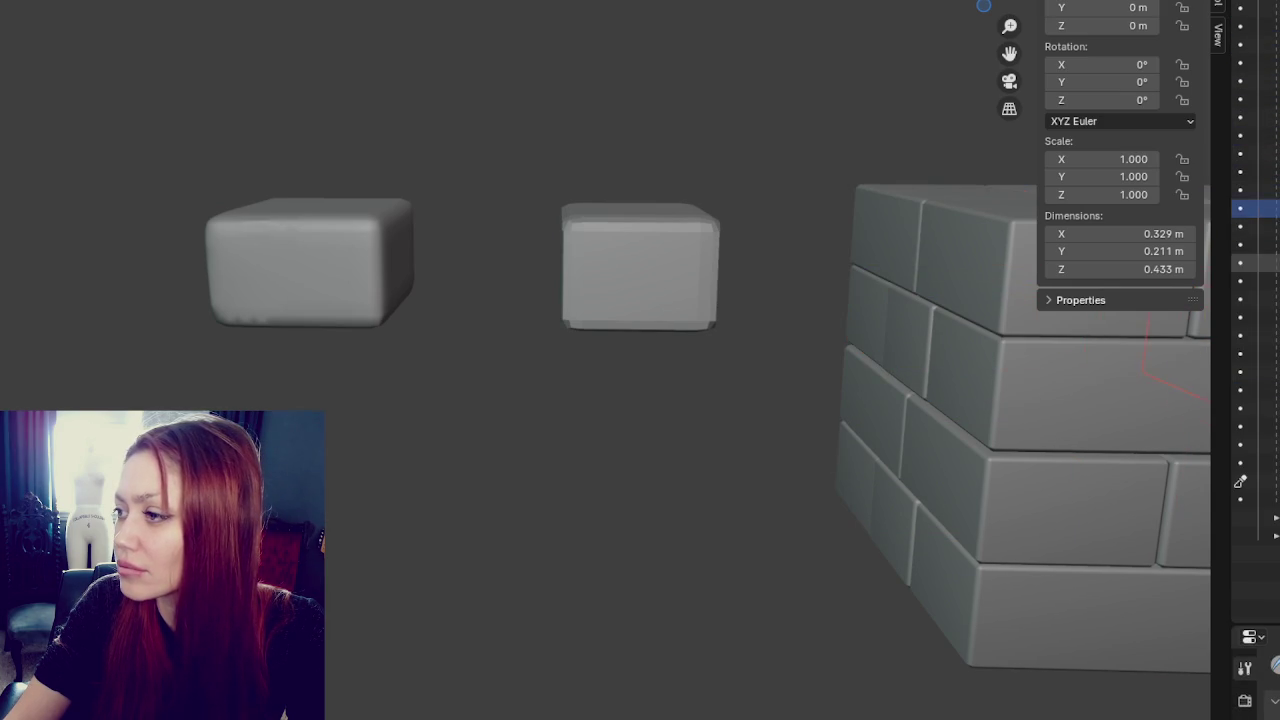
key("Down")
key("Down")
key("Down")
key("Down")
key("Down")
key("Down")
key("Down")
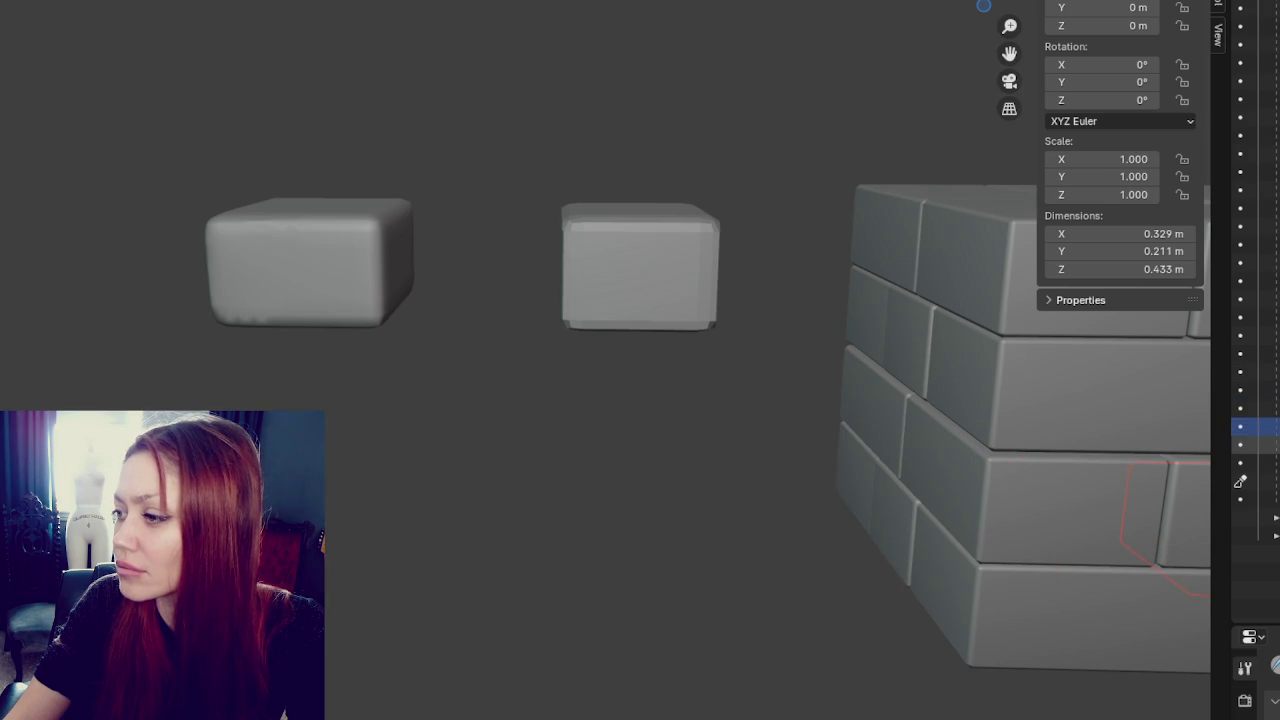
key("Down")
key("Down")
key("Down")
key("Up")
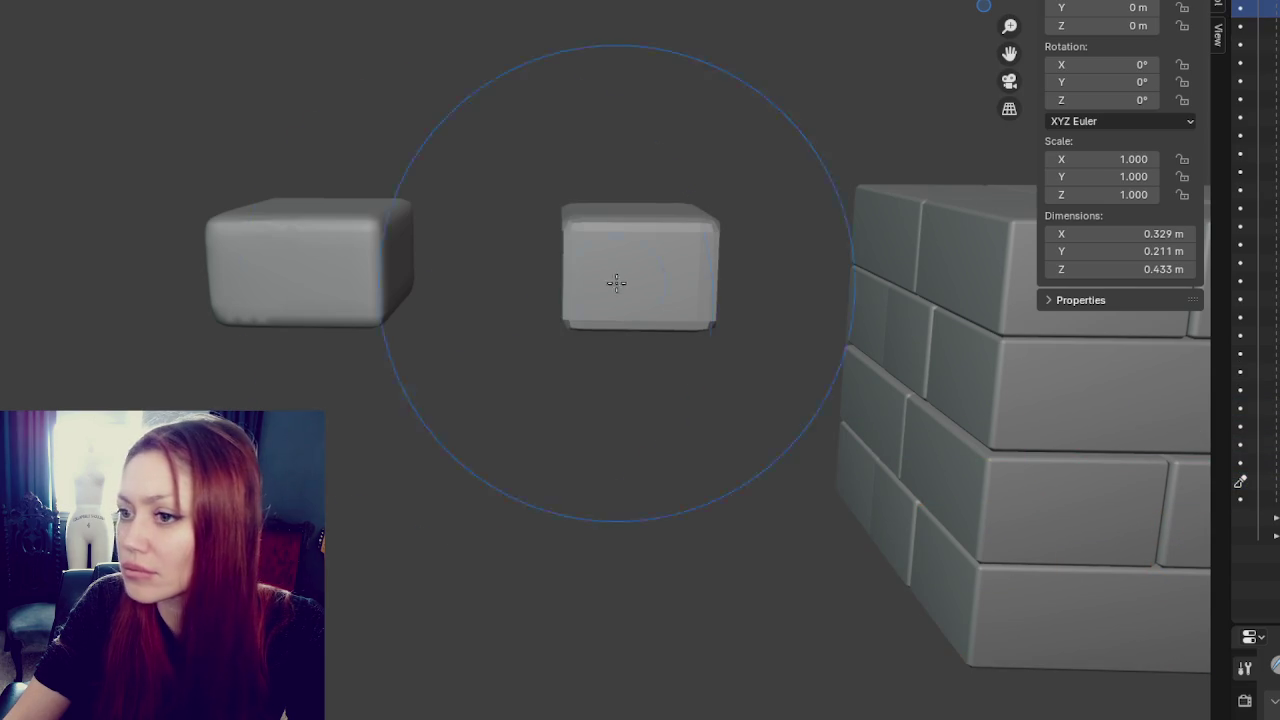
middle_click_drag(957, 206, 943, 295)
- Zoom out, select the long wall body and hide it
scroll(943, 295, "down", 5)
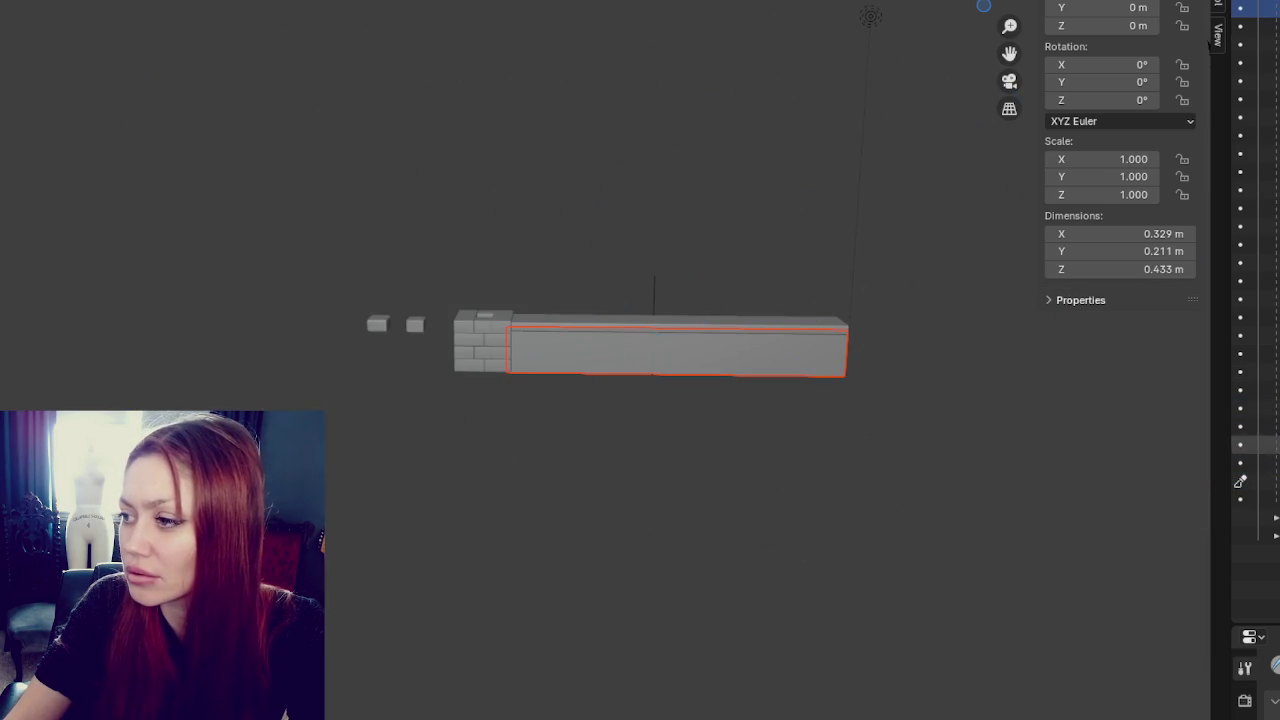
key("Down")
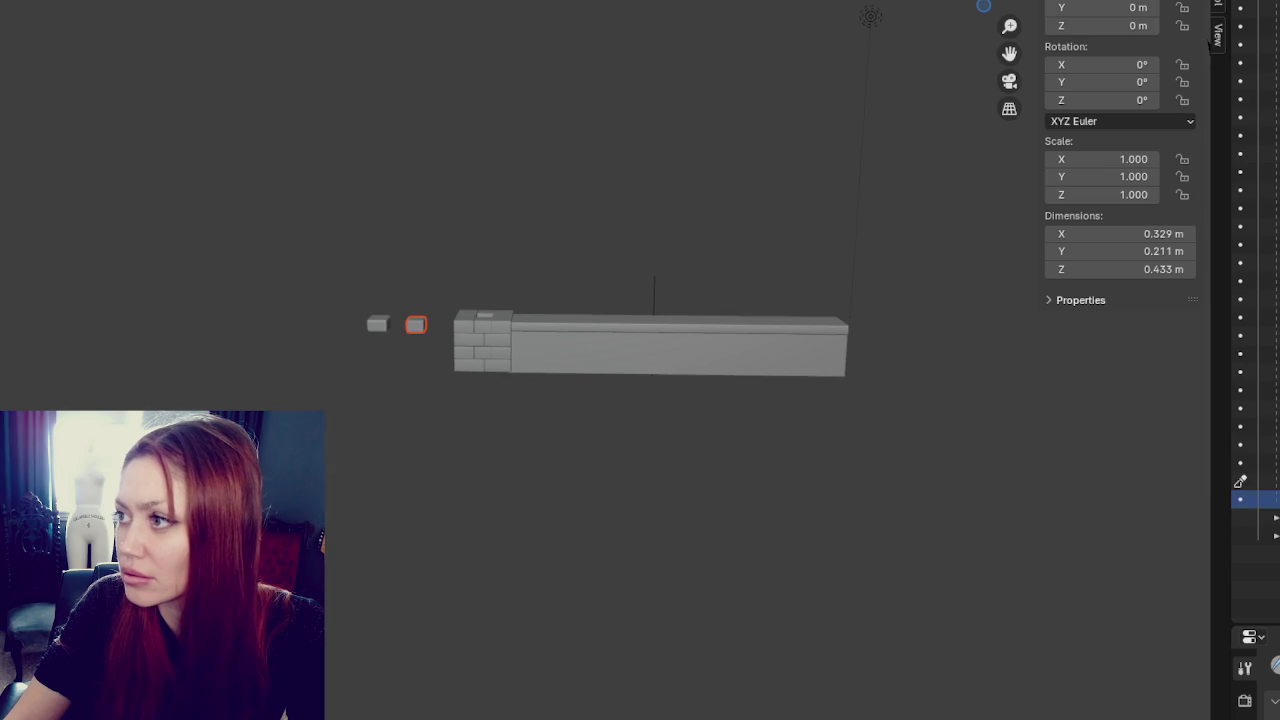
key("Down")
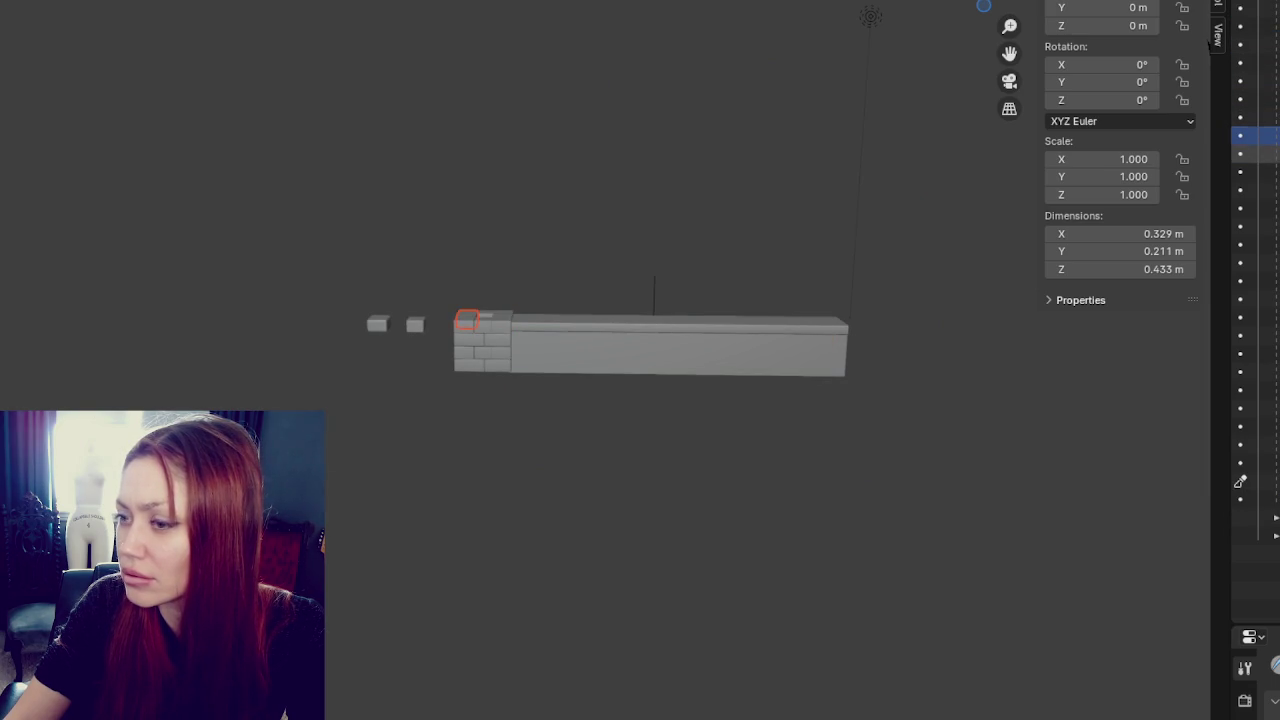
key("h")
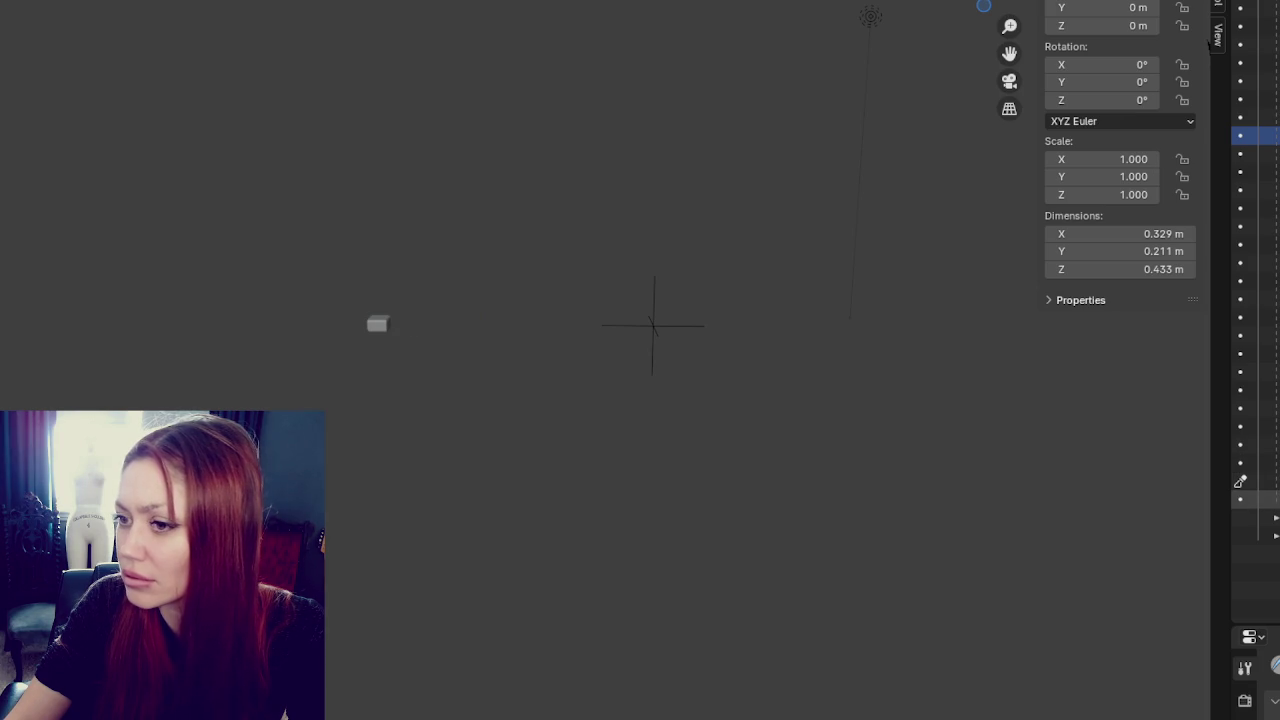
- Hide the two small cubes, show the wall box again, clear the selection, and open View options
left_click(1240, 481)
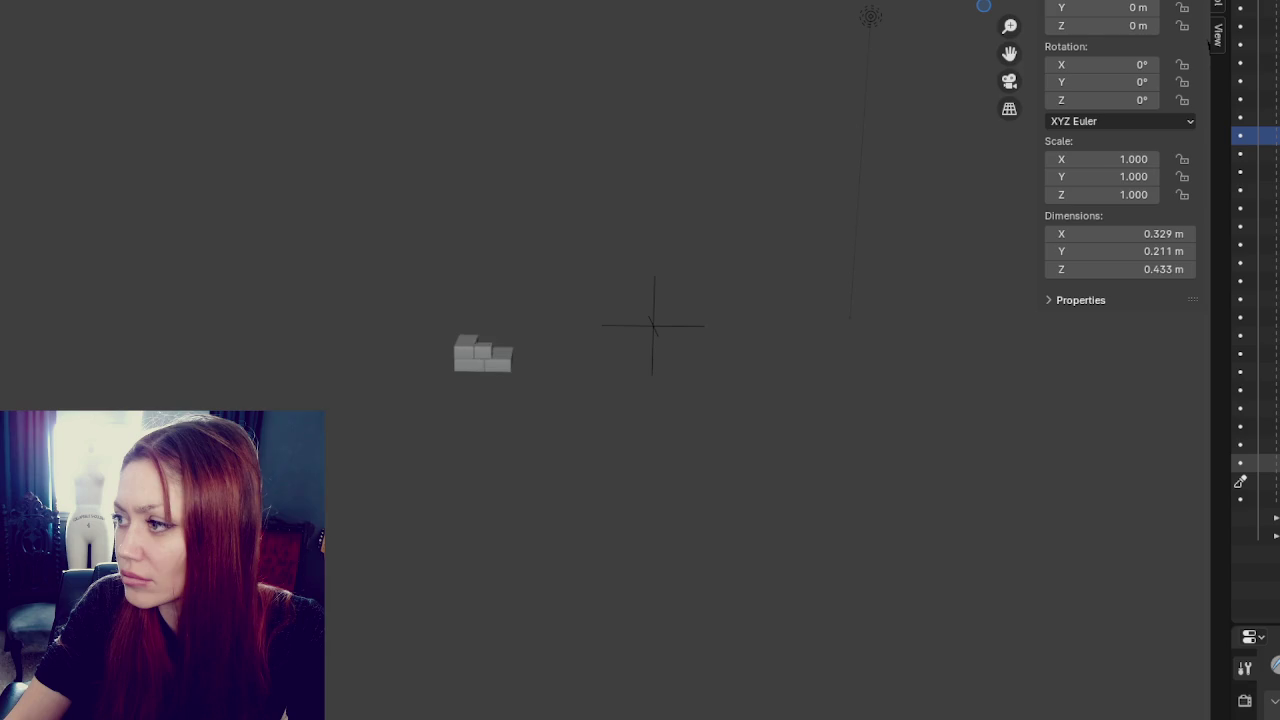
left_click(1240, 481)
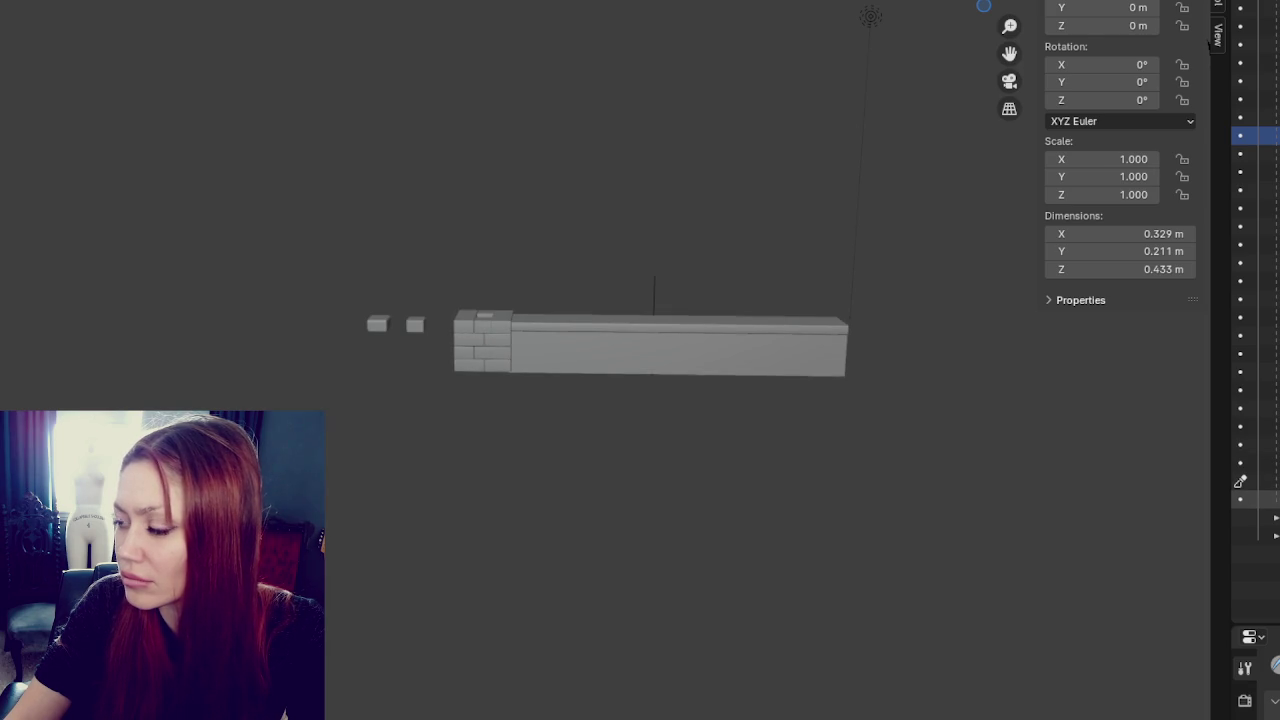
left_click(1240, 483)
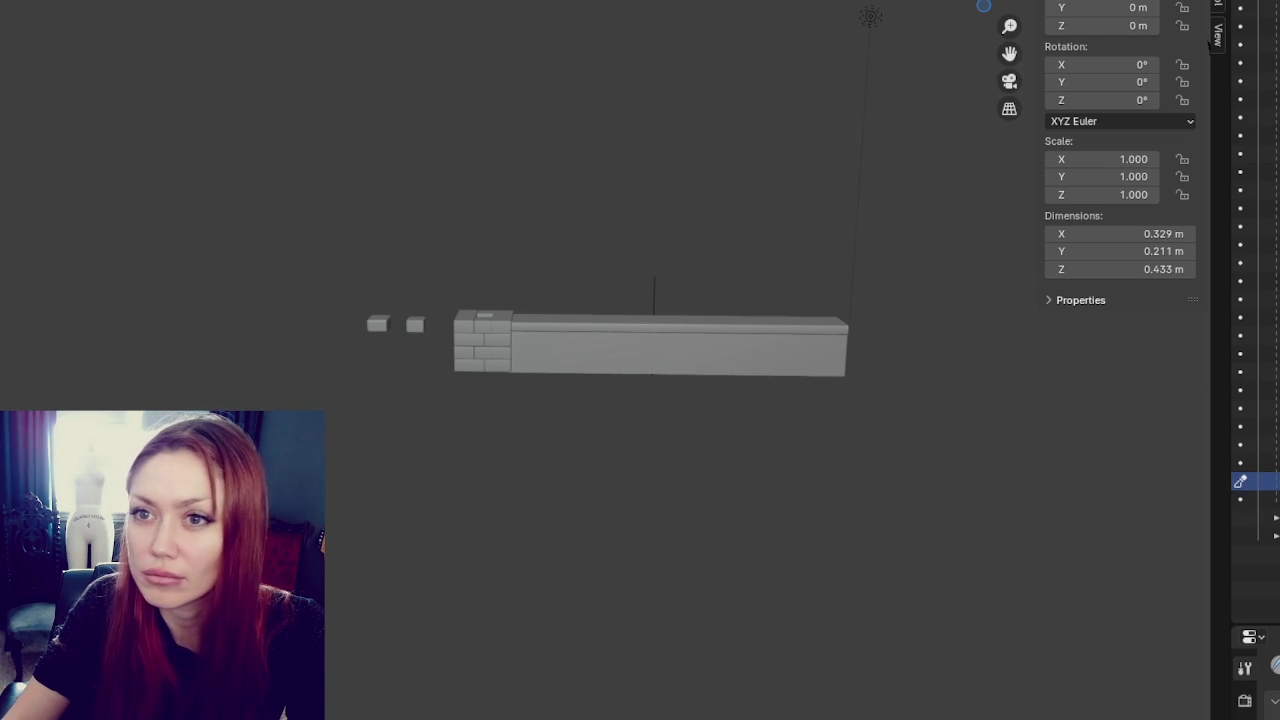
left_click(20, 2)
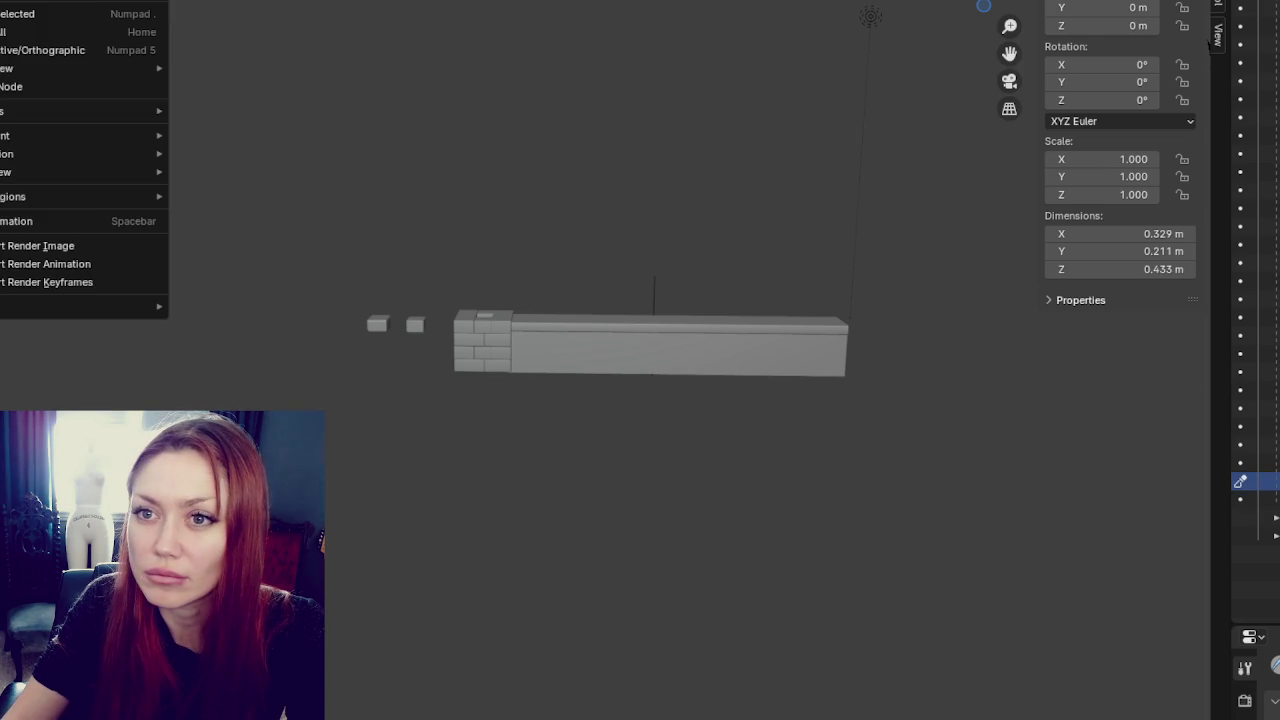
- Frame the selected brick and zoom in to a side view of it
left_click(46, 13)
mouse_move(440, 181)
middle_mouse_down()
mouse_move(524, 290)
mouse_move(663, 258)
middle_mouse_up()
scroll(524, 290, "up", 3)
mouse_move(466, 309)
middle_mouse_down()
mouse_move(571, 443)
mouse_move(609, 451)
mouse_move(437, 351)
mouse_move(550, 388)
mouse_move(520, 420)
mouse_move(640, 294)
middle_mouse_up()
- Sculpt the brick's edges and corners rounder, pushing out its left edge and smoothing the front
mouse_move(341, 302)
middle_mouse_down()
mouse_move(351, 251)
mouse_move(623, 297)
middle_mouse_up()
left_click_drag(510, 474, 518, 433)
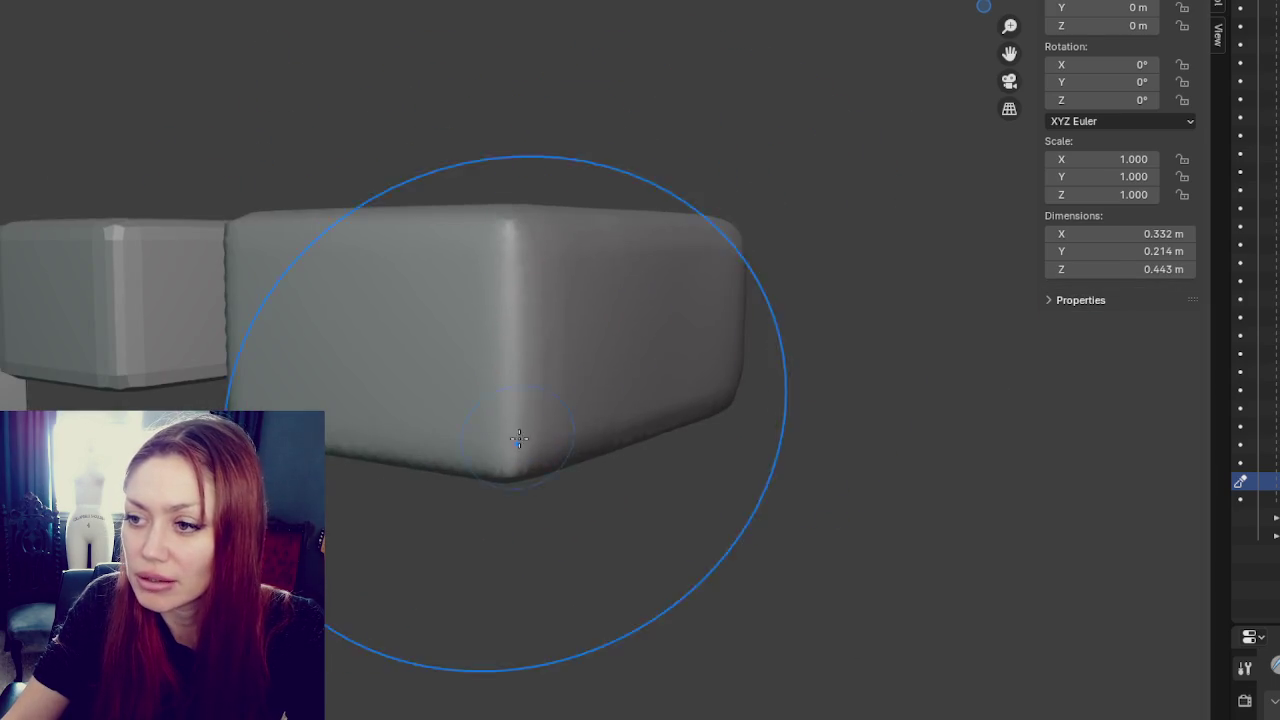
middle_click_drag(518, 433, 266, 306)
middle_click_drag(500, 434, 463, 487)
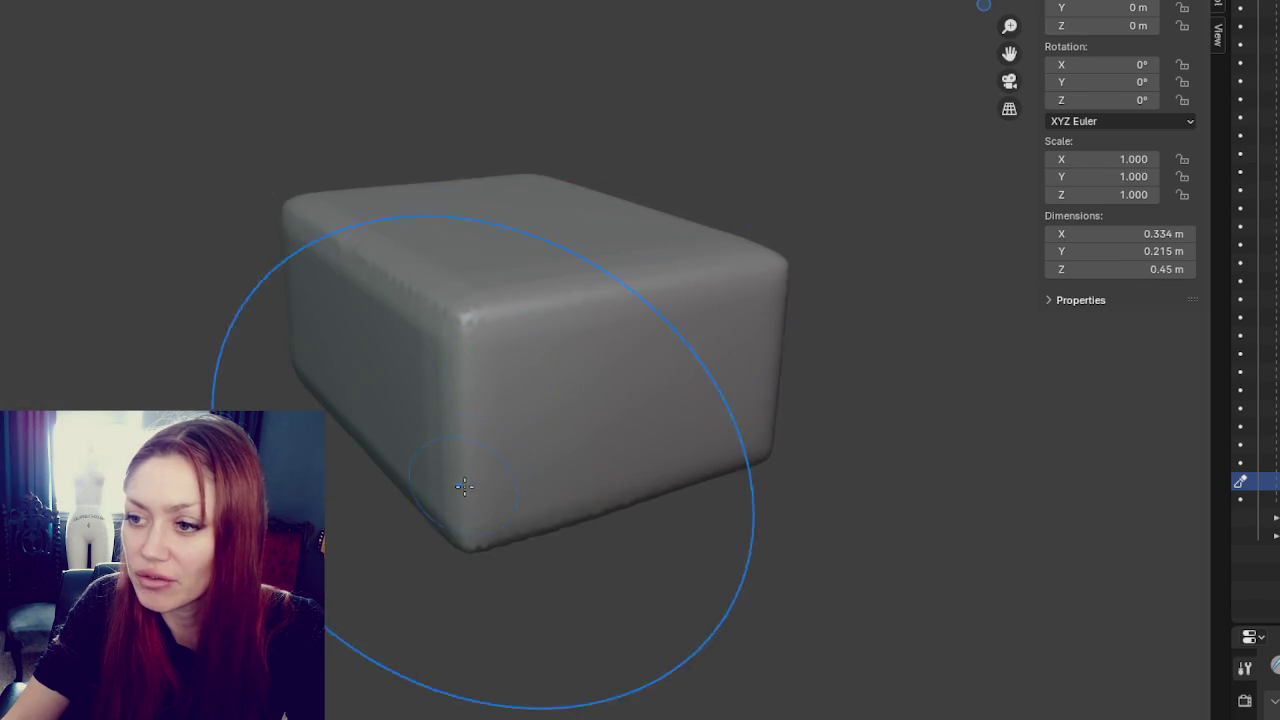
left_click_drag(463, 487, 402, 416)
mouse_move(402, 416)
middle_mouse_down()
mouse_move(460, 330)
mouse_move(520, 300)
middle_mouse_up()
left_click_drag(520, 300, 537, 297)
mouse_move(537, 297)
middle_mouse_down()
mouse_move(446, 287)
mouse_move(666, 360)
mouse_move(423, 306)
mouse_move(611, 351)
mouse_move(249, 389)
mouse_move(580, 334)
middle_mouse_up()
left_click_drag(580, 334, 694, 363)
mouse_move(694, 363)
middle_mouse_down()
mouse_move(826, 394)
mouse_move(757, 352)
middle_mouse_up()
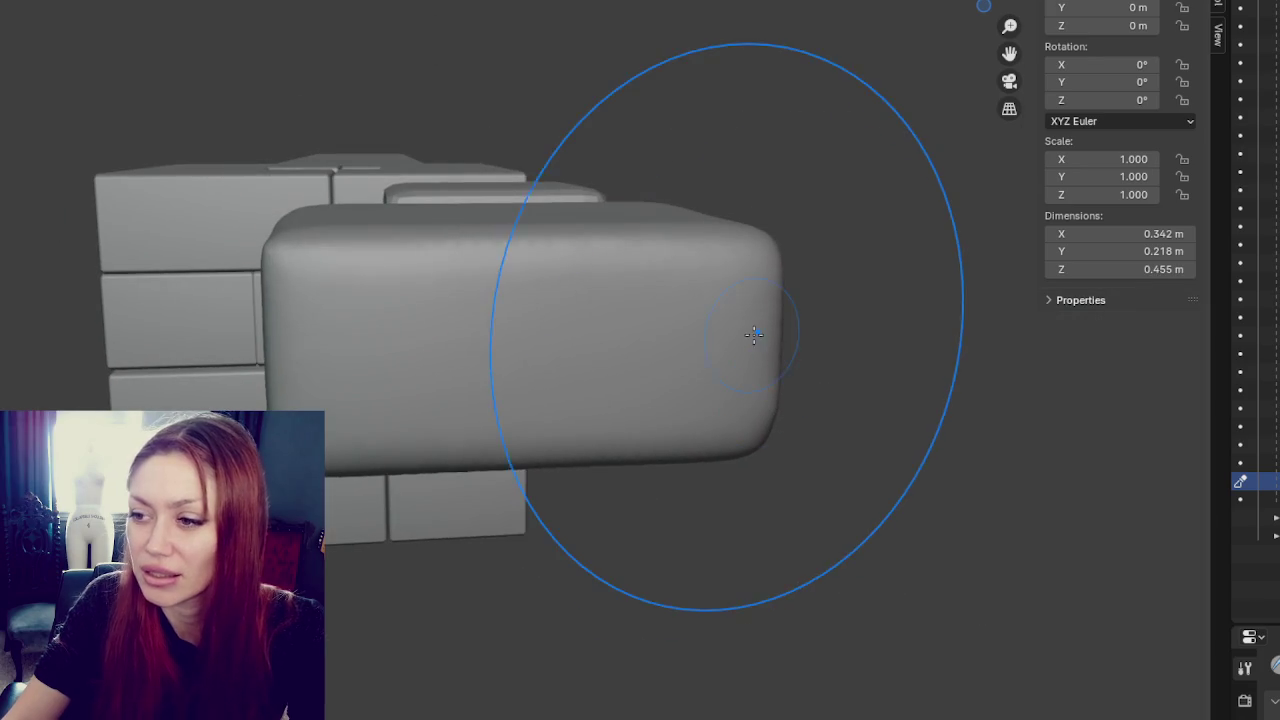
left_click_drag(757, 352, 620, 330, "ctrl")
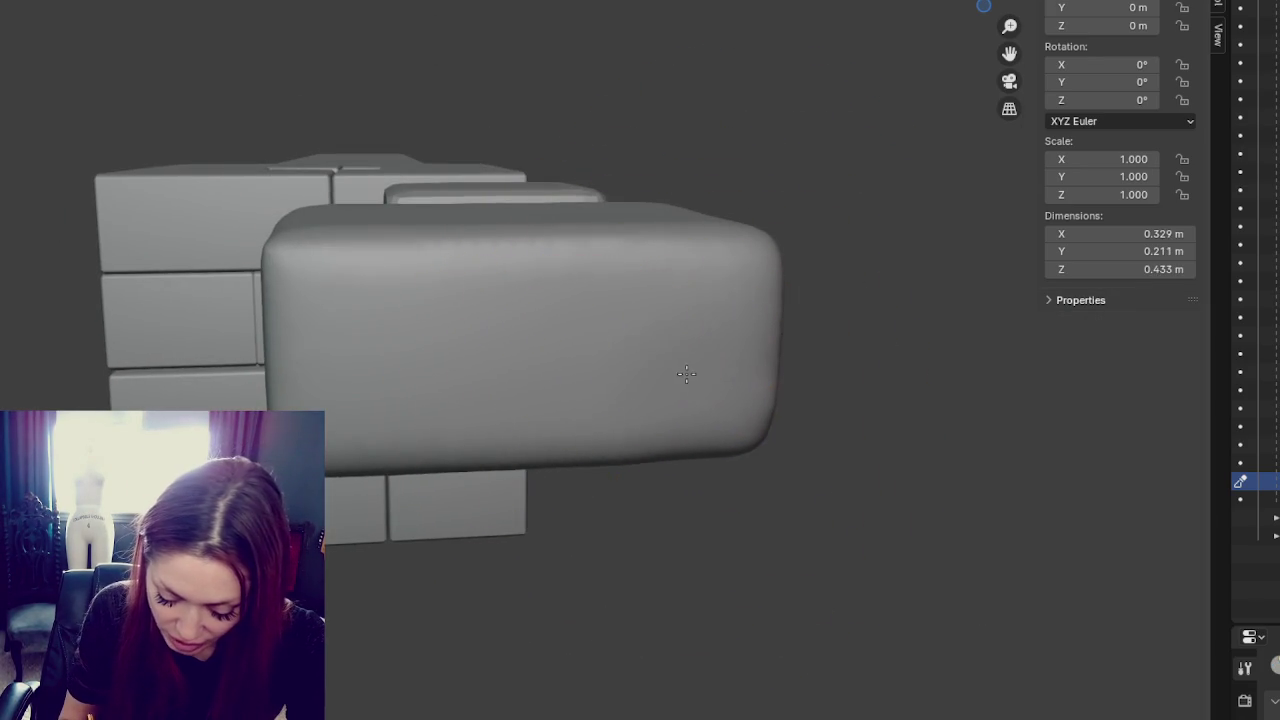
key("ctrl+z")
- Smooth the brick's left corner and sculpt along its left edge
middle_click_drag(689, 376, 703, 397)
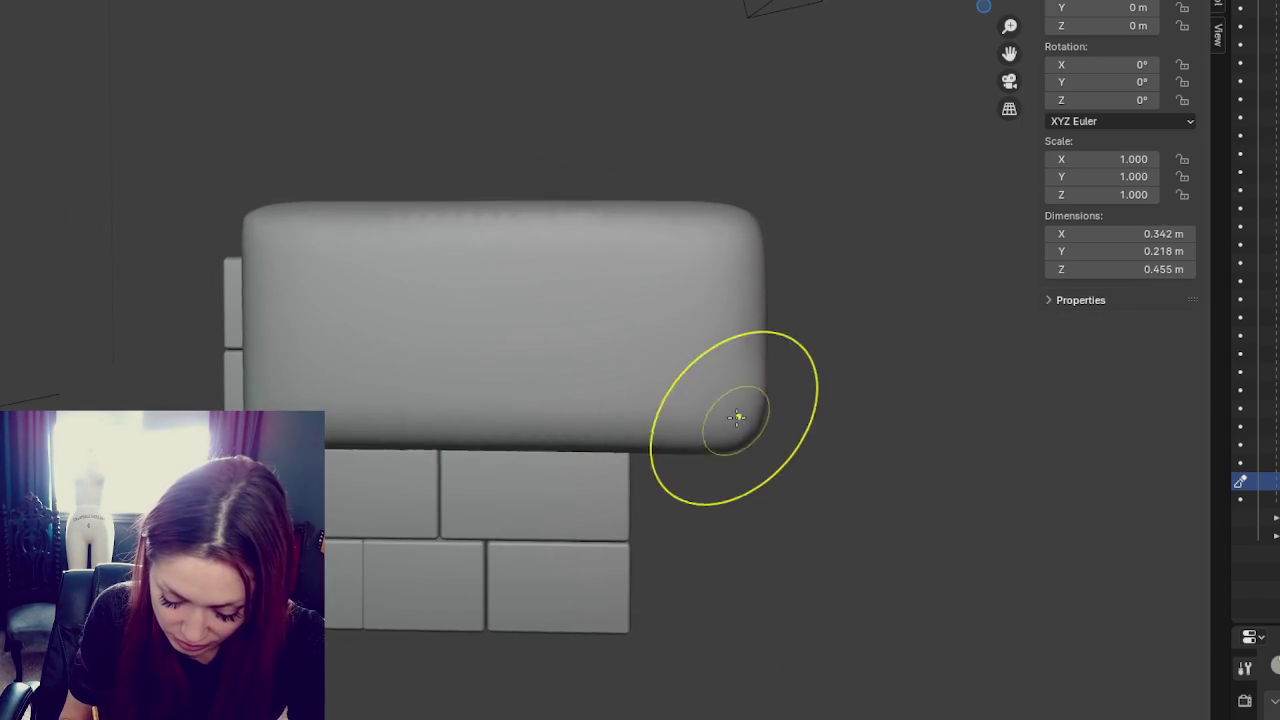
middle_click_drag(740, 428, 743, 428)
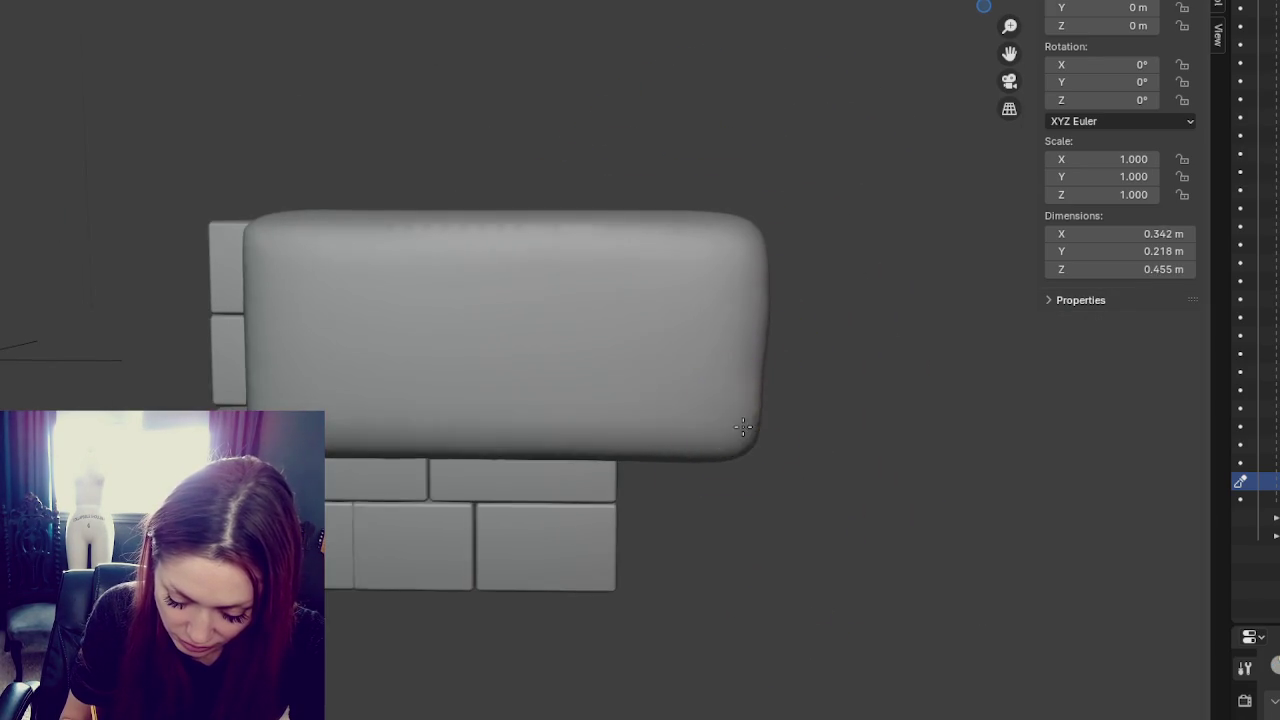
middle_click_drag(514, 371, 329, 277)
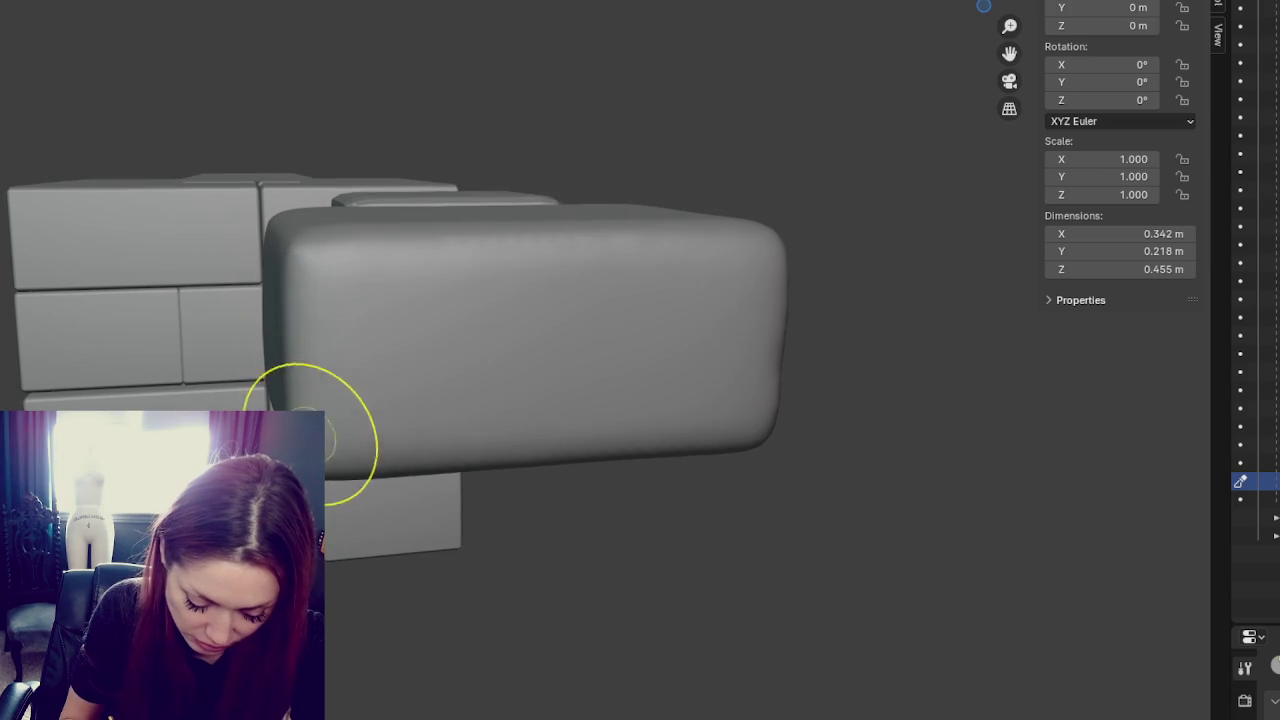
middle_click_drag(311, 413, 509, 420)
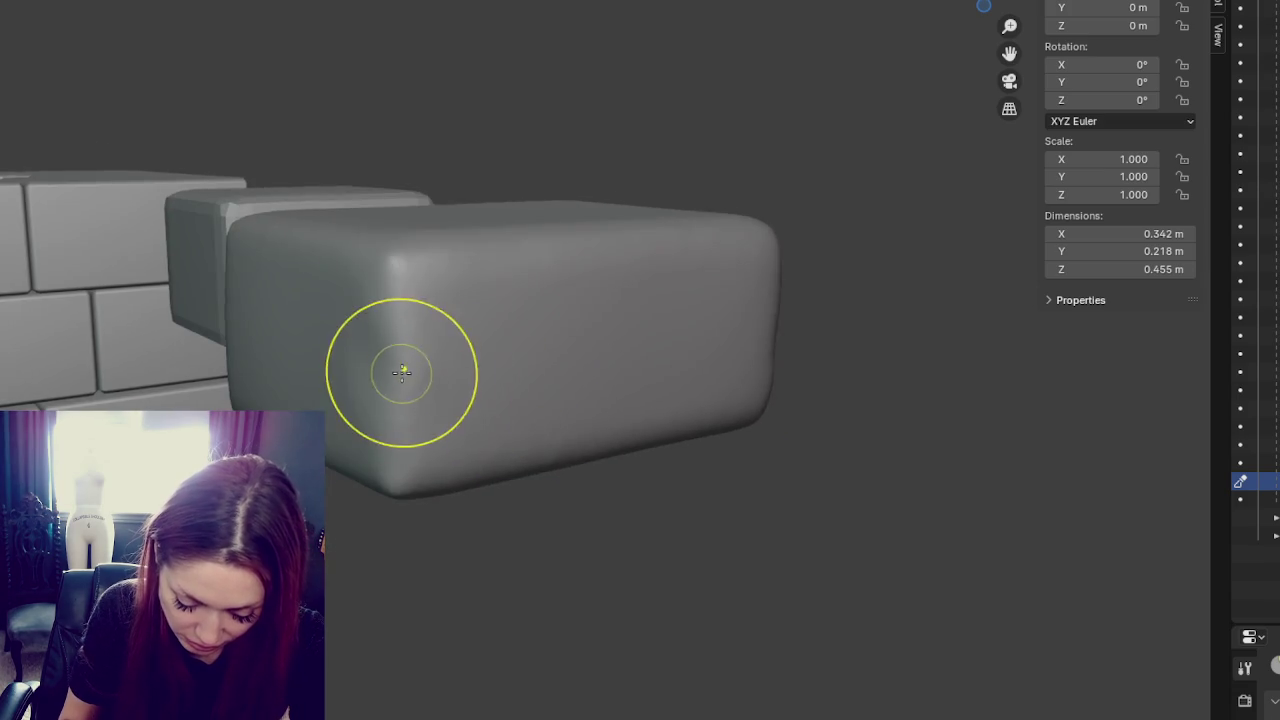
middle_click_drag(403, 369, 397, 399)
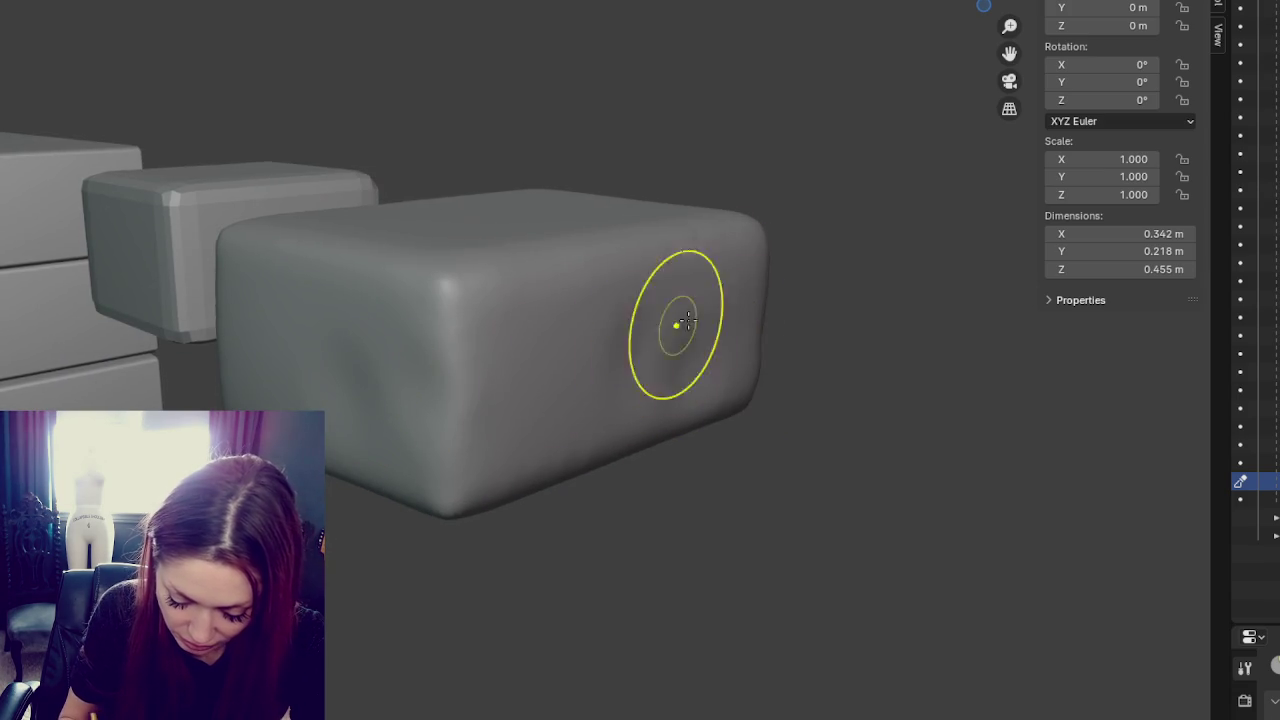
middle_click_drag(543, 338, 663, 281)
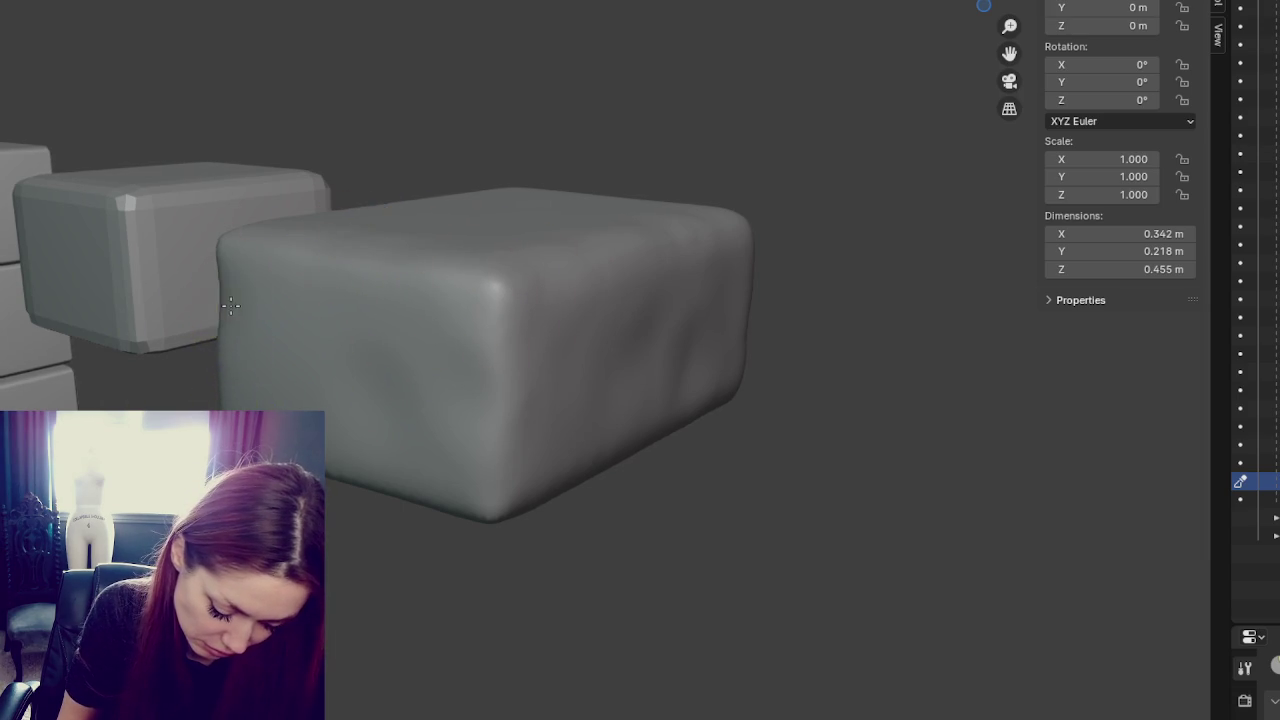
middle_click_drag(247, 355, 413, 375)
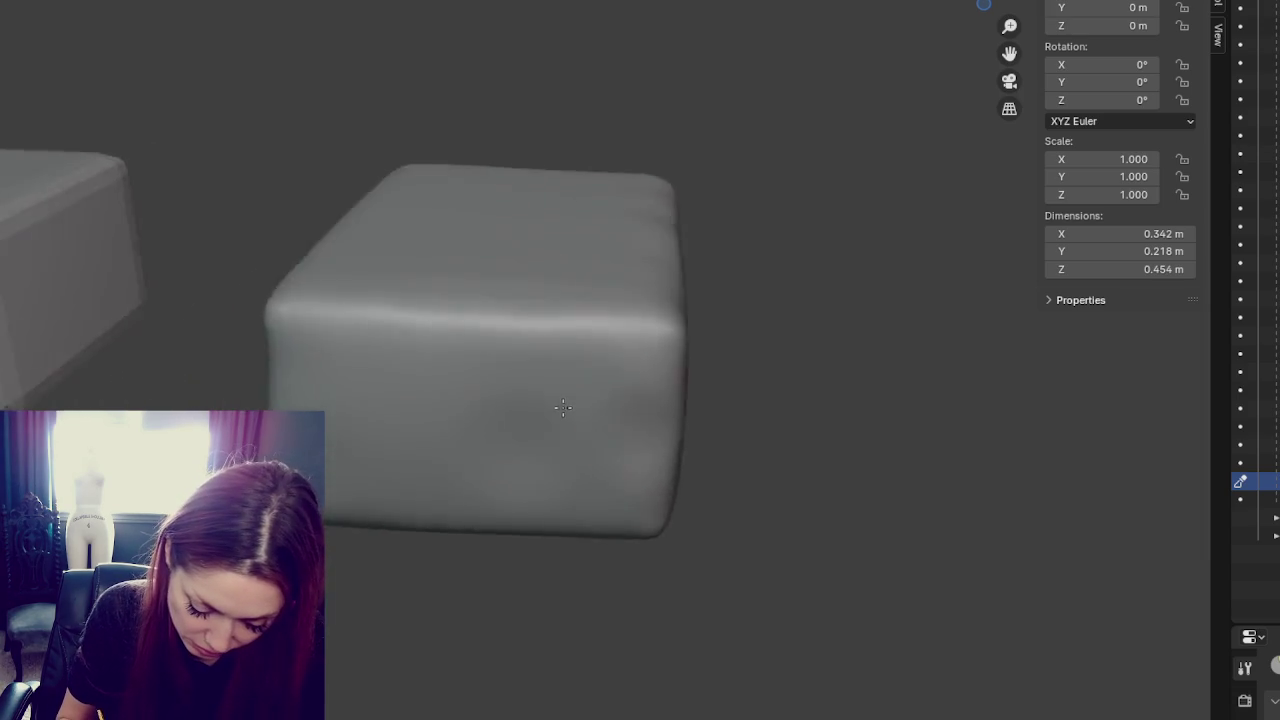
left_click_drag(329, 323, 307, 240)
middle_click_drag(301, 327, 377, 268)
middle_click_drag(276, 392, 306, 314)
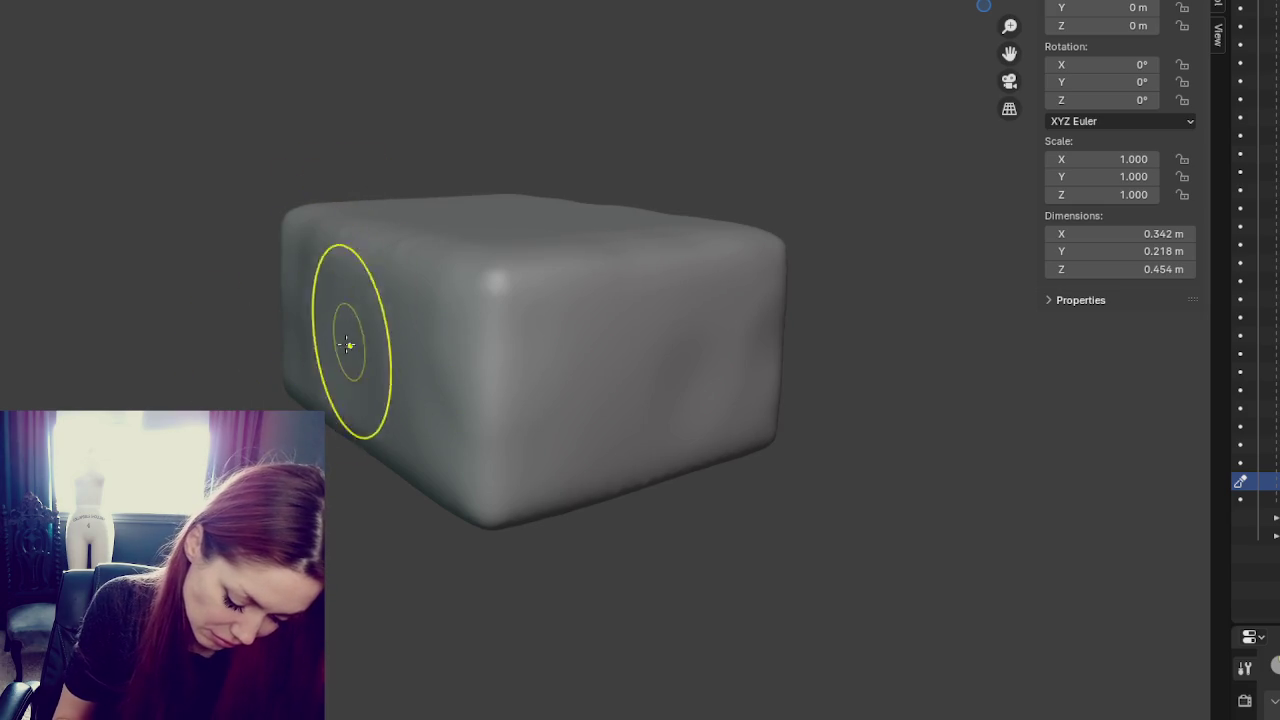
- Reshape the brick's top surface and add lumps along its lower-right edge
left_click_drag(592, 291, 592, 226)
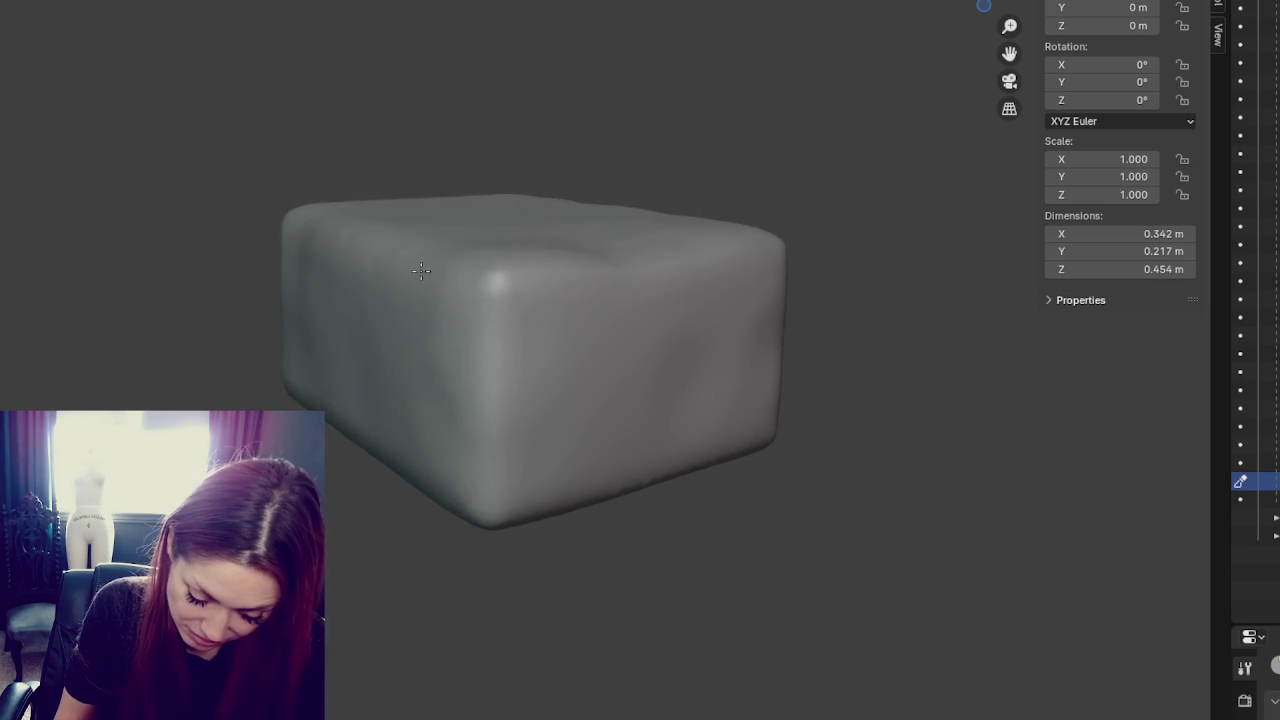
mouse_move(537, 200)
middle_mouse_down()
mouse_move(471, 200)
mouse_move(523, 286)
middle_mouse_up()
mouse_move(391, 509)
middle_mouse_down()
mouse_move(589, 486)
mouse_move(587, 212)
mouse_move(600, 274)
middle_mouse_up()
middle_click_drag(651, 414, 566, 214)
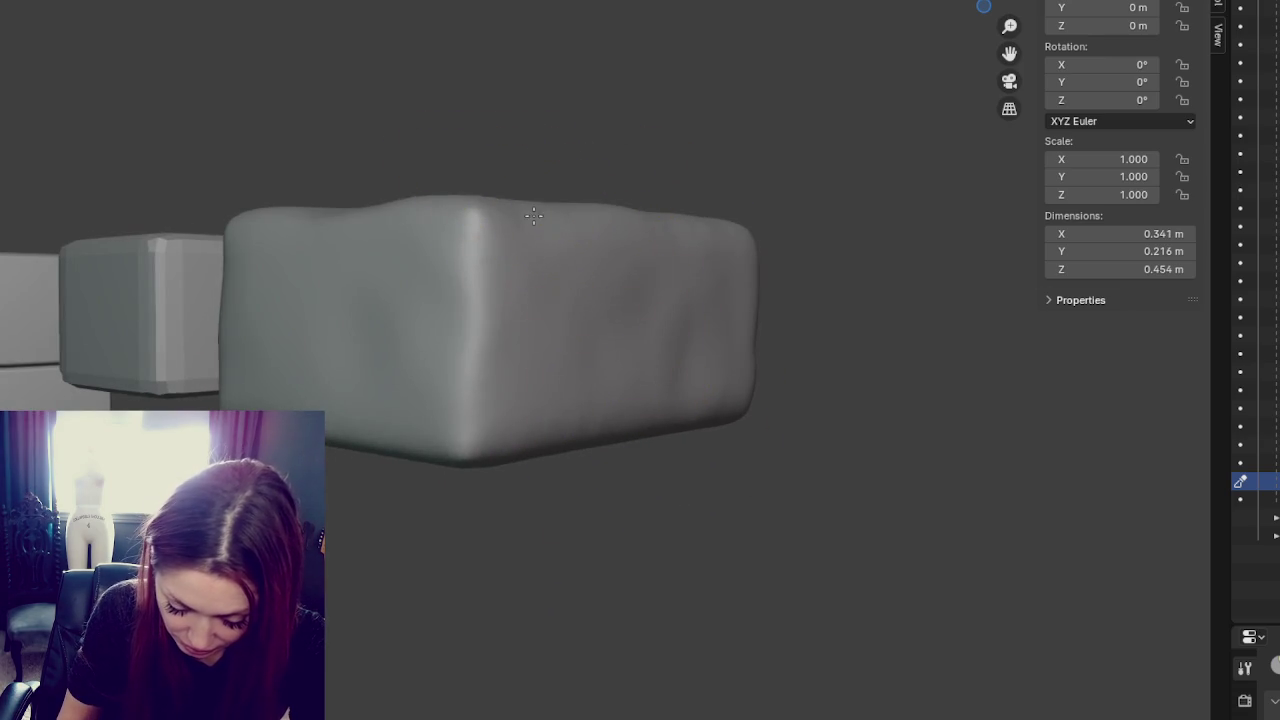
mouse_move(720, 423)
left_mouse_down()
mouse_move(685, 421)
mouse_move(754, 403)
left_mouse_up()
mouse_move(783, 394)
middle_mouse_down()
mouse_move(629, 386)
mouse_move(664, 390)
middle_mouse_up()
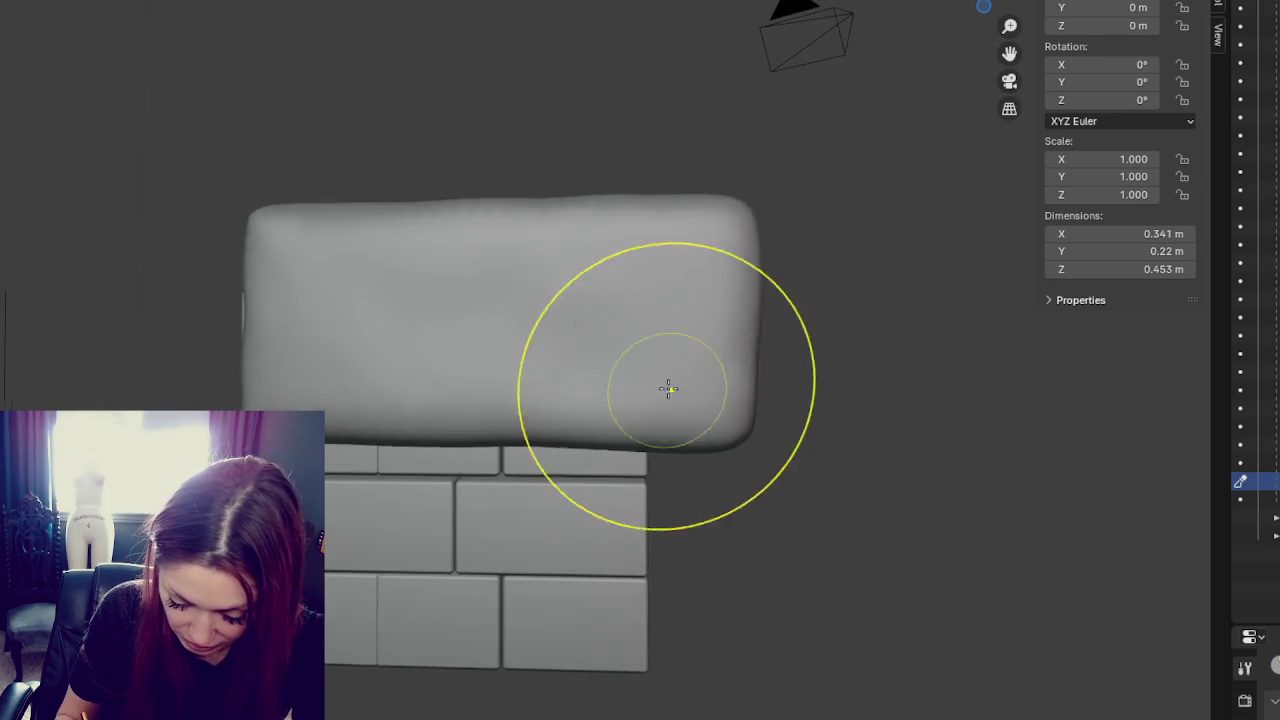
- Soften the brick's upper-right corner and add lumps along its right side and left edge
mouse_move(723, 251)
left_mouse_down()
mouse_move(677, 220)
mouse_move(623, 209)
left_mouse_up()
mouse_move(715, 207)
left_mouse_down()
mouse_move(737, 217)
mouse_move(737, 329)
mouse_move(749, 271)
mouse_move(724, 401)
left_mouse_up()
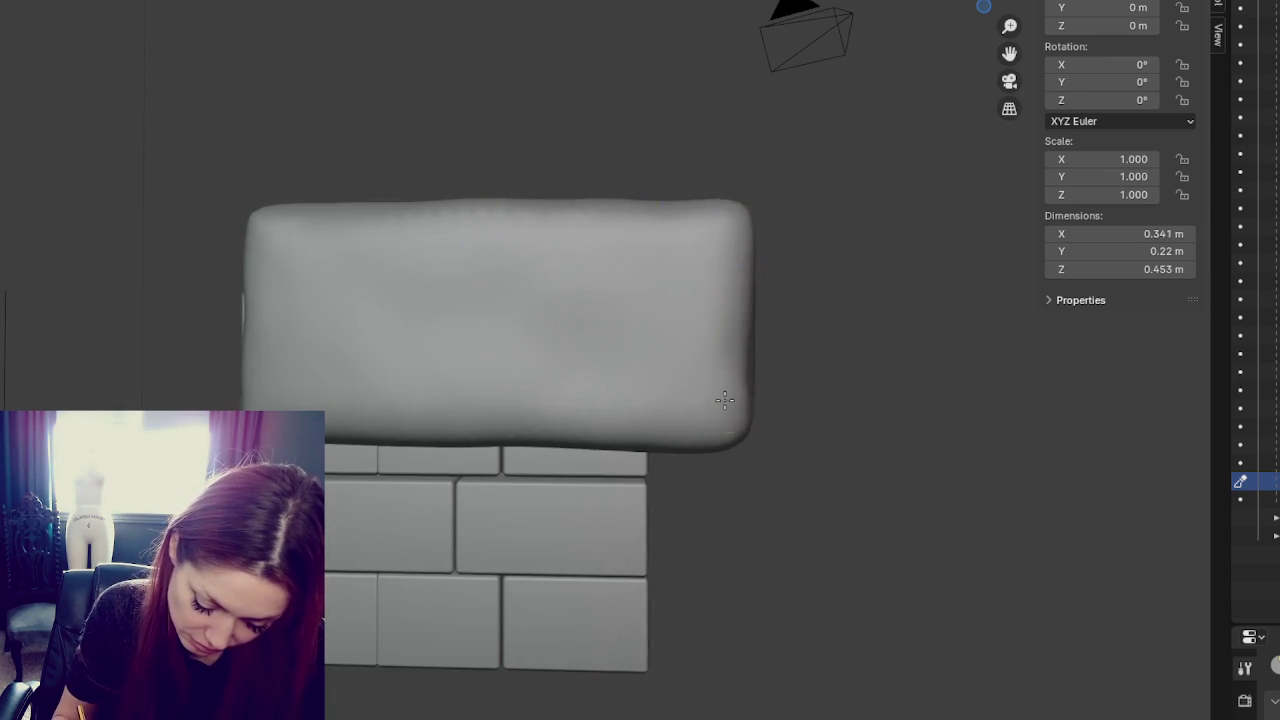
middle_click_drag(724, 401, 737, 371)
left_click_drag(771, 303, 755, 393)
mouse_move(773, 312)
middle_mouse_down()
mouse_move(651, 334)
mouse_move(622, 308)
middle_mouse_up()
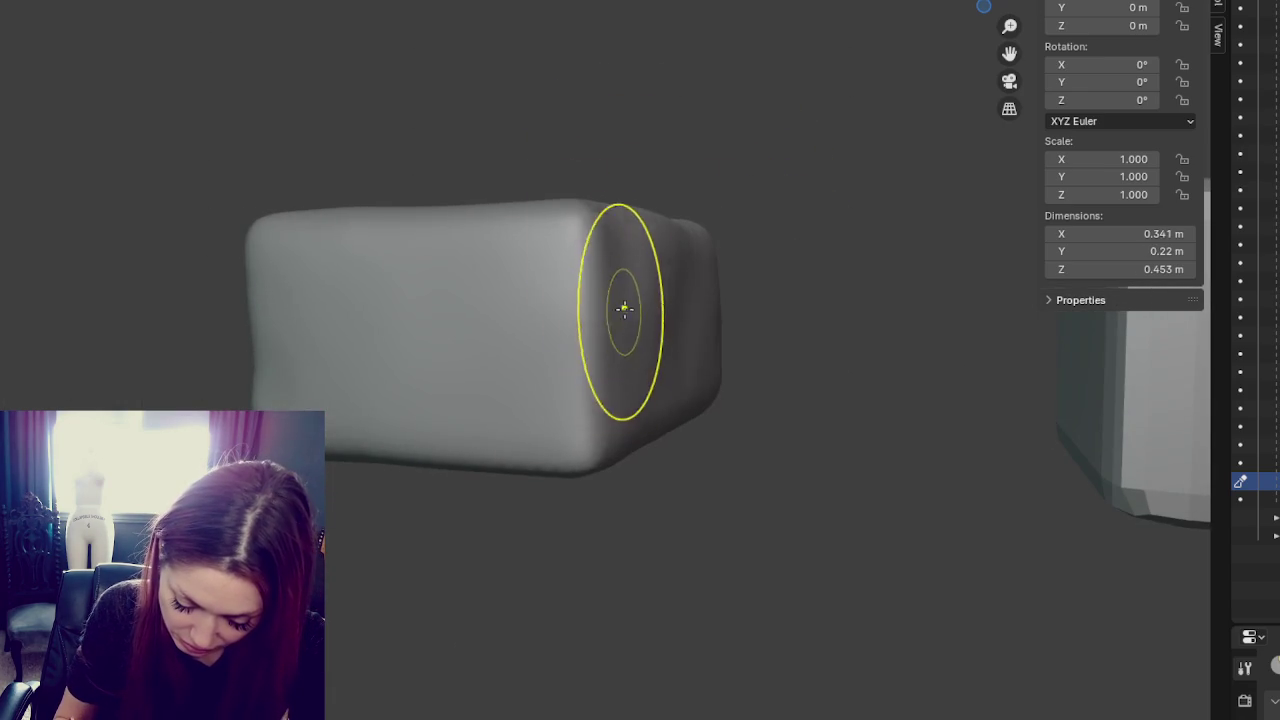
left_click_drag(645, 208, 666, 257)
mouse_move(729, 286)
left_mouse_down()
mouse_move(714, 380)
mouse_move(565, 451)
left_mouse_up()
left_click_drag(583, 318, 557, 294)
mouse_move(557, 294)
middle_mouse_down()
mouse_move(457, 314)
mouse_move(260, 275)
middle_mouse_up()
left_click_drag(241, 268, 260, 326)
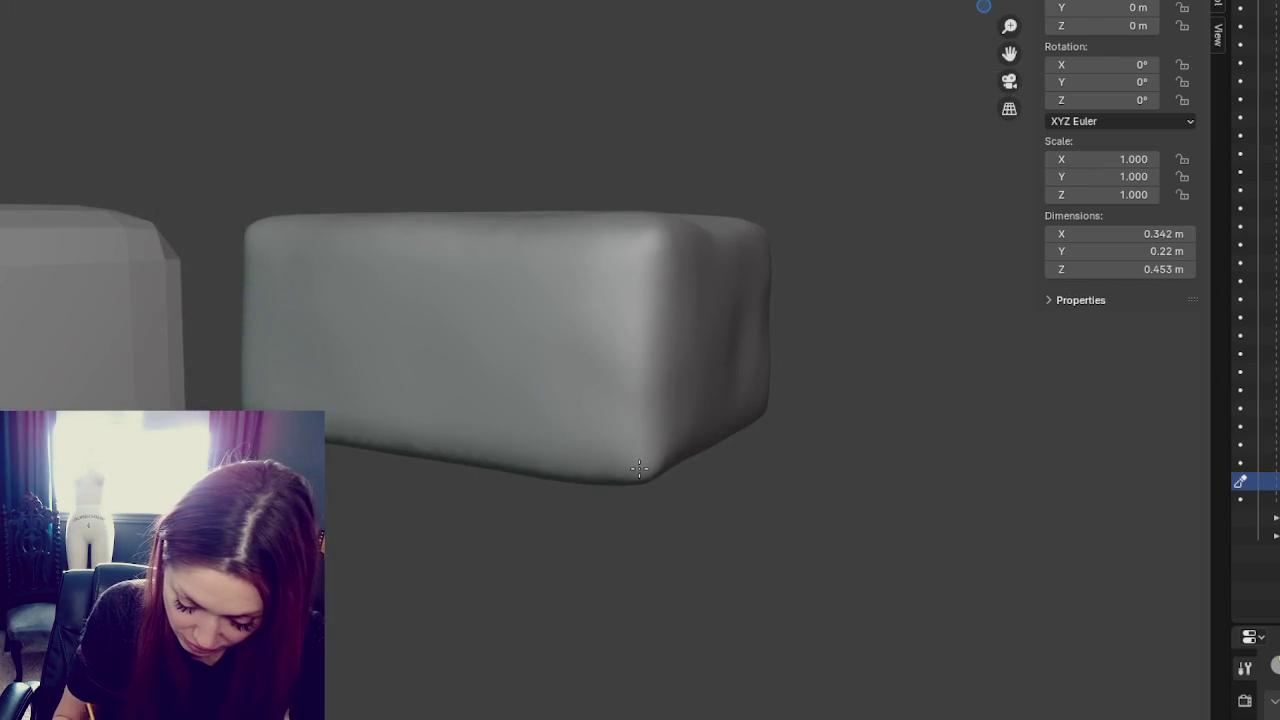
- Smooth the top and lower-right edges, push the sides inward, then undo the shrinking strokes
left_click_drag(647, 240, 645, 236)
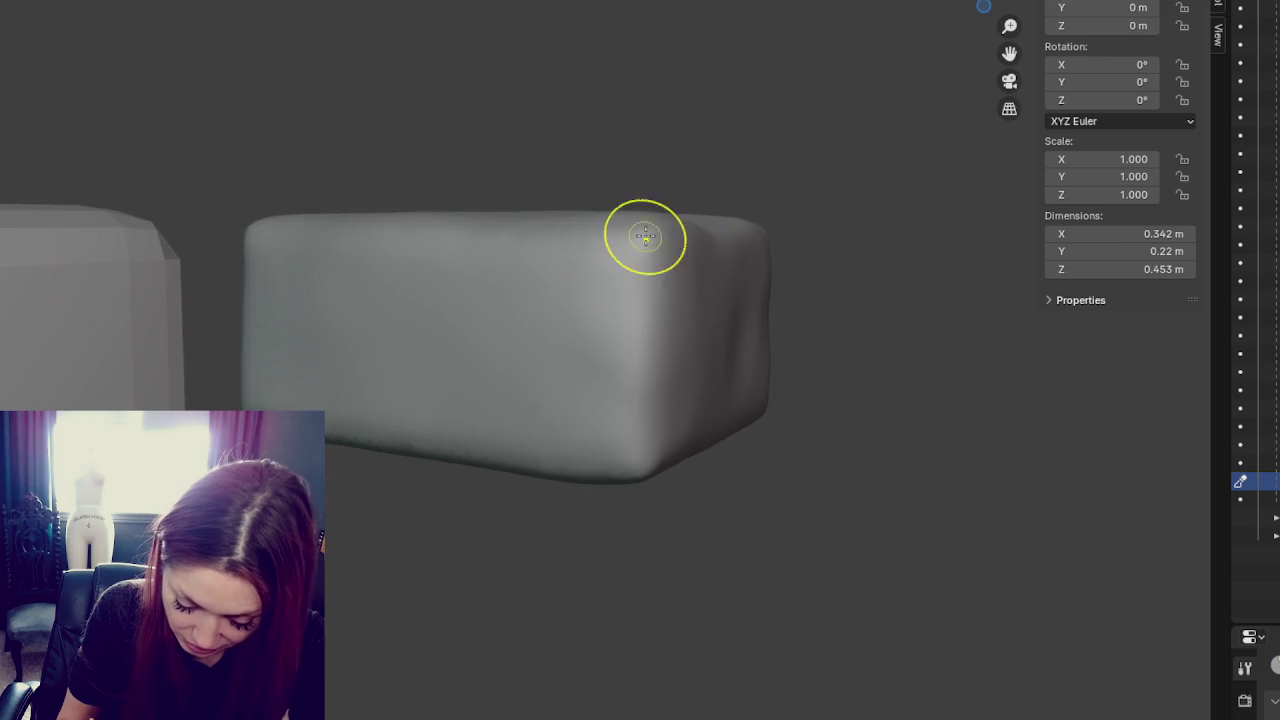
mouse_move(703, 445)
left_mouse_down()
mouse_move(728, 443)
mouse_move(703, 457)
mouse_move(757, 413)
left_mouse_up()
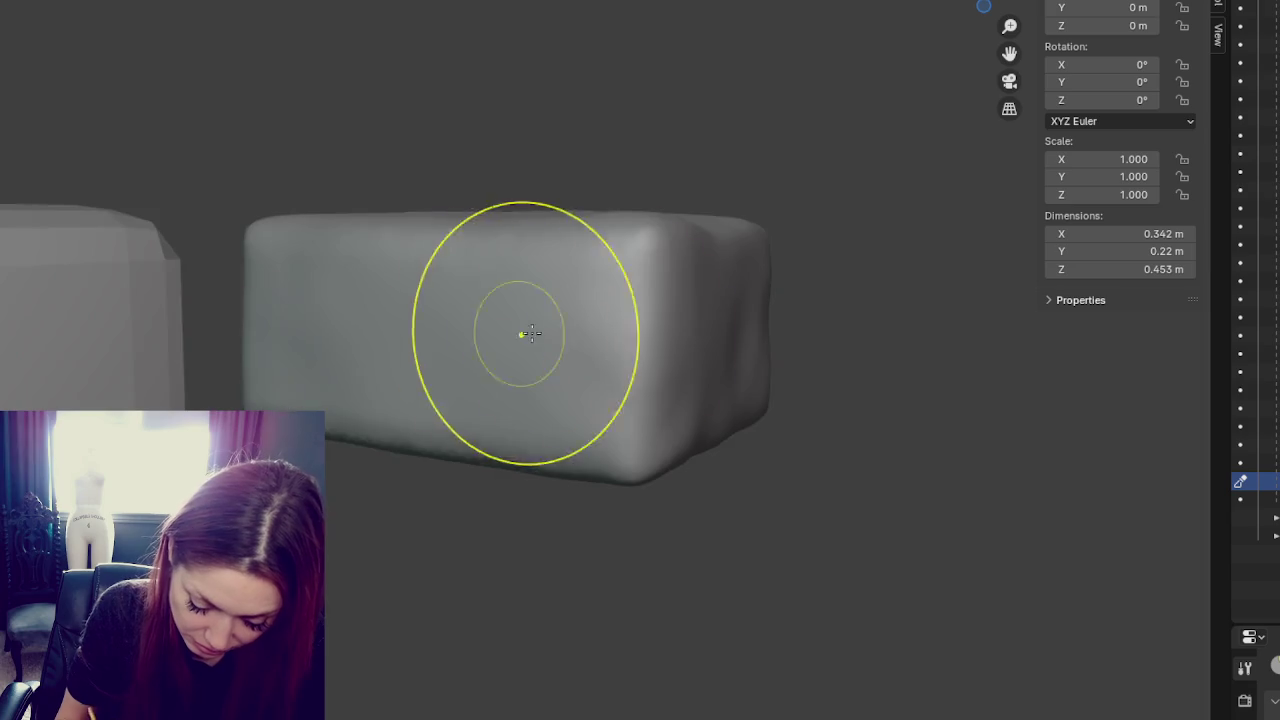
middle_click_drag(494, 329, 586, 329)
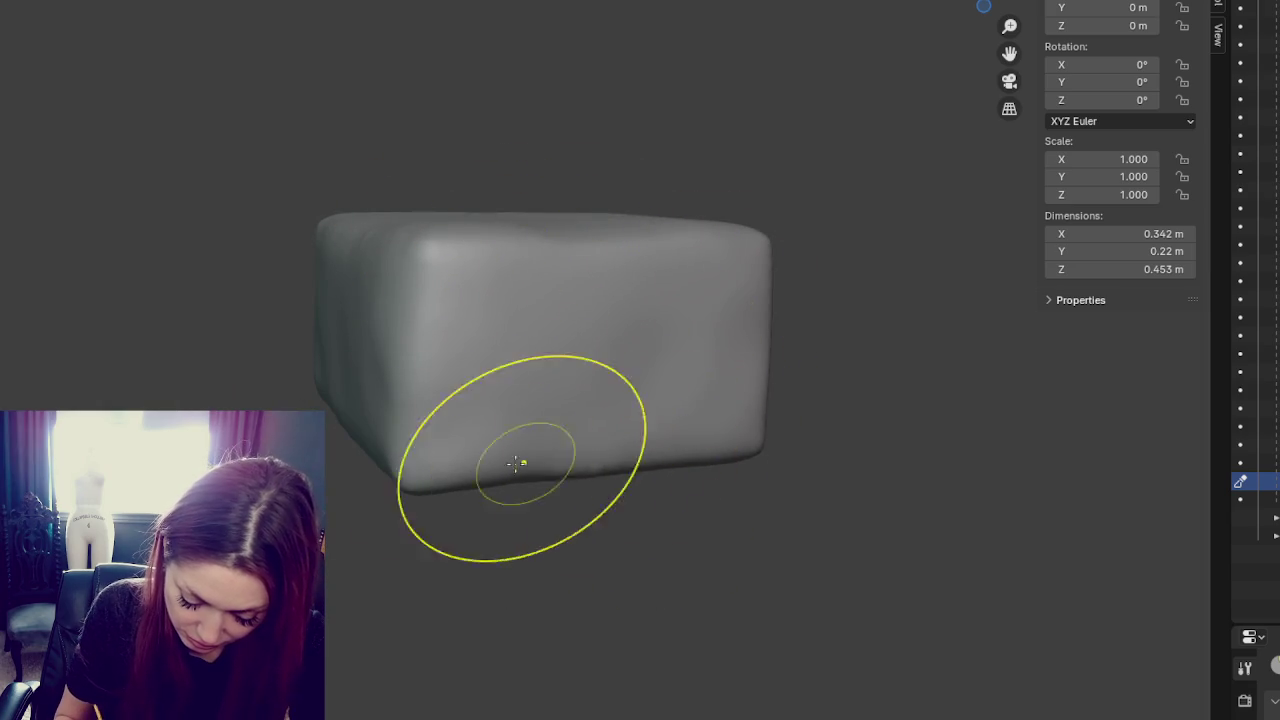
middle_click_drag(402, 242, 649, 363)
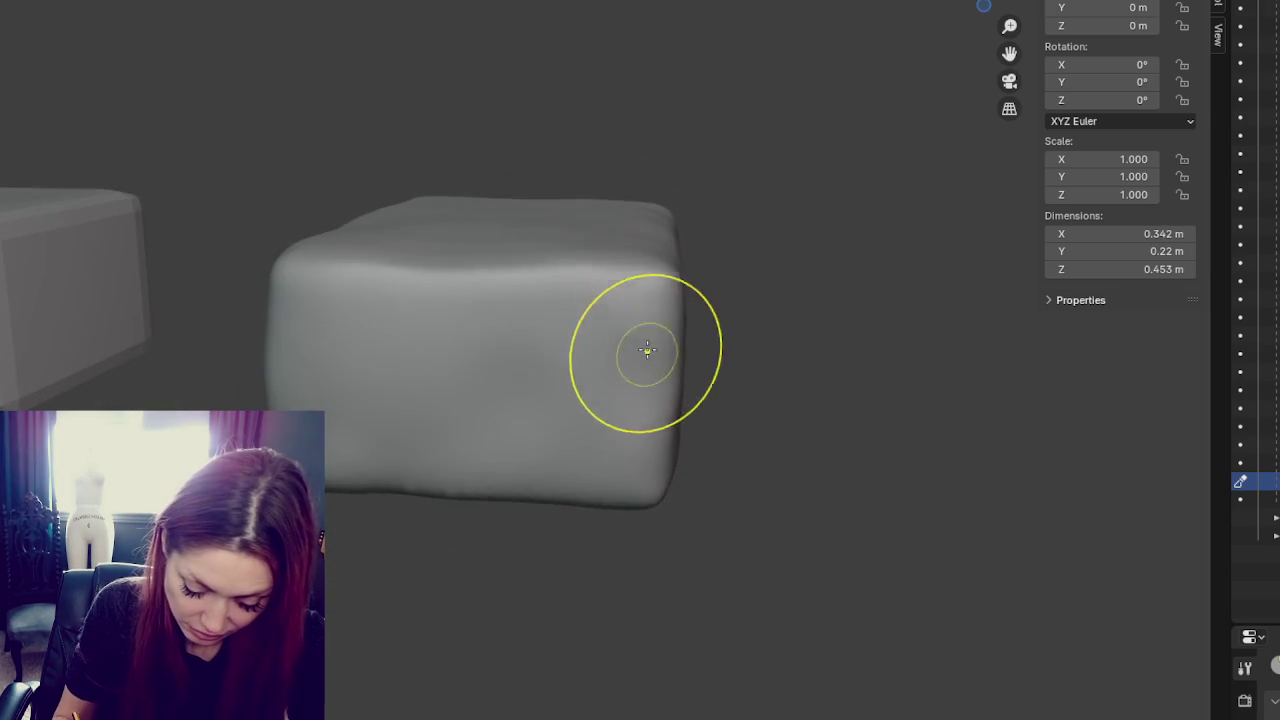
left_click_drag(665, 390, 707, 380)
mouse_move(707, 380)
middle_mouse_down()
mouse_move(643, 414)
mouse_move(738, 405)
mouse_move(757, 449)
mouse_move(897, 449)
mouse_move(649, 397)
middle_mouse_up()
left_click_drag(649, 397, 543, 380)
mouse_move(543, 380)
middle_mouse_down()
mouse_move(606, 443)
mouse_move(614, 349)
middle_mouse_up()
key("ctrl+z")
- Orbit around the large brick to inspect its front, sides, top and underside
middle_click_drag(765, 397, 575, 450)
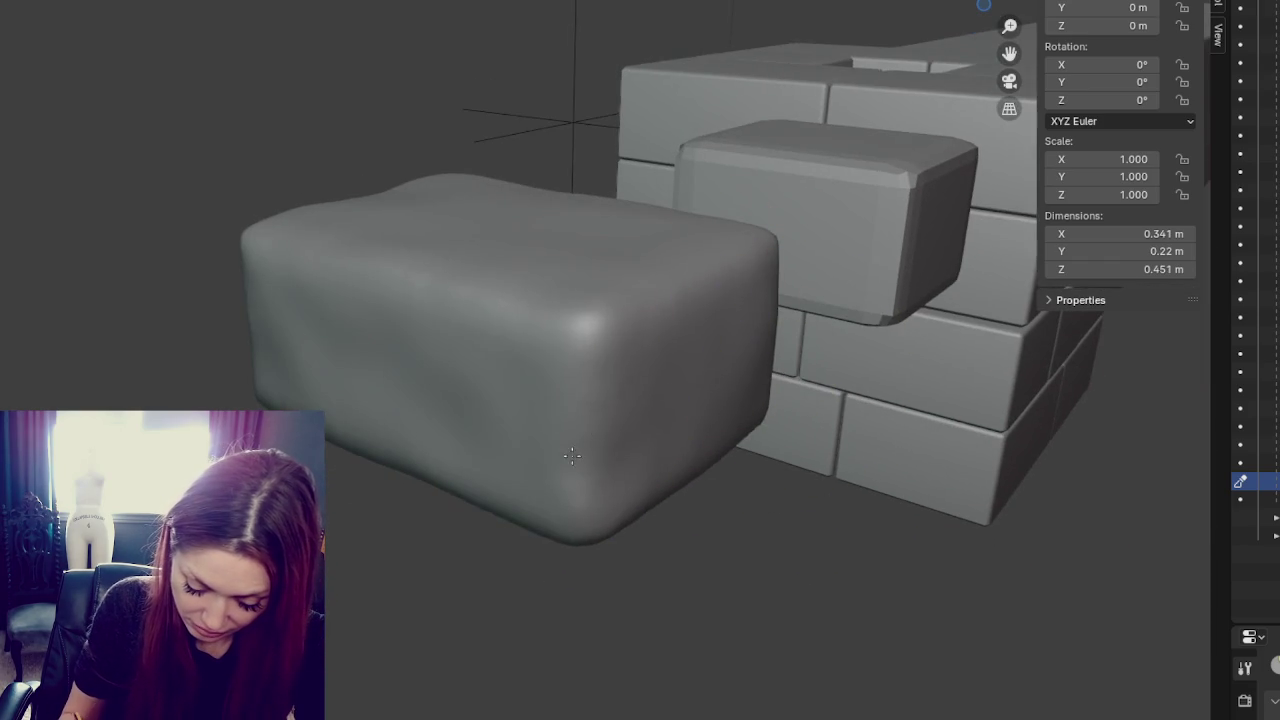
mouse_move(354, 424)
middle_mouse_down()
mouse_move(694, 506)
mouse_move(694, 402)
middle_mouse_up()
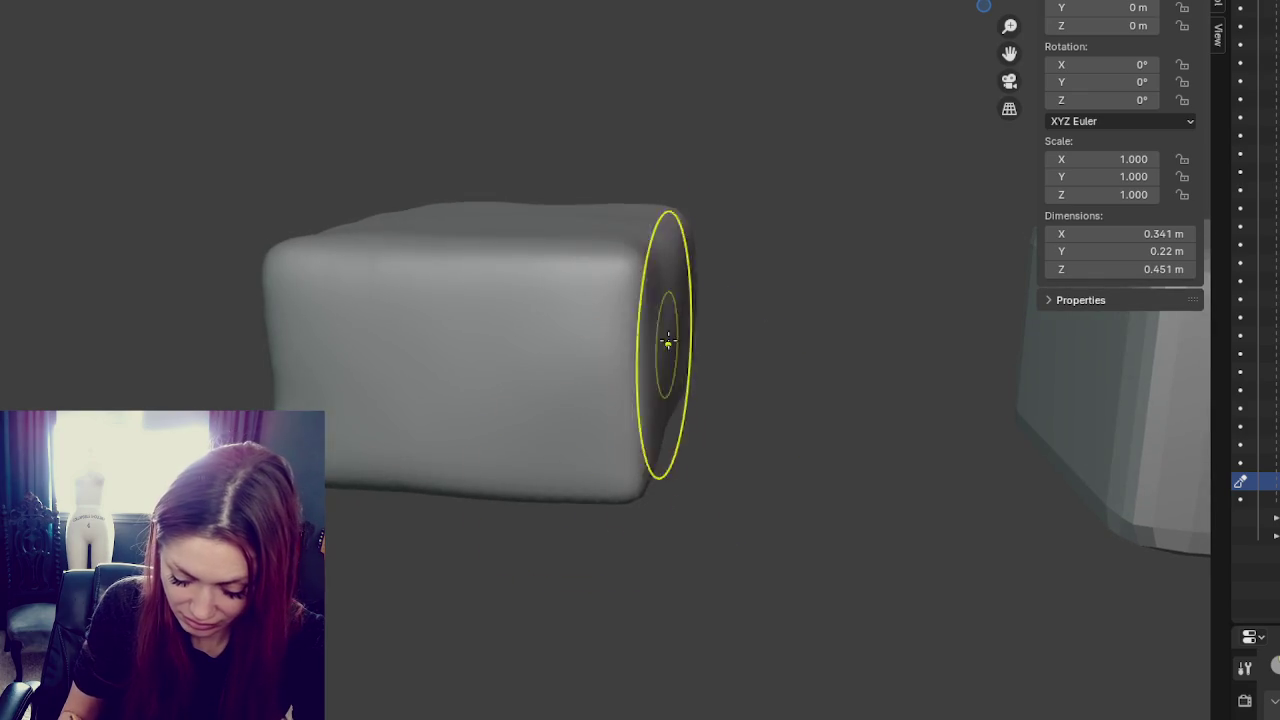
mouse_move(543, 371)
middle_mouse_down()
mouse_move(703, 370)
mouse_move(726, 391)
middle_mouse_up()
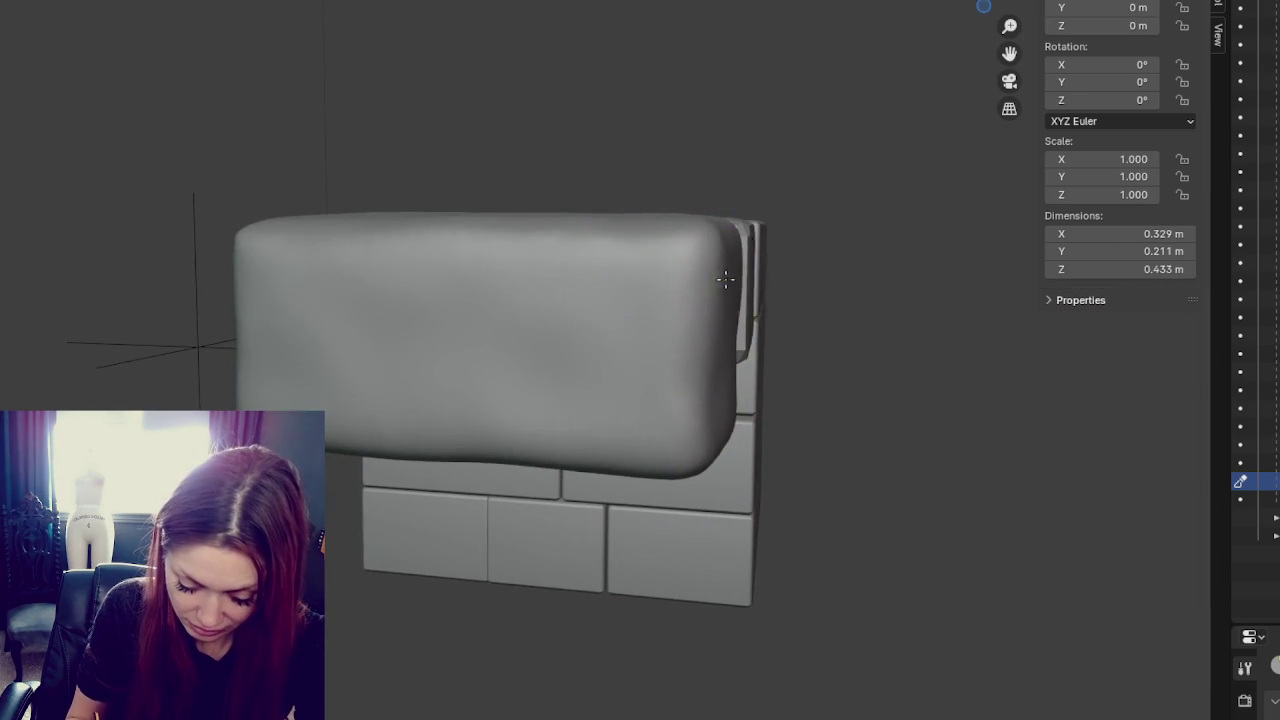
middle_click_drag(666, 251, 703, 286)
mouse_move(592, 299)
middle_mouse_down()
mouse_move(663, 334)
mouse_move(588, 370)
middle_mouse_up()
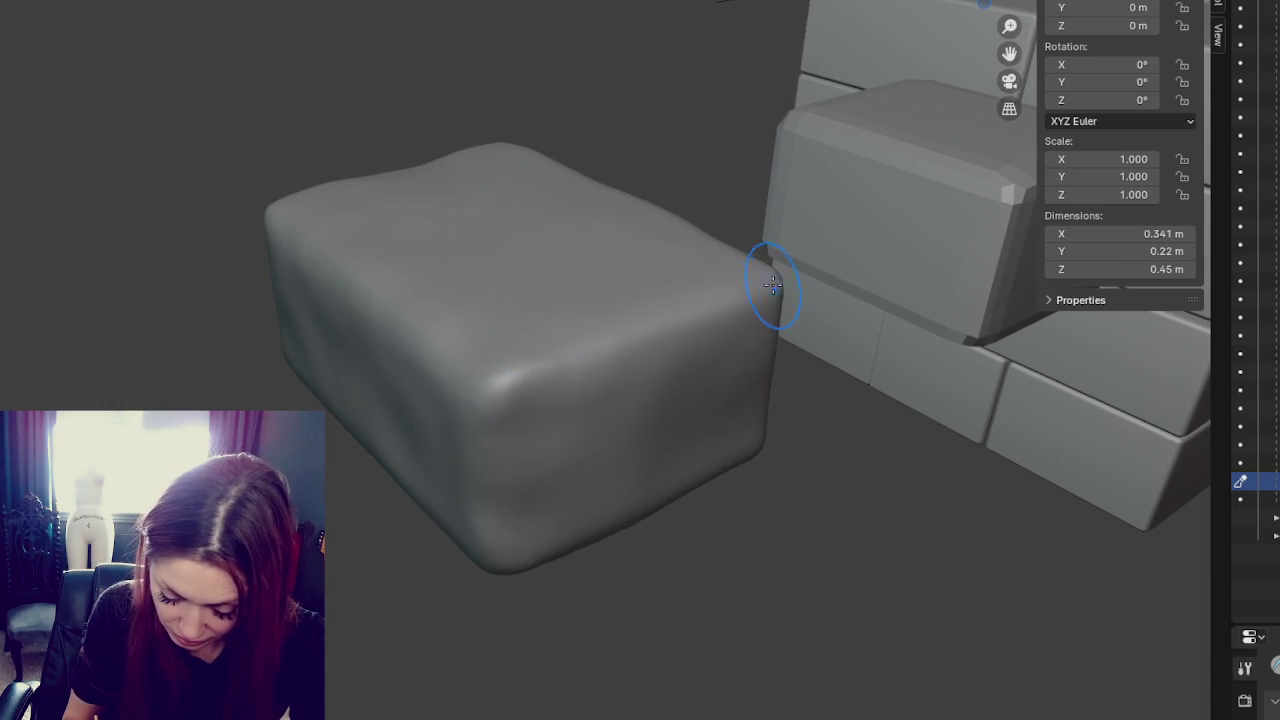
middle_click_drag(509, 543, 600, 491)
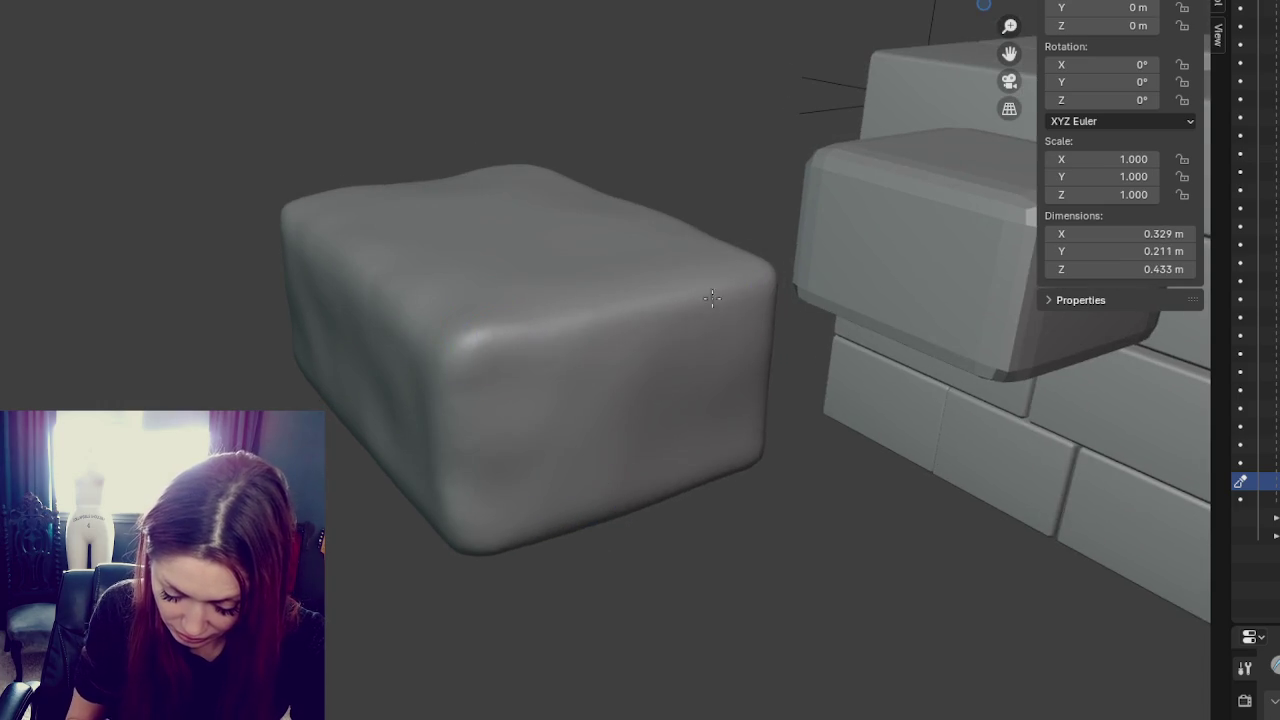
middle_click_drag(606, 320, 692, 347)
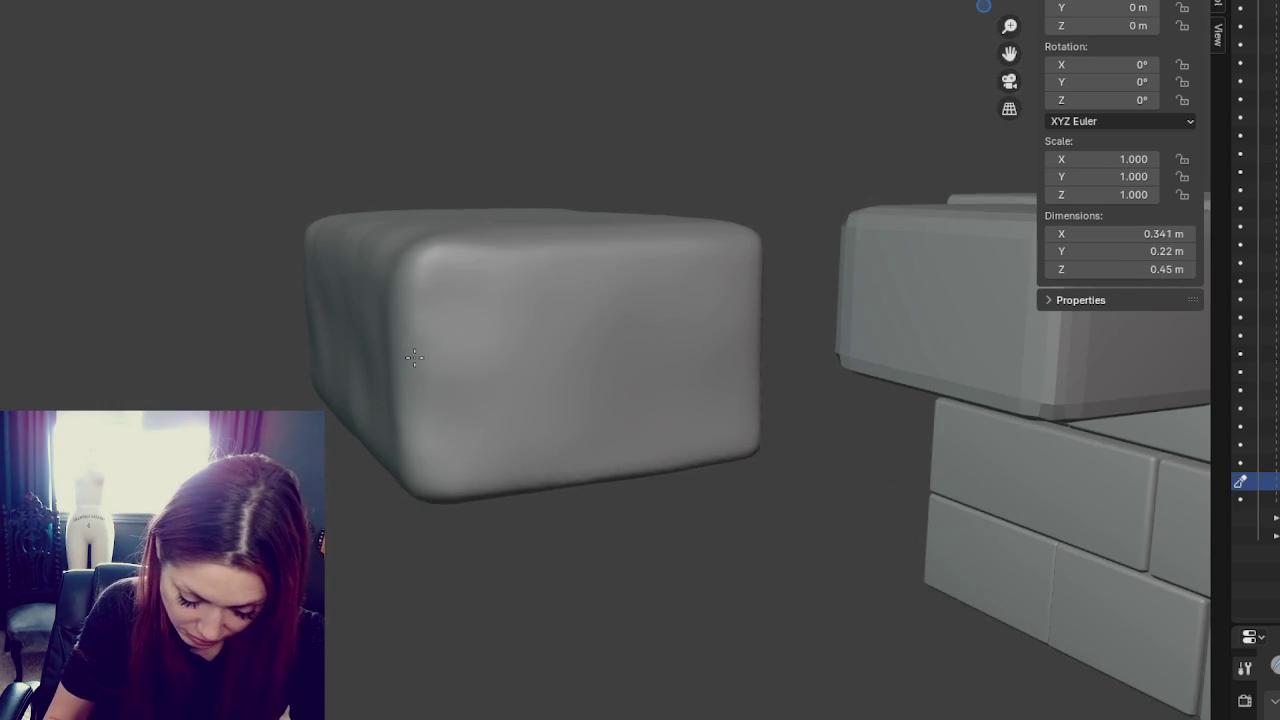
middle_click_drag(417, 258, 635, 487)
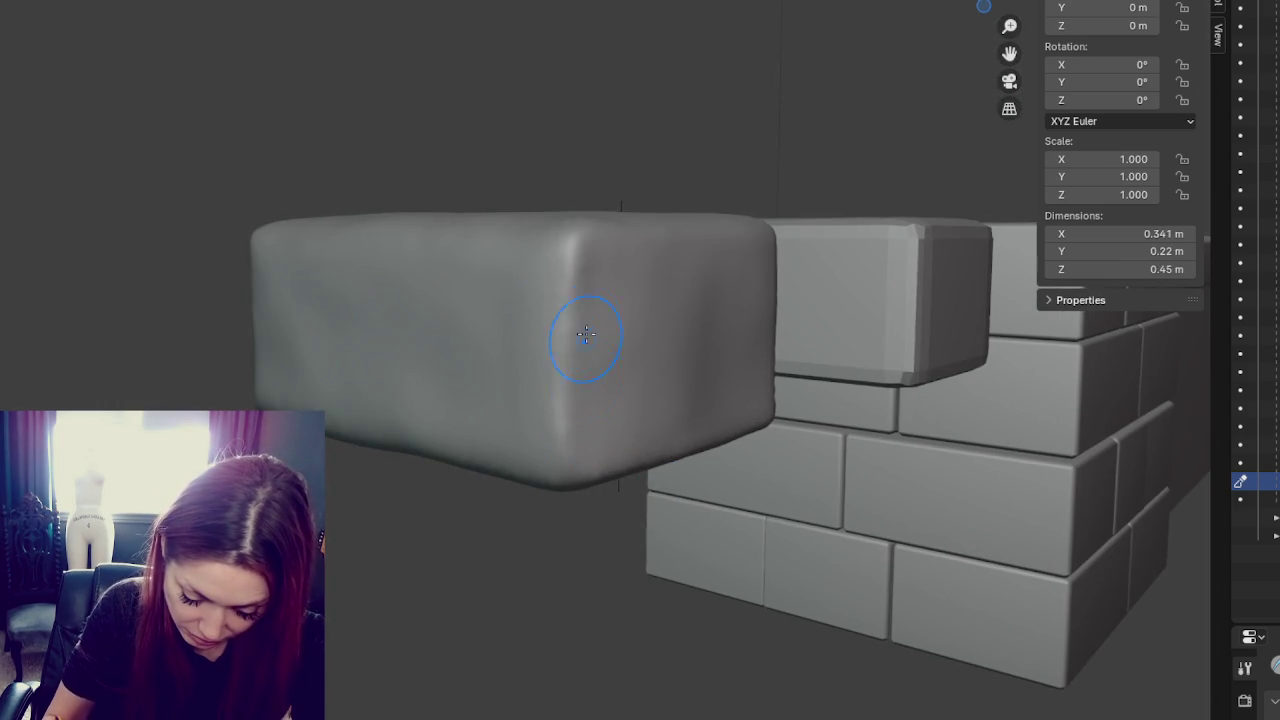
mouse_move(571, 457)
middle_mouse_down()
mouse_move(811, 400)
mouse_move(394, 334)
mouse_move(459, 250)
middle_mouse_up()
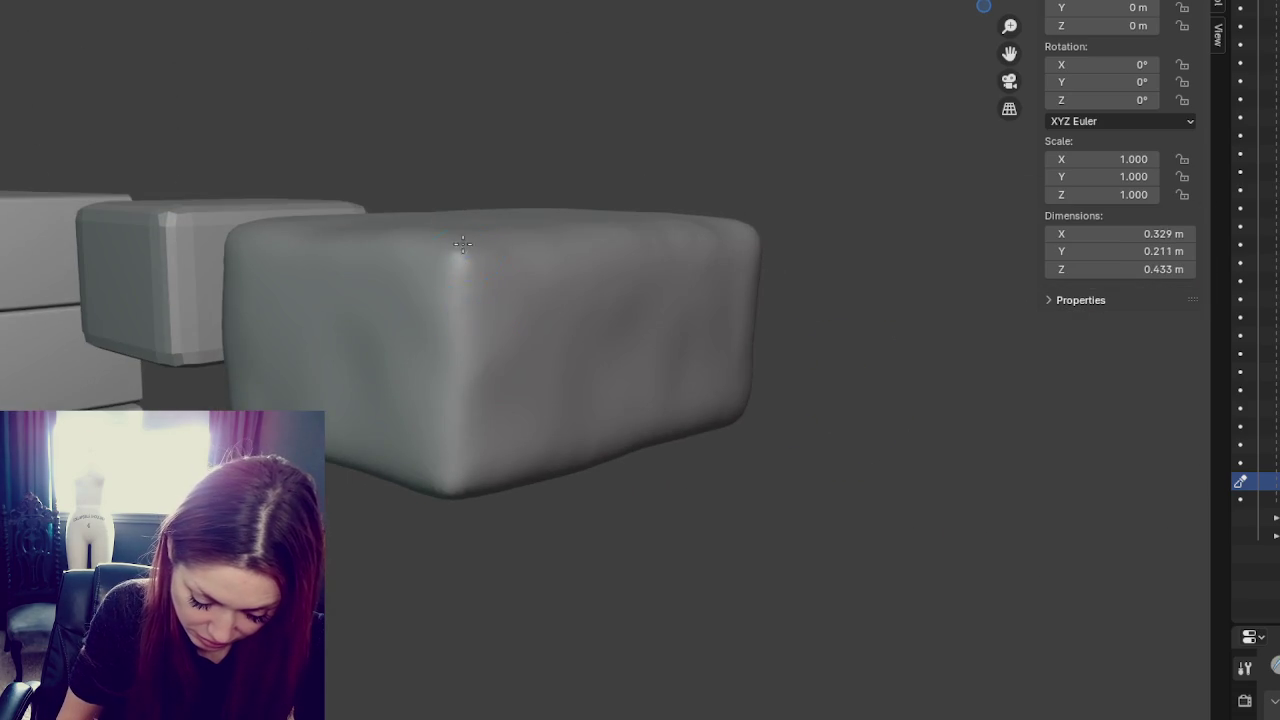
middle_click_drag(733, 427, 702, 398)
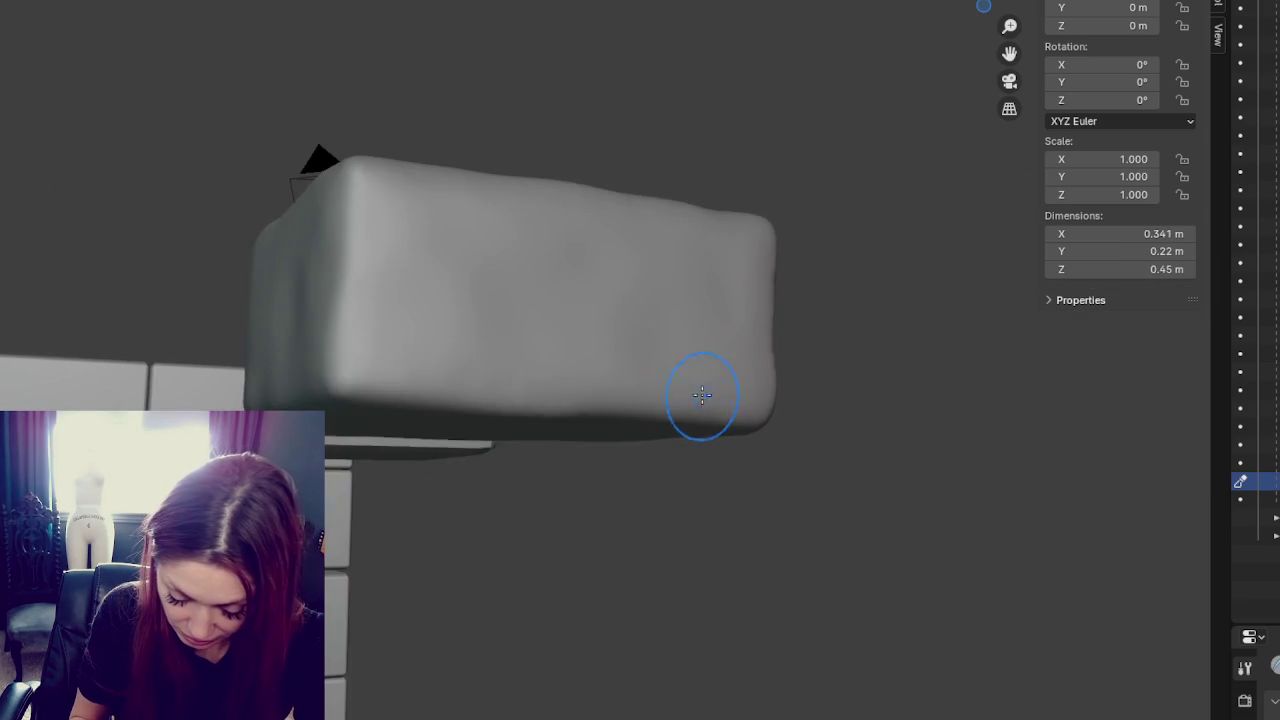
middle_click_drag(457, 380, 523, 407)
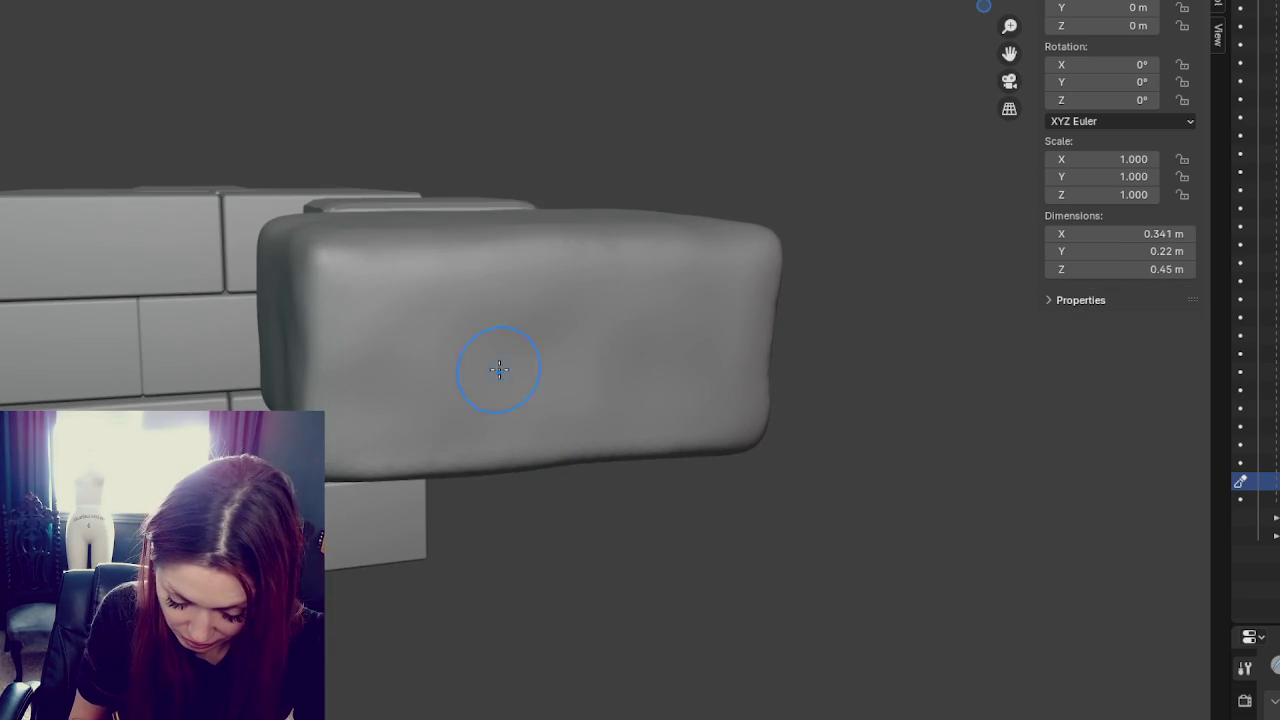
middle_click_drag(396, 281, 380, 303)
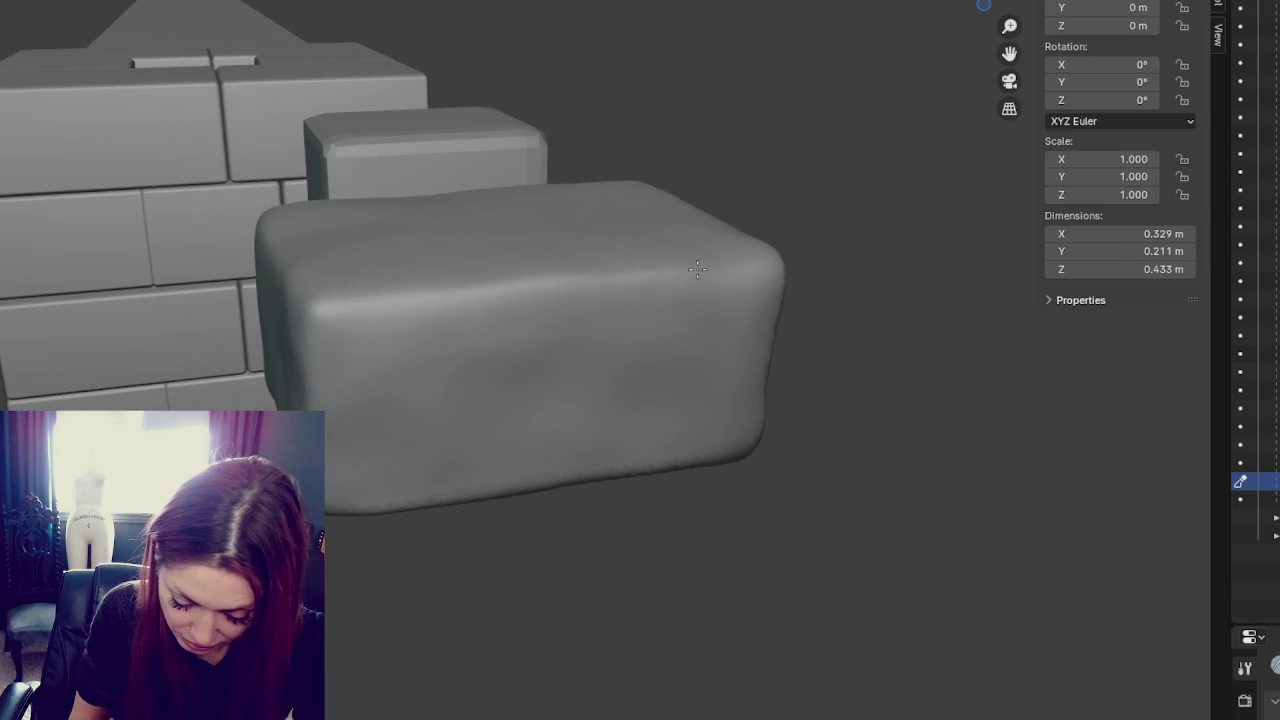
middle_click_drag(703, 315, 785, 335)
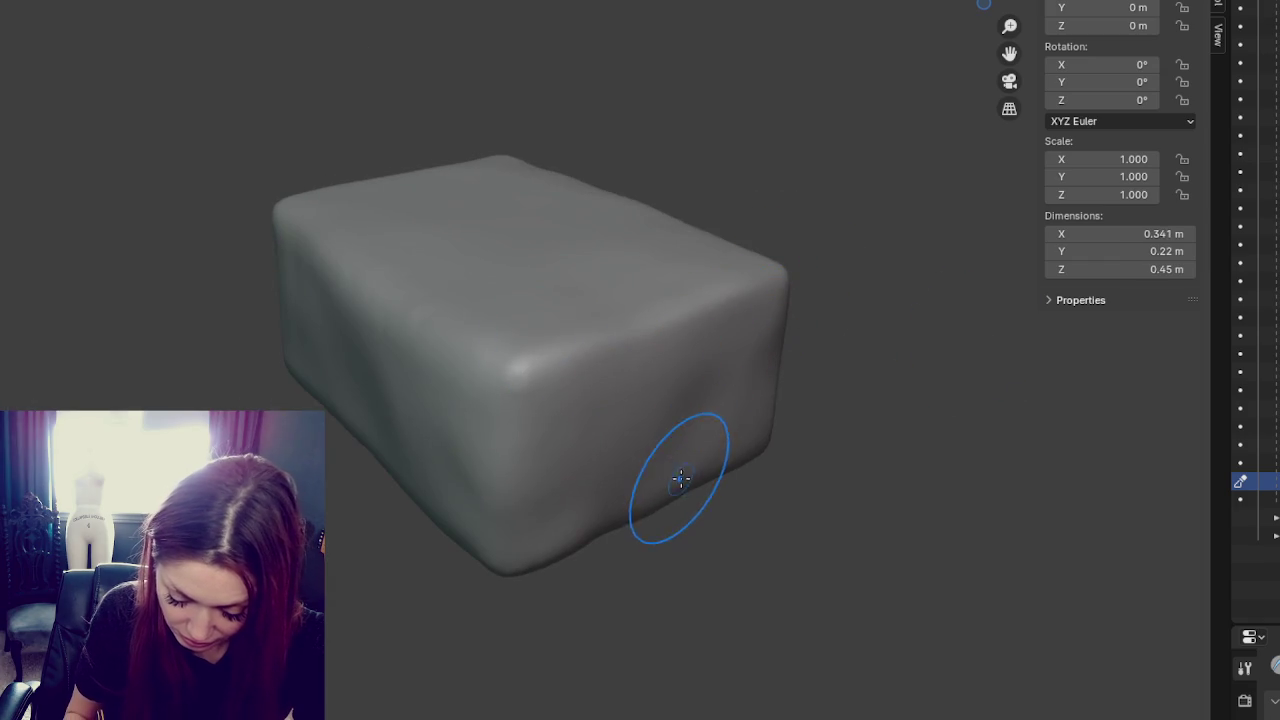
middle_click_drag(680, 480, 643, 456)
mouse_move(469, 505)
middle_mouse_down()
mouse_move(831, 509)
mouse_move(480, 334)
middle_mouse_up()
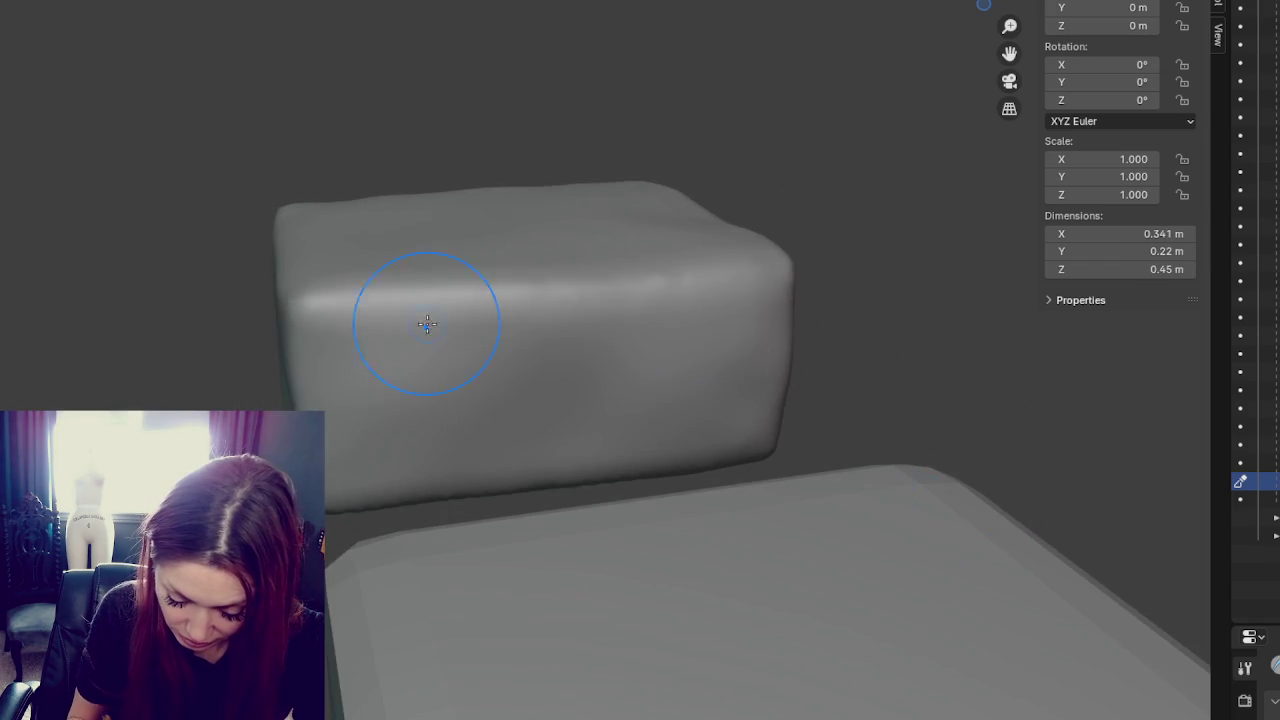
mouse_move(766, 286)
middle_mouse_down()
mouse_move(834, 362)
mouse_move(515, 450)
middle_mouse_up()
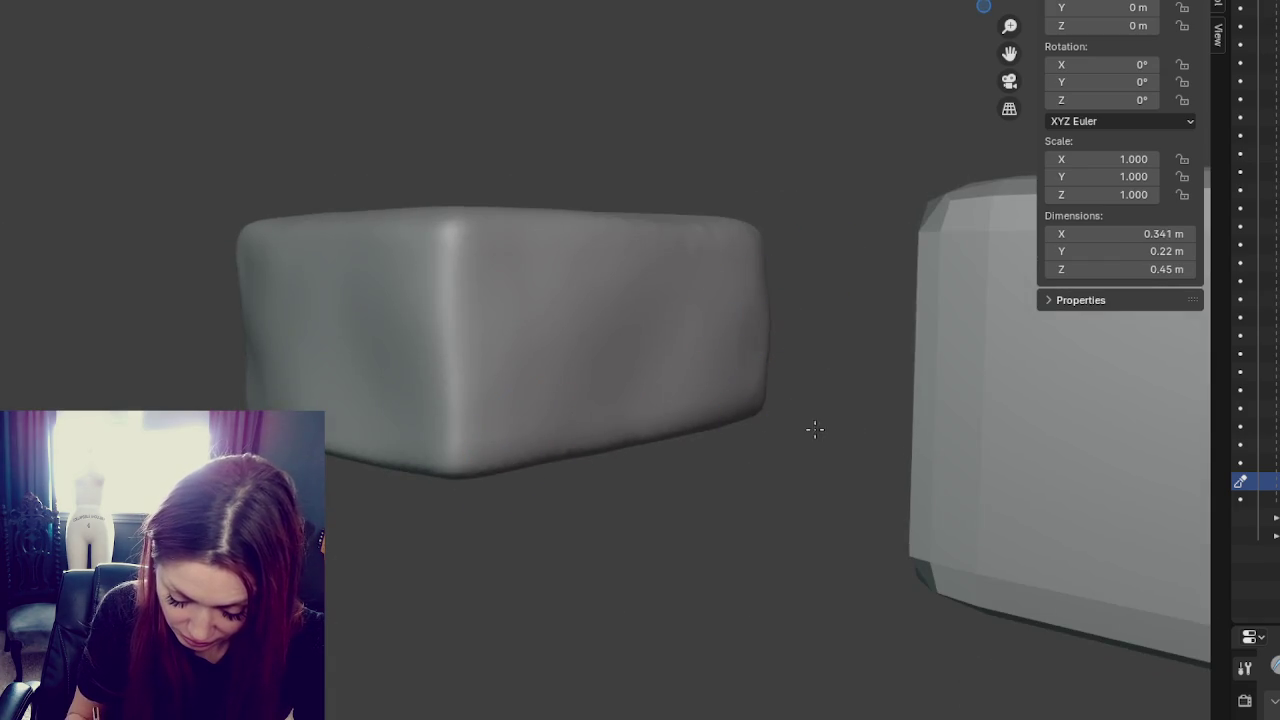
middle_click_drag(800, 426, 651, 286)
middle_click_drag(689, 486, 554, 428)
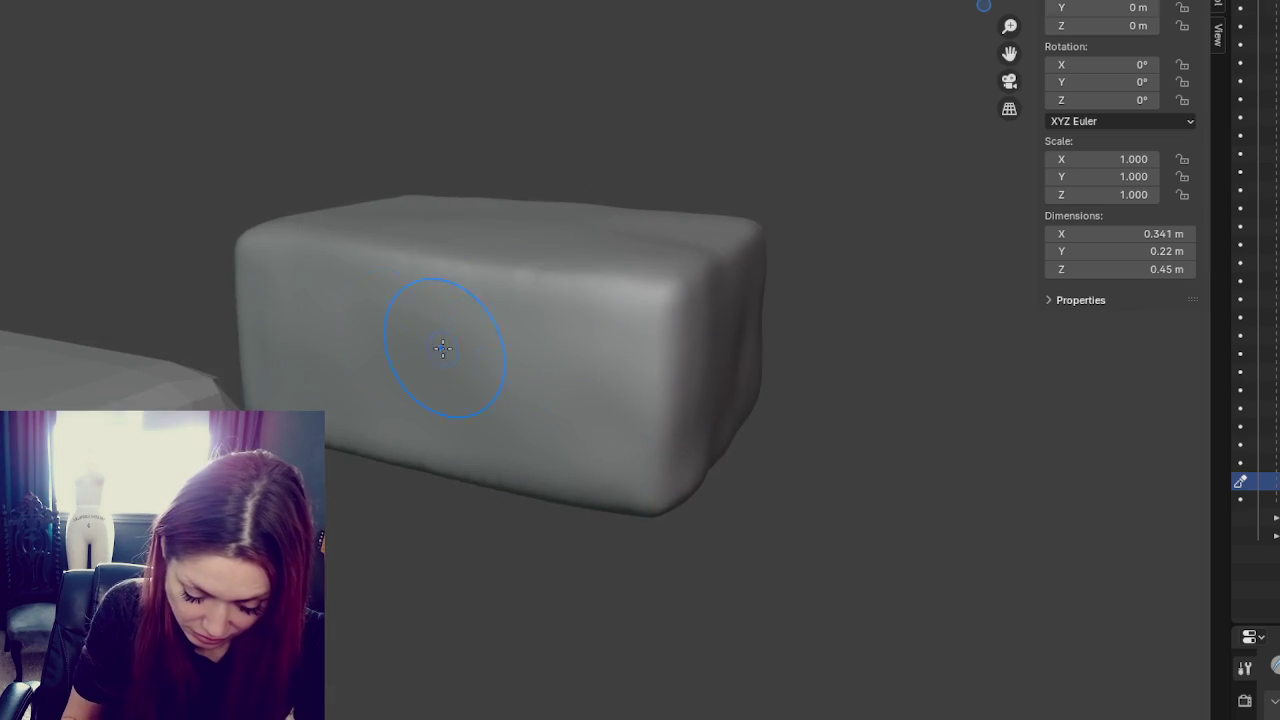
middle_click_drag(290, 400, 432, 384)
- Switch back to the build-up brush and soften the brick's lower-right corner
key("g")
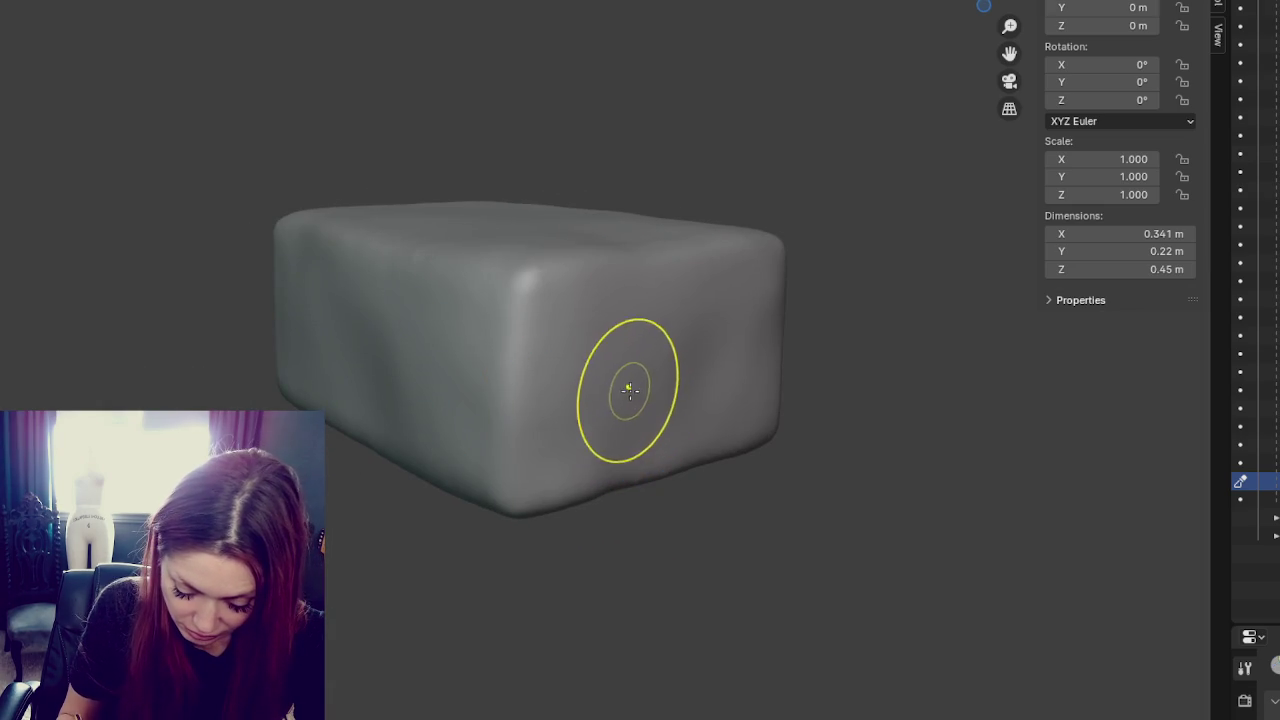
mouse_move(323, 300)
middle_mouse_down()
mouse_move(763, 343)
mouse_move(716, 362)
middle_mouse_up()
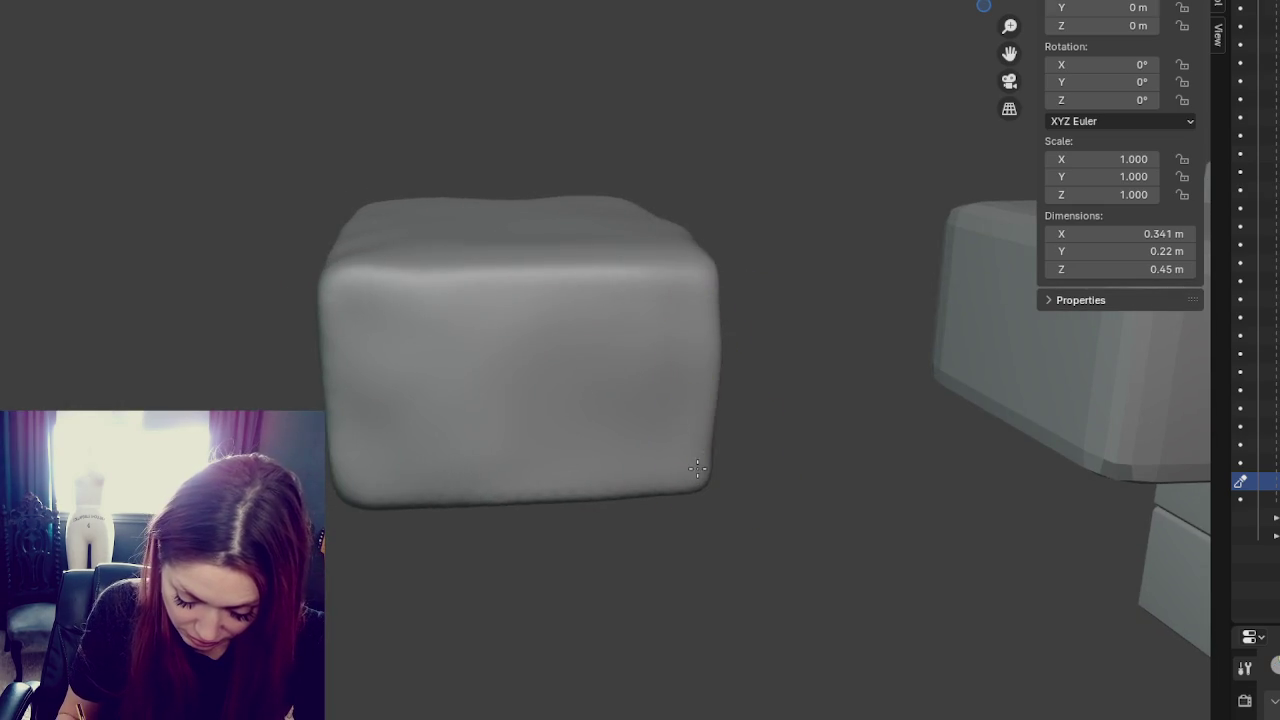
middle_click_drag(708, 286, 803, 317)
middle_click_drag(704, 295, 800, 266)
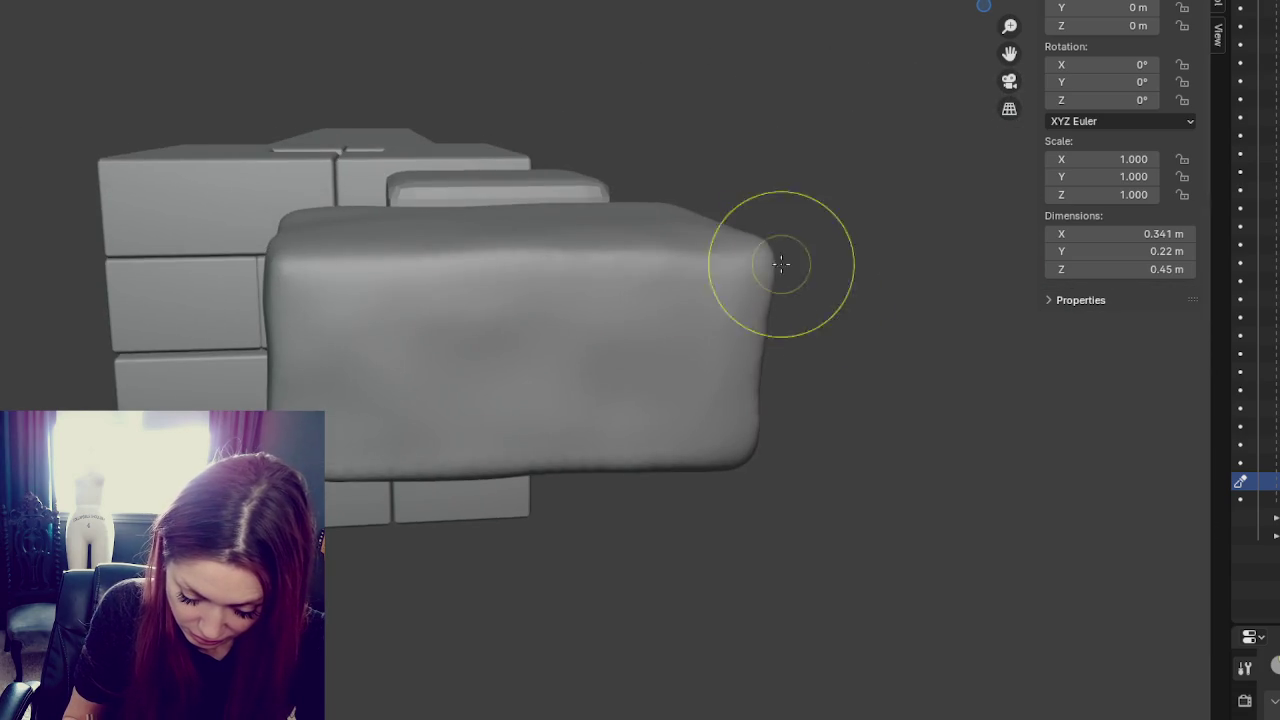
mouse_move(713, 275)
middle_mouse_down()
mouse_move(454, 263)
mouse_move(489, 257)
mouse_move(347, 237)
middle_mouse_up()
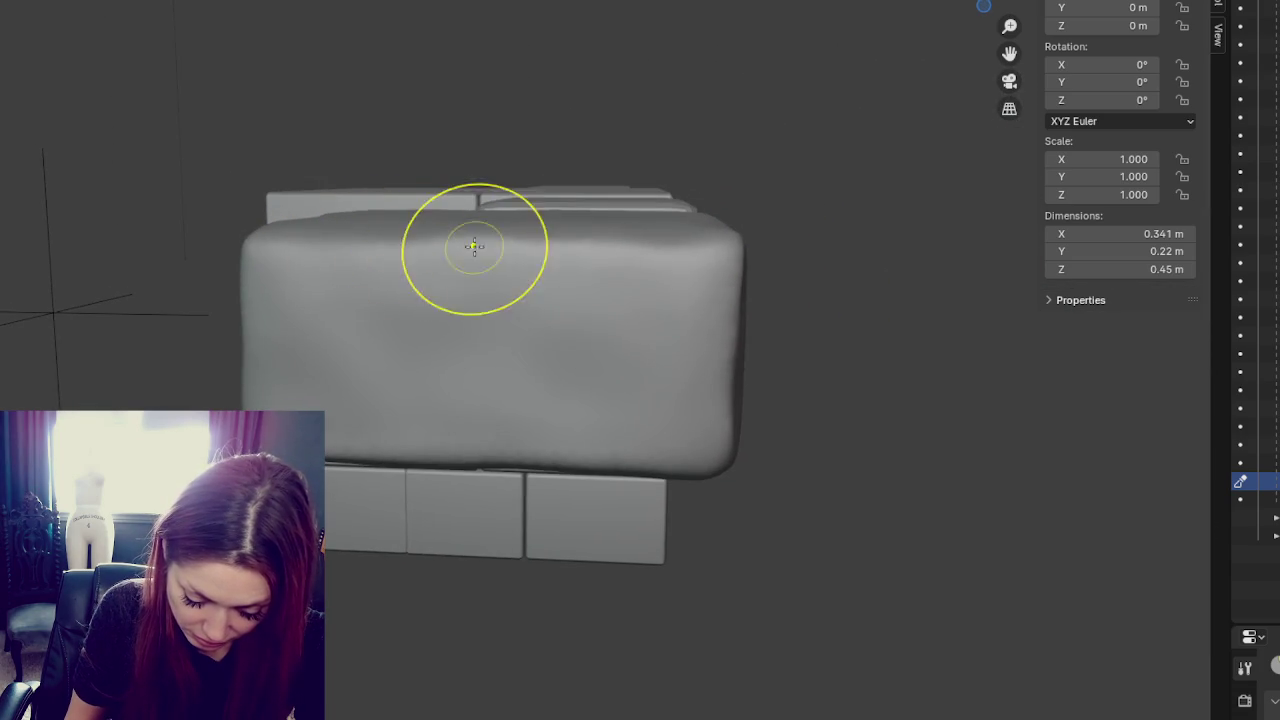
mouse_move(731, 247)
middle_mouse_down()
mouse_move(854, 260)
mouse_move(789, 405)
middle_mouse_up()
left_click_drag(765, 421, 750, 444)
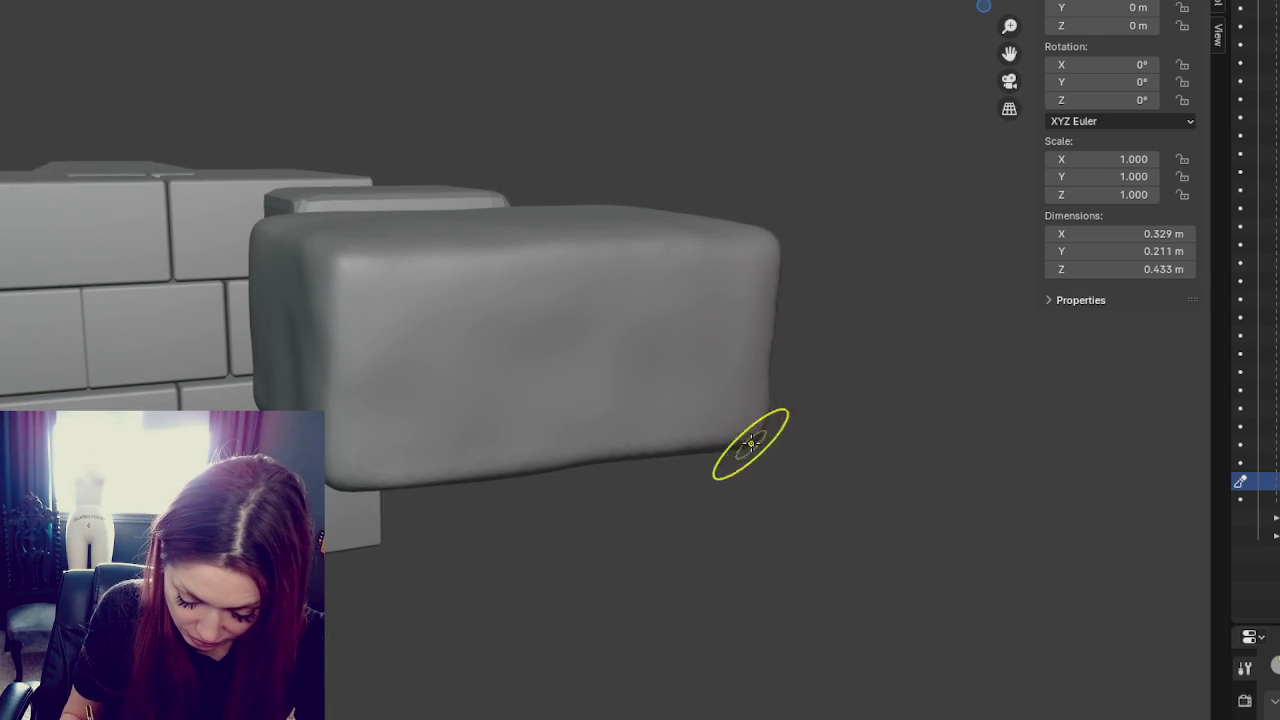
mouse_move(366, 449)
middle_mouse_down()
mouse_move(362, 500)
mouse_move(357, 416)
middle_mouse_up()
key("ctrl+shift+z")
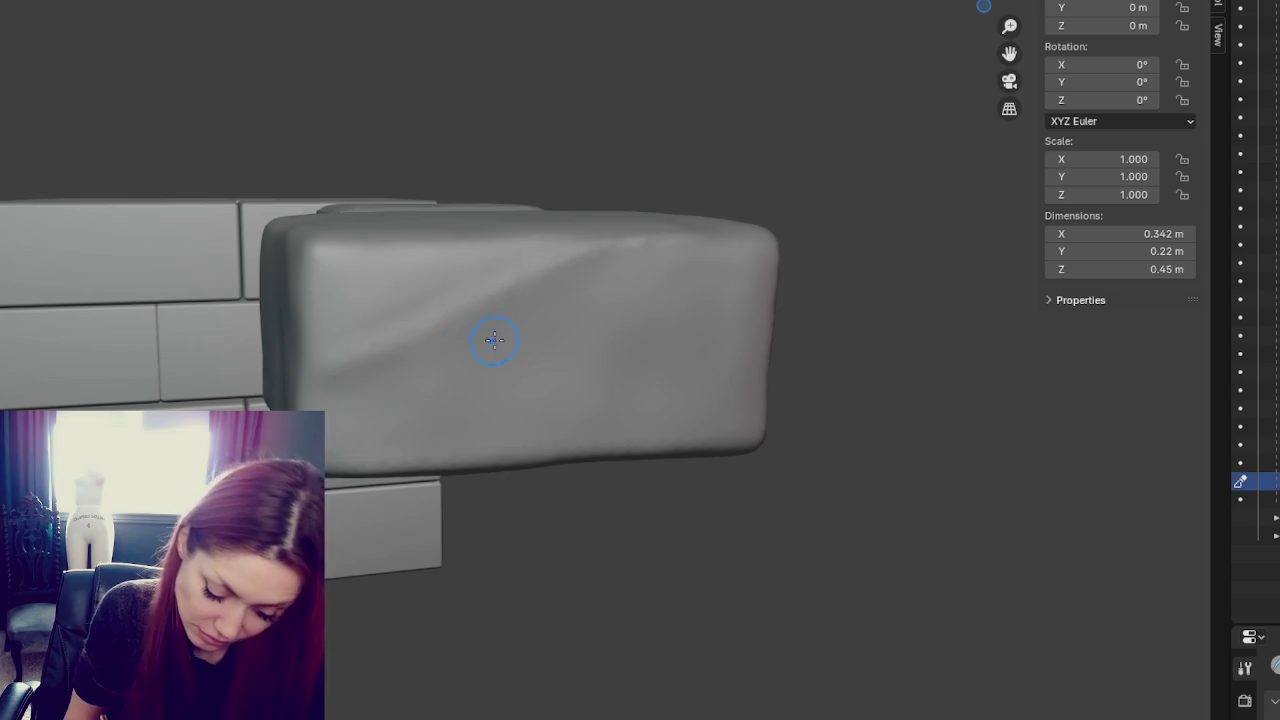
- Press a shallow crease into the brick's front and check it from several angles
middle_click_drag(467, 339, 664, 342)
middle_click_drag(543, 439, 762, 432)
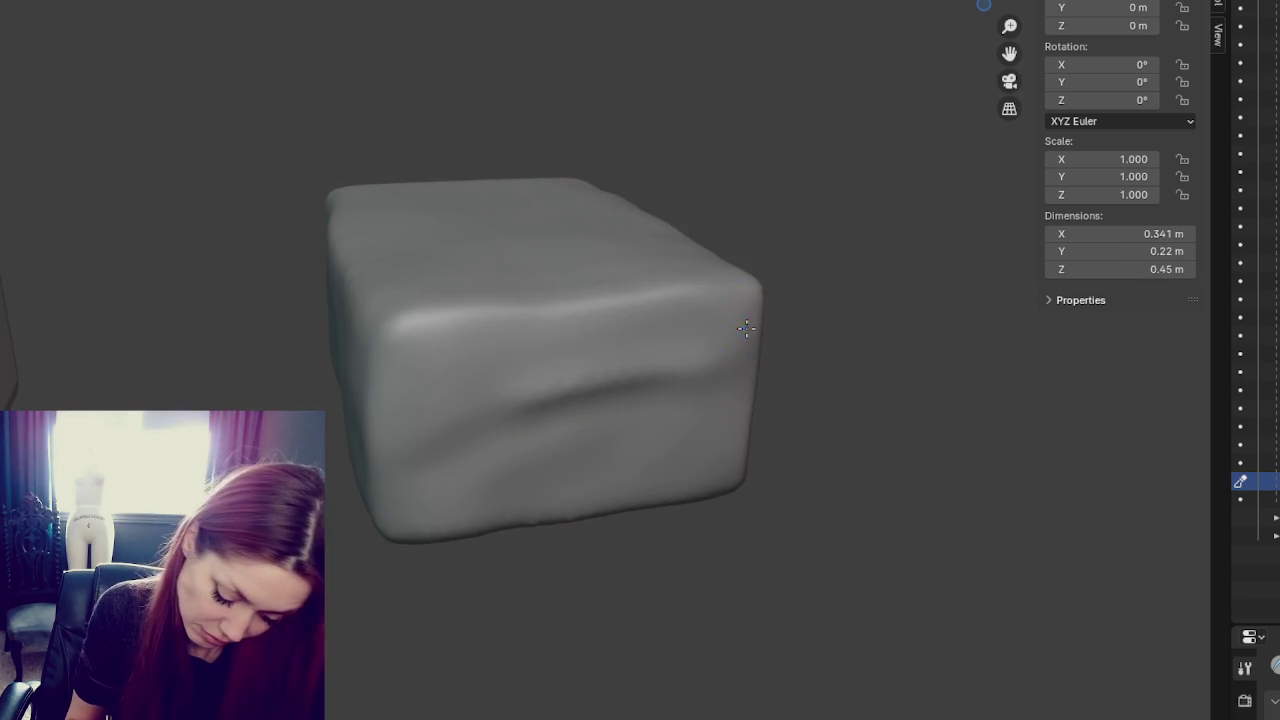
middle_click_drag(620, 437, 653, 437)
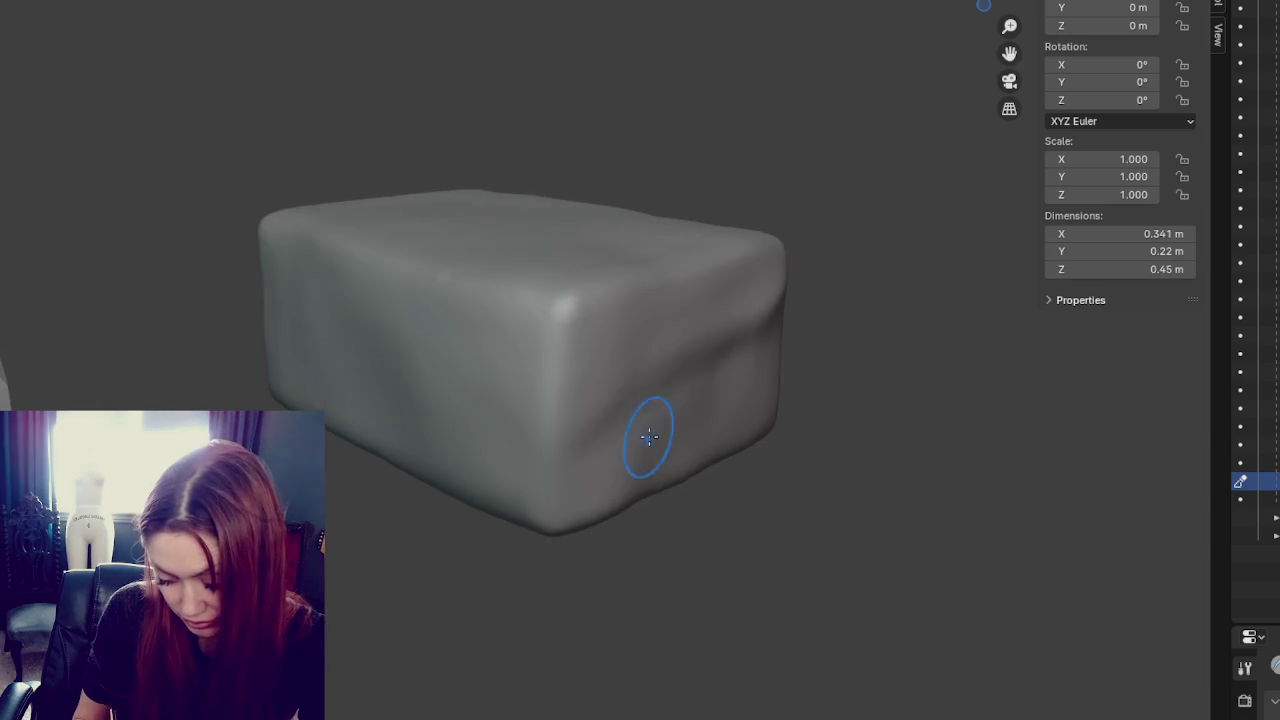
middle_click_drag(744, 362, 838, 430)
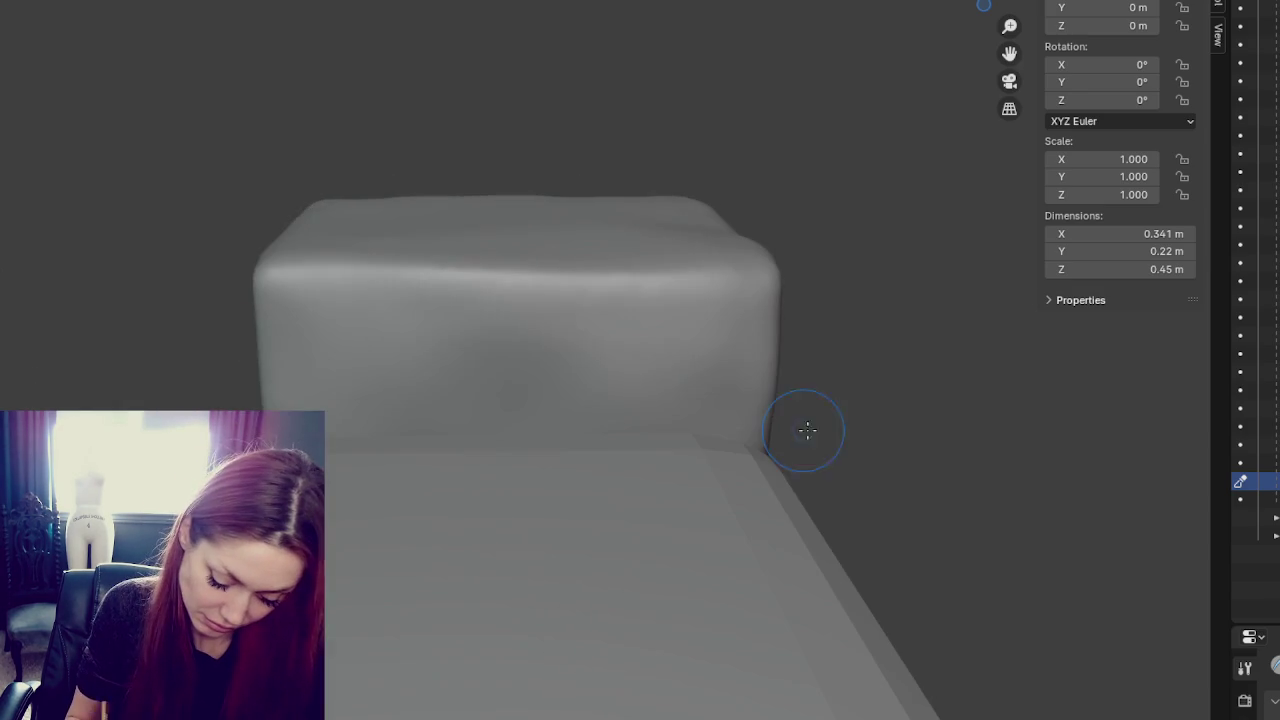
middle_click_drag(528, 331, 645, 392)
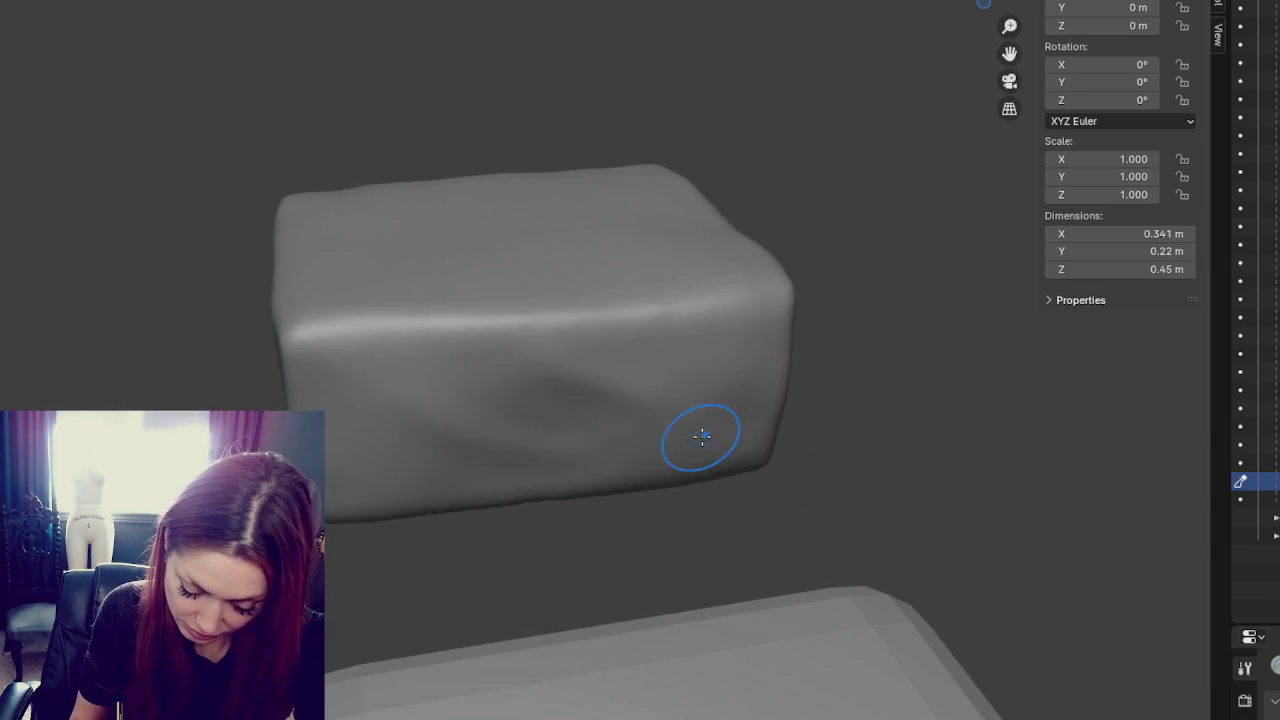
mouse_move(531, 483)
middle_mouse_down()
mouse_move(686, 429)
mouse_move(780, 349)
middle_mouse_up()
mouse_move(772, 533)
middle_mouse_down()
mouse_move(794, 429)
mouse_move(834, 429)
mouse_move(695, 441)
middle_mouse_up()
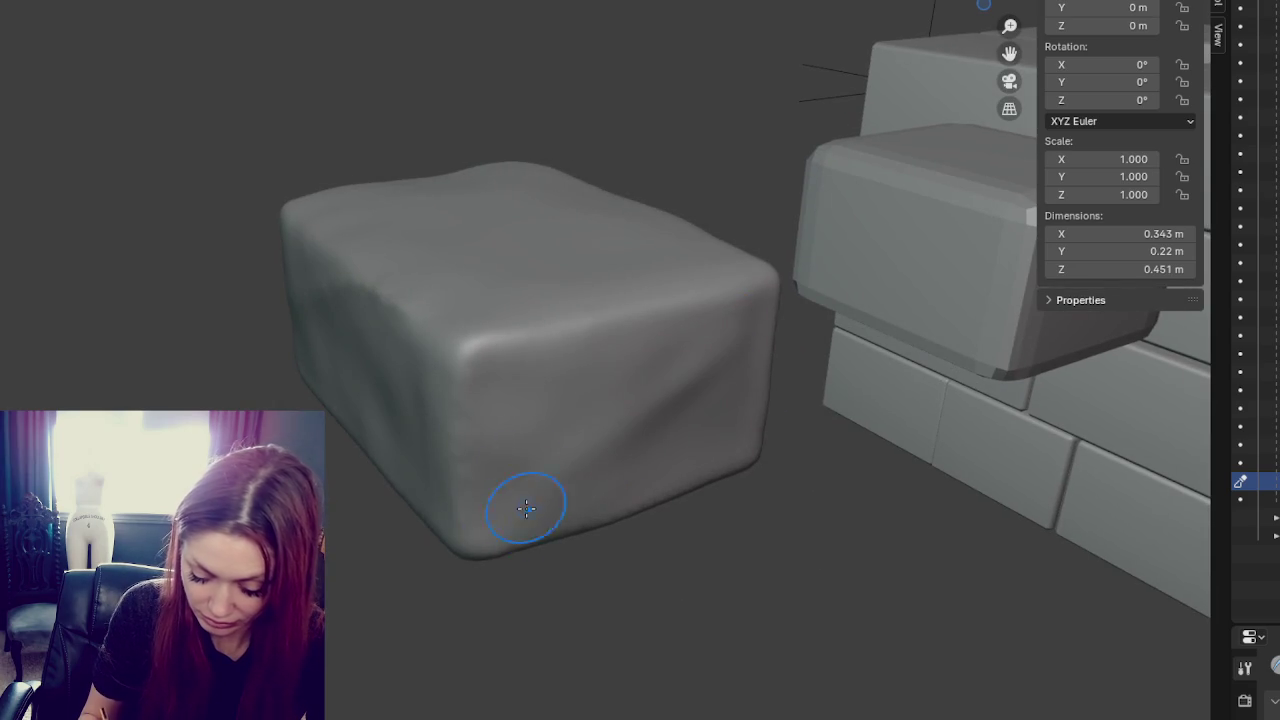
middle_click_drag(557, 572, 766, 508)
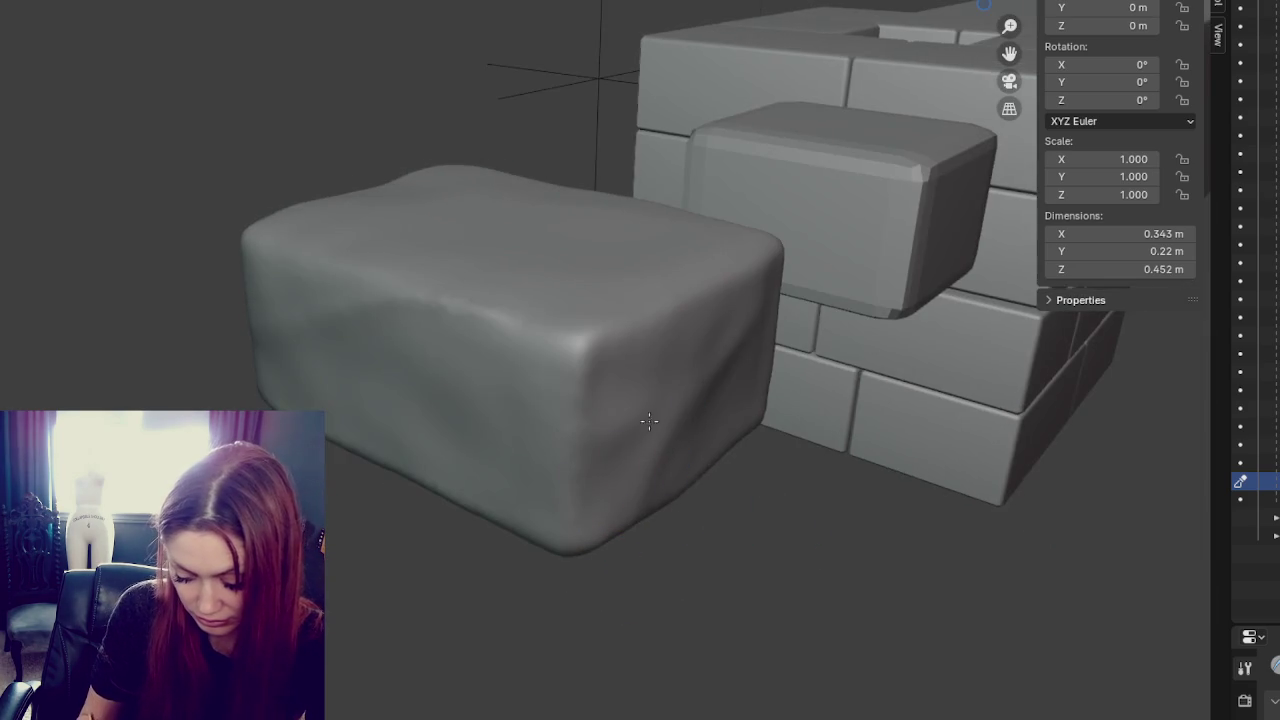
middle_click_drag(691, 375, 577, 440)
mouse_move(642, 475)
middle_mouse_down()
mouse_move(371, 429)
mouse_move(527, 427)
middle_mouse_up()
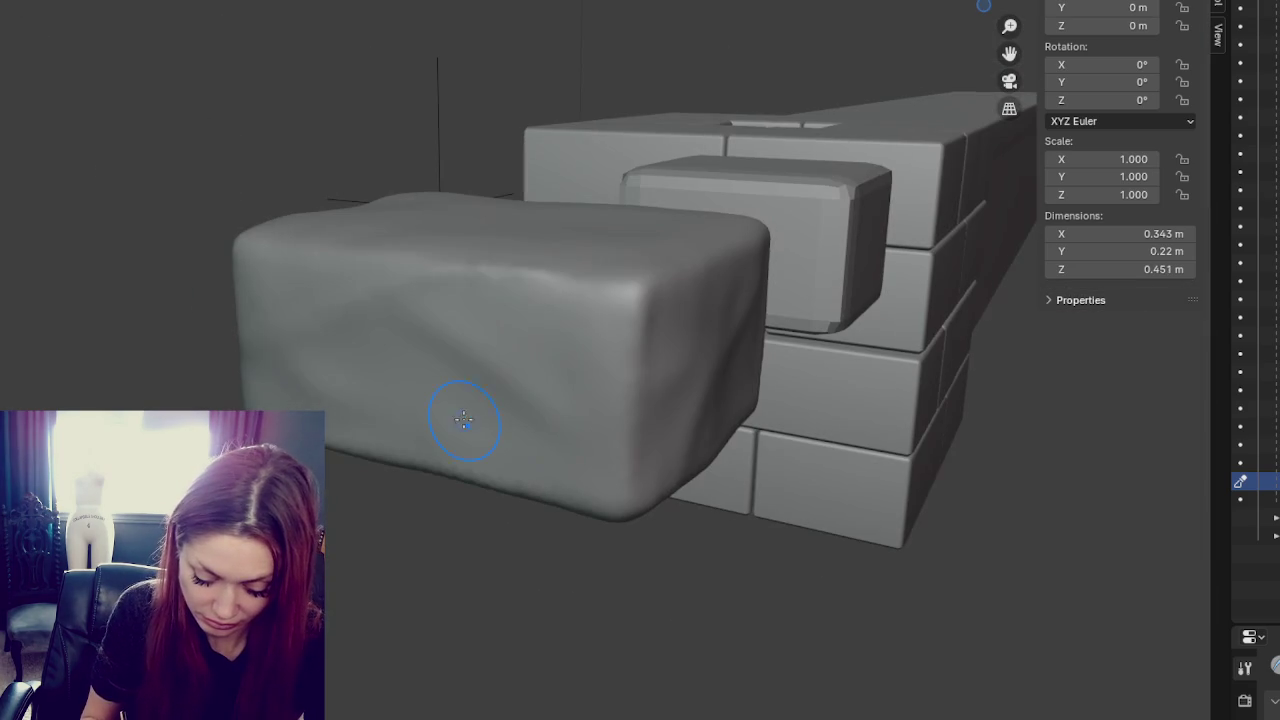
mouse_move(533, 343)
middle_mouse_down()
mouse_move(543, 400)
mouse_move(515, 399)
middle_mouse_up()
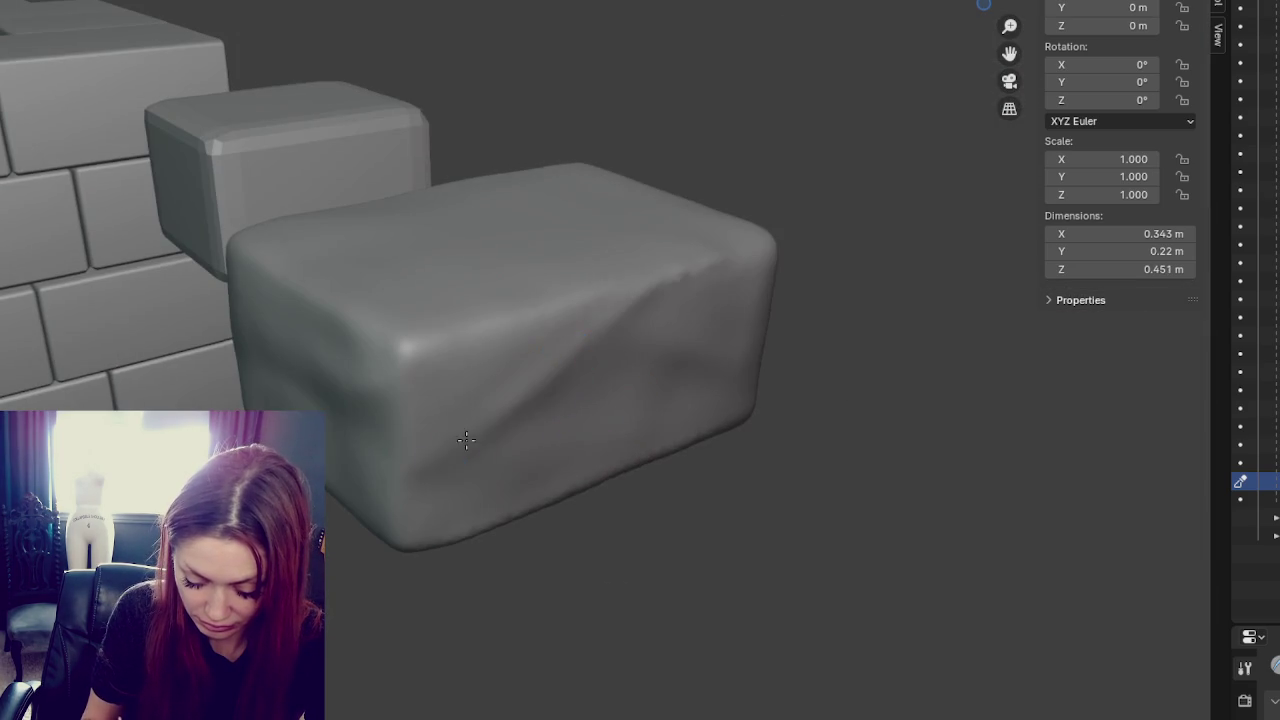
mouse_move(480, 459)
middle_mouse_down()
mouse_move(586, 409)
mouse_move(659, 420)
middle_mouse_up()
mouse_move(390, 469)
middle_mouse_down()
mouse_move(679, 399)
mouse_move(786, 323)
mouse_move(764, 340)
middle_mouse_up()
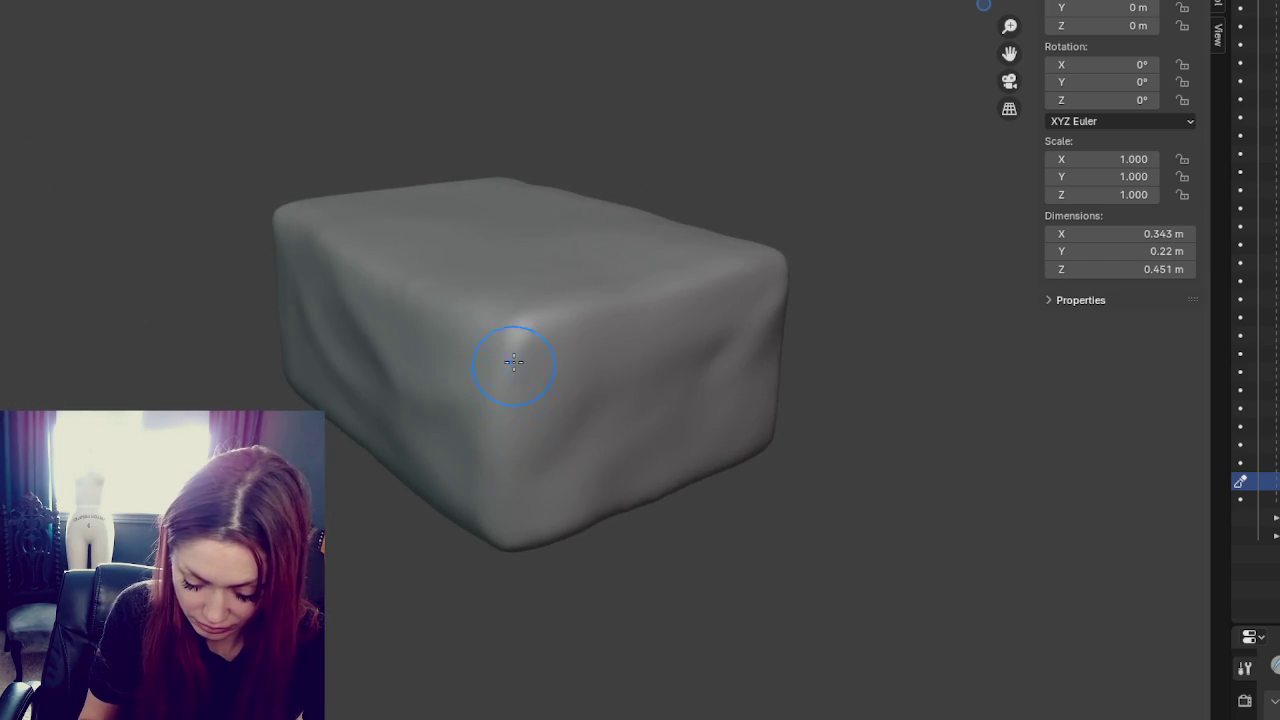
middle_click_drag(466, 408, 582, 456)
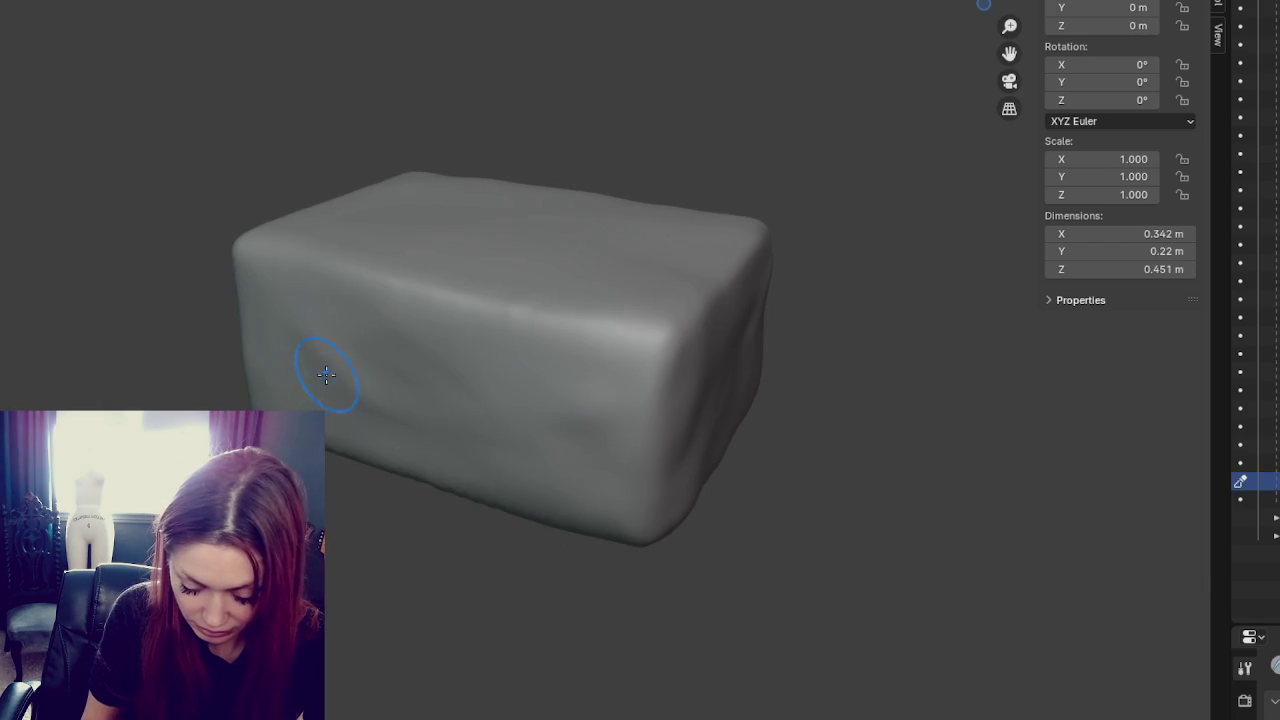
- Lightly sculpt the brick's right and front faces, softening the front bottom edge
left_click_drag(602, 418, 688, 440)
middle_click_drag(688, 440, 658, 441)
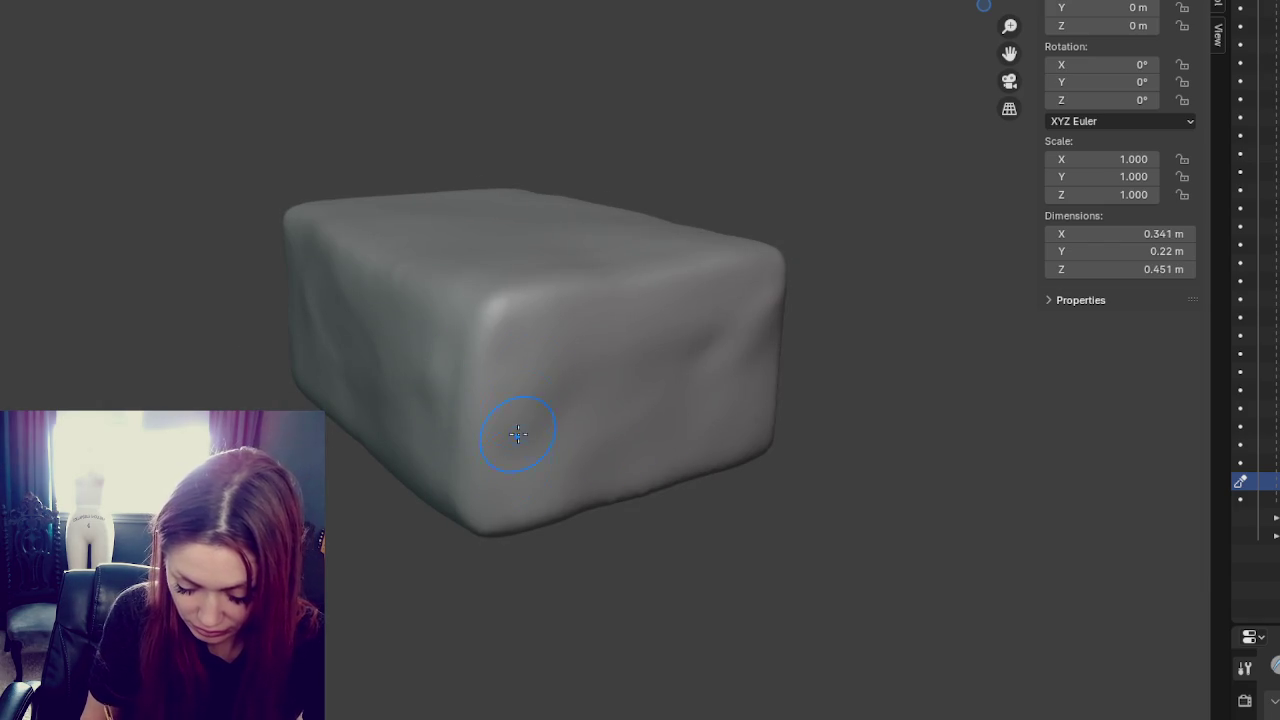
left_click_drag(488, 549, 531, 471)
mouse_move(460, 360)
left_mouse_down()
mouse_move(486, 334)
mouse_move(471, 497)
mouse_move(438, 472)
left_mouse_up()
left_click_drag(513, 486, 425, 461)
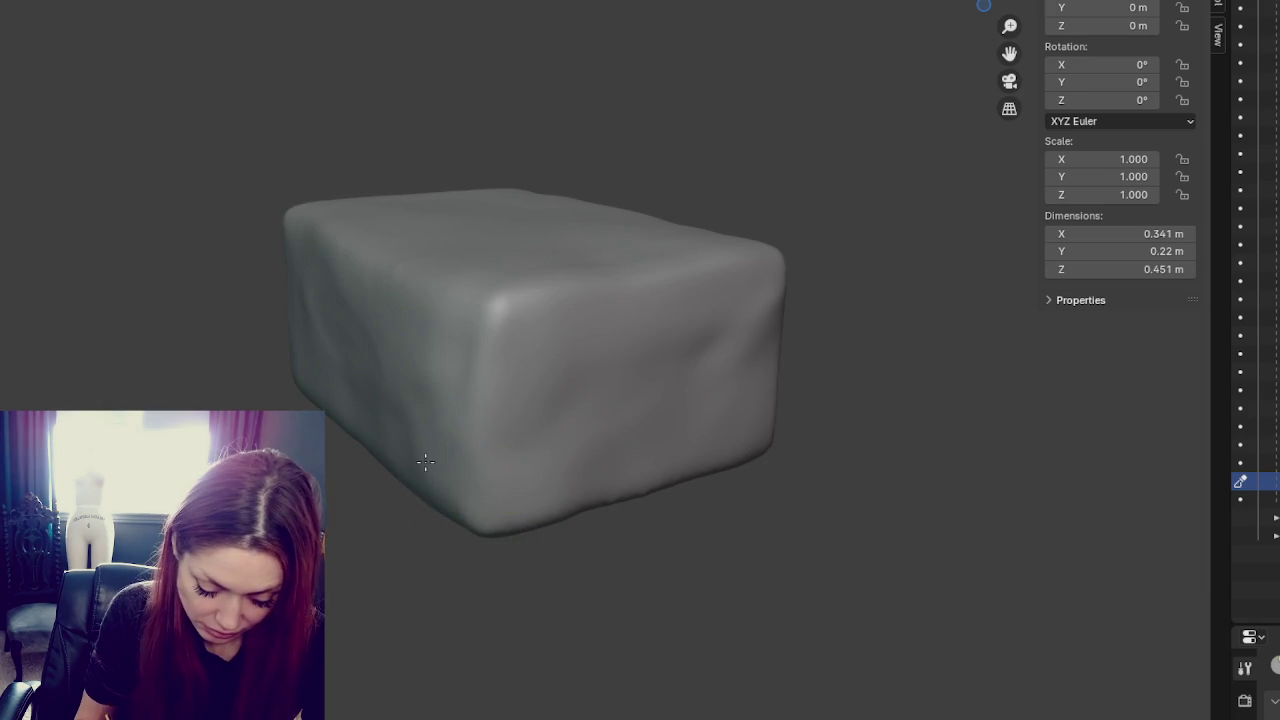
left_click_drag(649, 362, 690, 319)
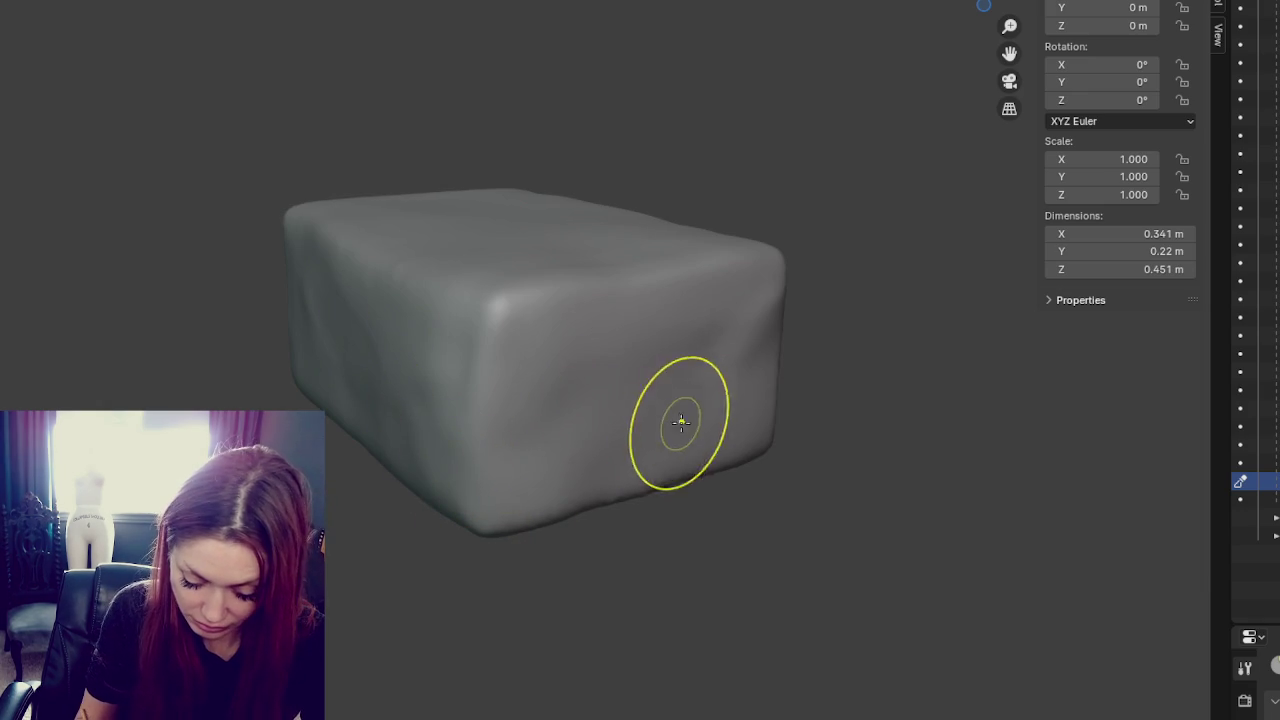
- Sculpt the brick's lower edge and undo a stroke on its right edge
middle_click_drag(668, 418, 457, 380)
left_click_drag(457, 380, 449, 391)
mouse_move(449, 391)
middle_mouse_down()
mouse_move(849, 426)
mouse_move(657, 337)
middle_mouse_up()
mouse_move(657, 337)
left_mouse_down()
mouse_move(609, 334)
mouse_move(620, 328)
left_mouse_up()
key("ctrl+z")
mouse_move(623, 343)
middle_mouse_down()
mouse_move(803, 350)
mouse_move(780, 277)
middle_mouse_up()
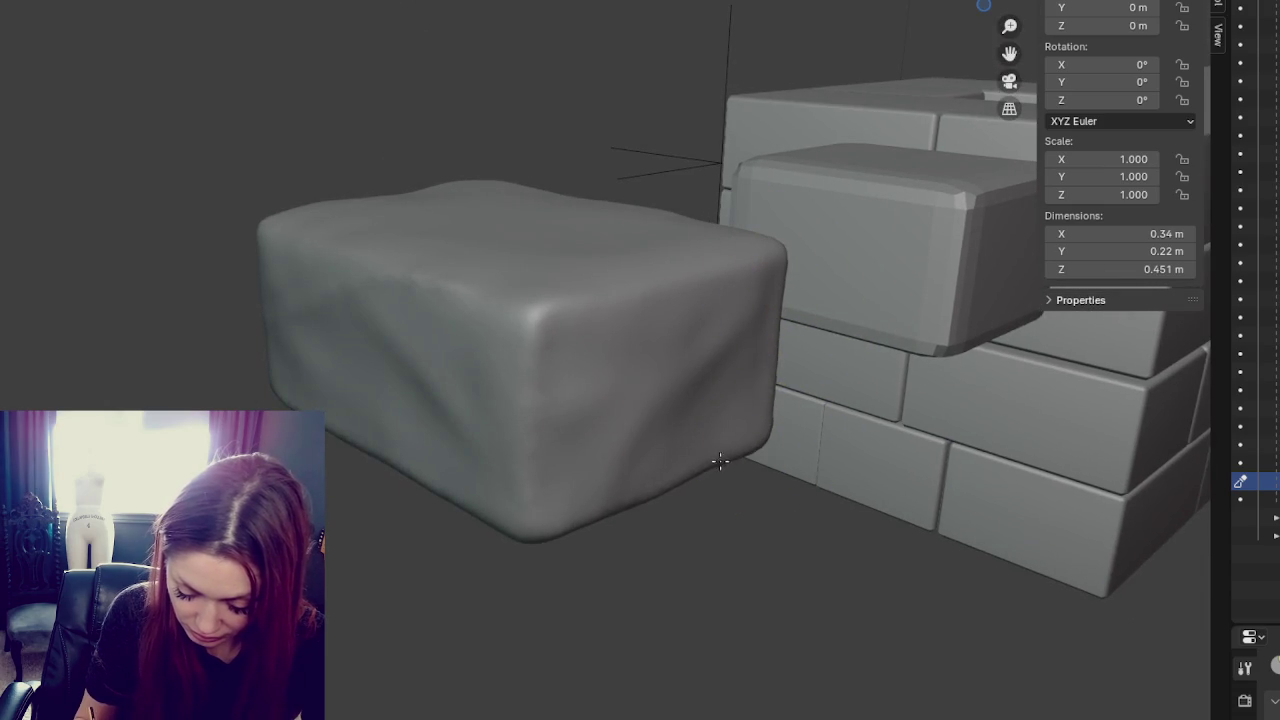
mouse_move(800, 423)
middle_mouse_down()
mouse_move(871, 437)
mouse_move(768, 428)
middle_mouse_up()
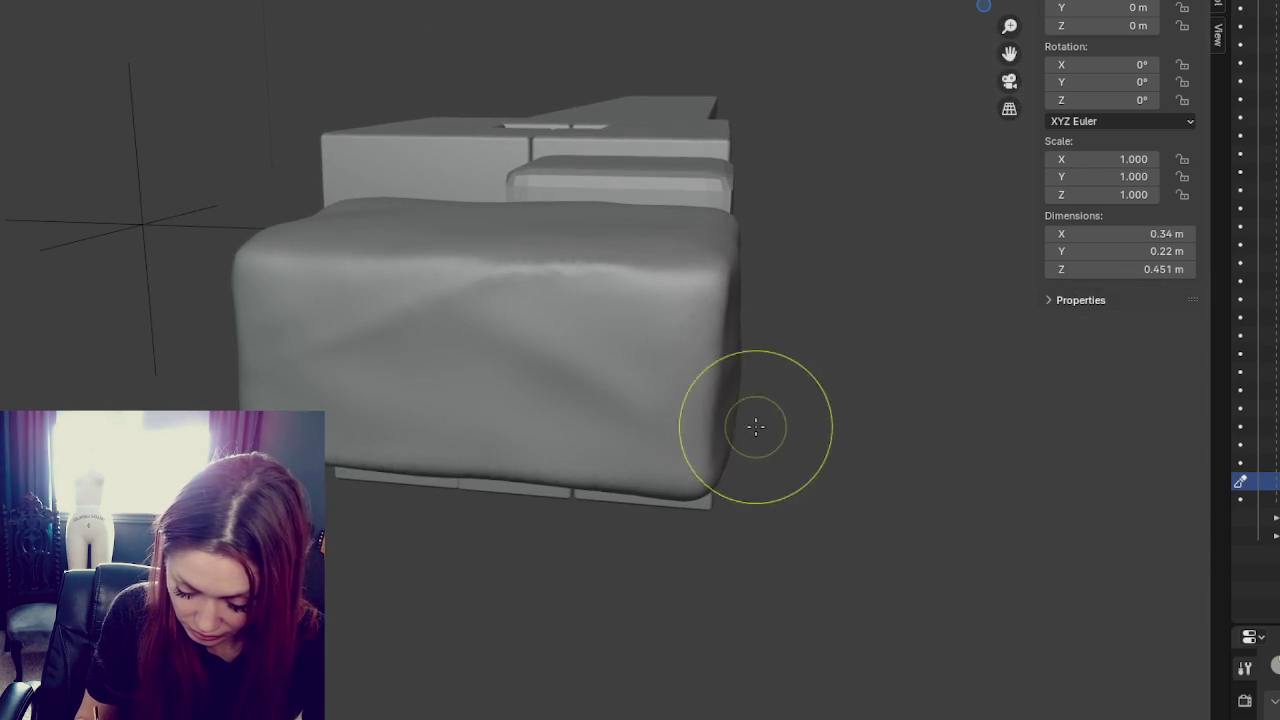
mouse_move(766, 380)
middle_mouse_down()
mouse_move(731, 430)
mouse_move(831, 431)
middle_mouse_up()
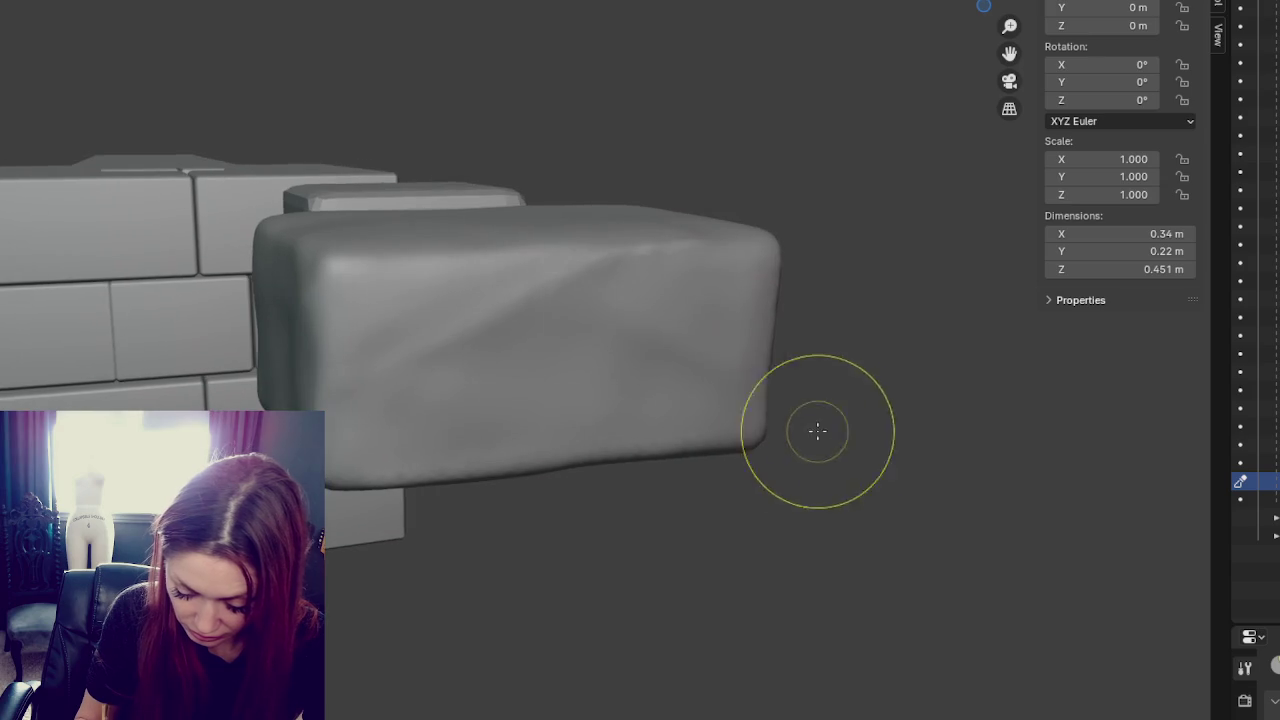
middle_click_drag(783, 265, 720, 282)
- Reshape the lumpy brick's top-left edge, undoing and redoing a stroke
left_click_drag(245, 270, 271, 224)
middle_click_drag(277, 228, 714, 238)
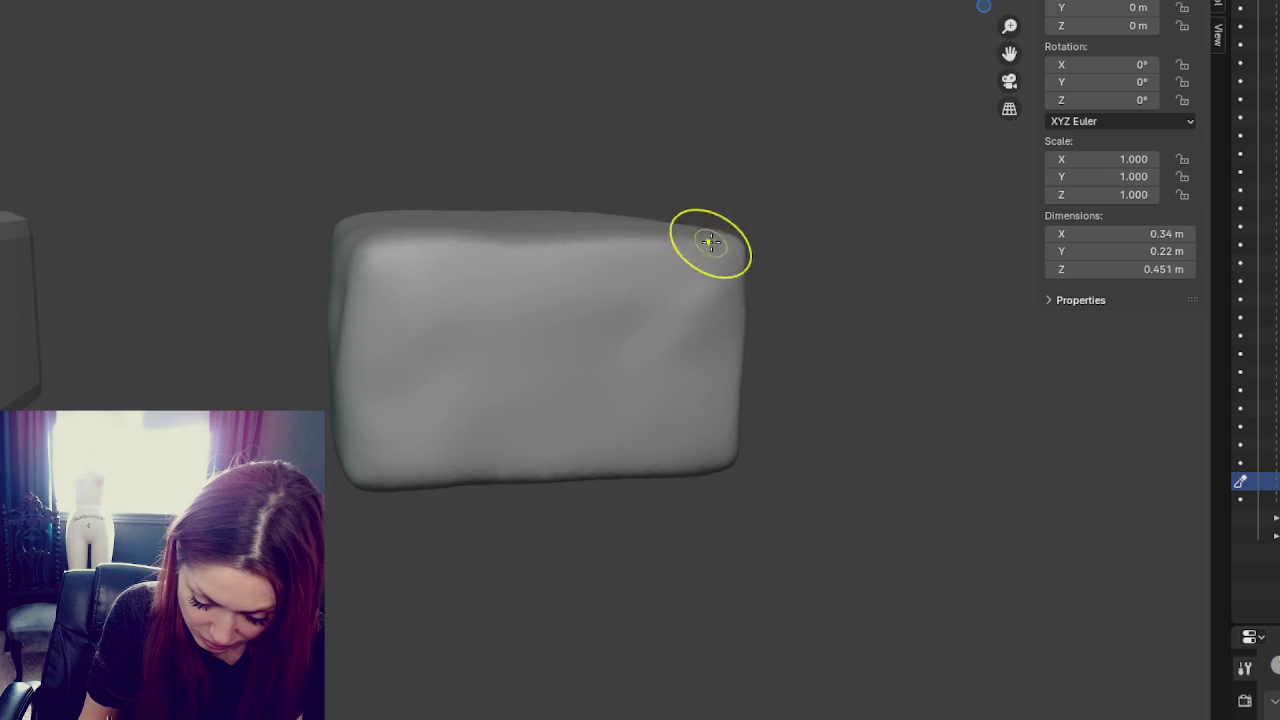
middle_click_drag(808, 287, 760, 265)
key("ctrl+z")
key("ctrl+shift+z")
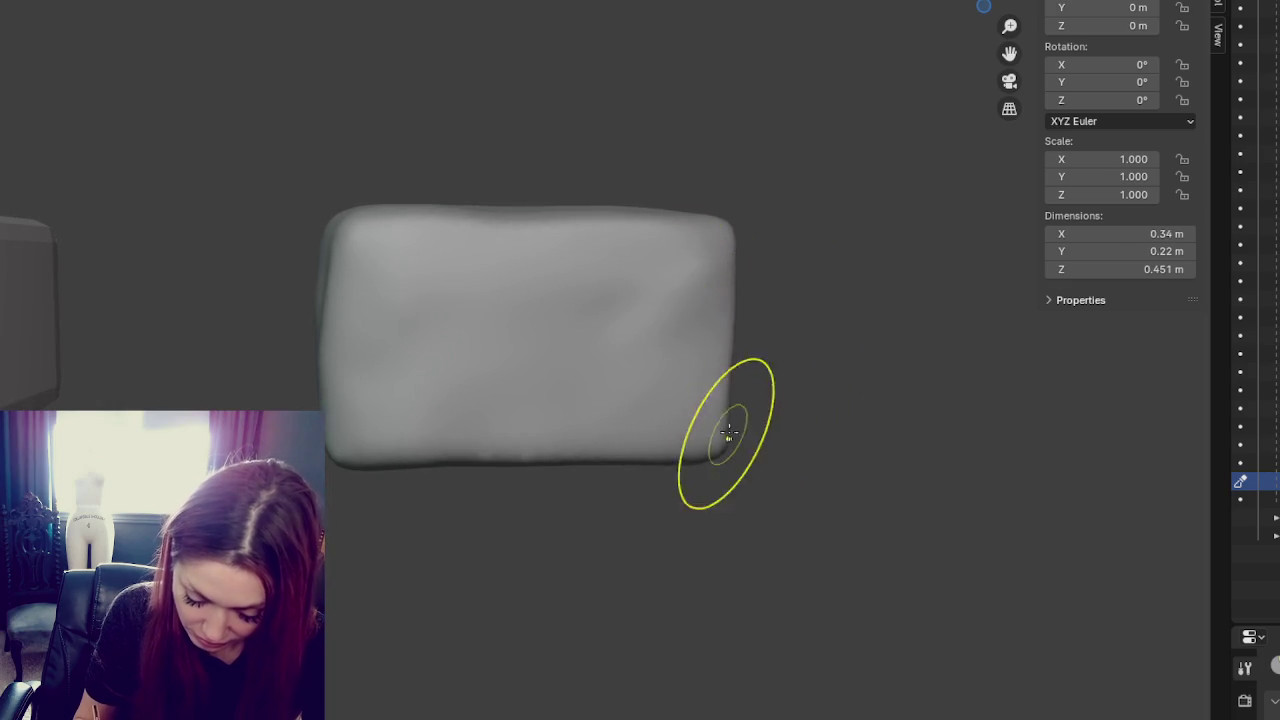
mouse_move(337, 363)
middle_mouse_down()
mouse_move(577, 377)
mouse_move(650, 330)
mouse_move(540, 480)
middle_mouse_up()
middle_click_drag(592, 200, 592, 188)
left_click(591, 190)
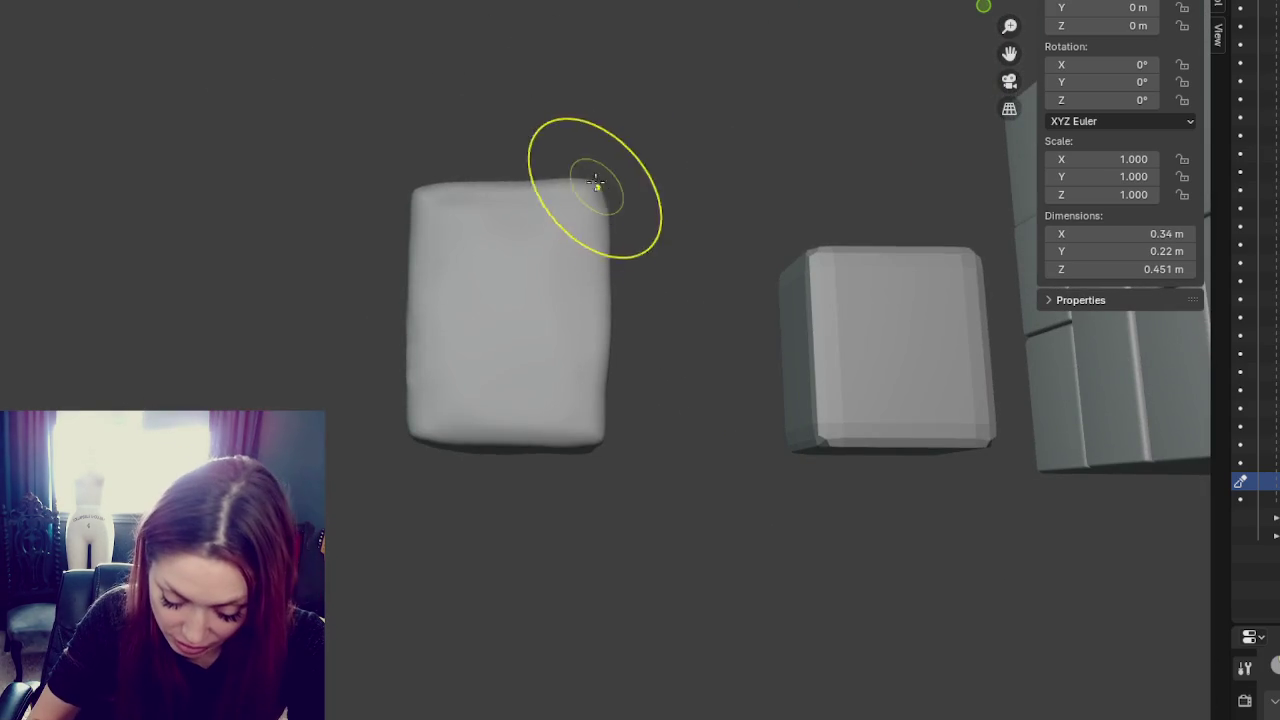
left_click_drag(593, 185, 423, 200)
- Select the third, small bevelled brick to sculpt next
left_click(838, 330)
middle_click_drag(838, 330, 828, 190)
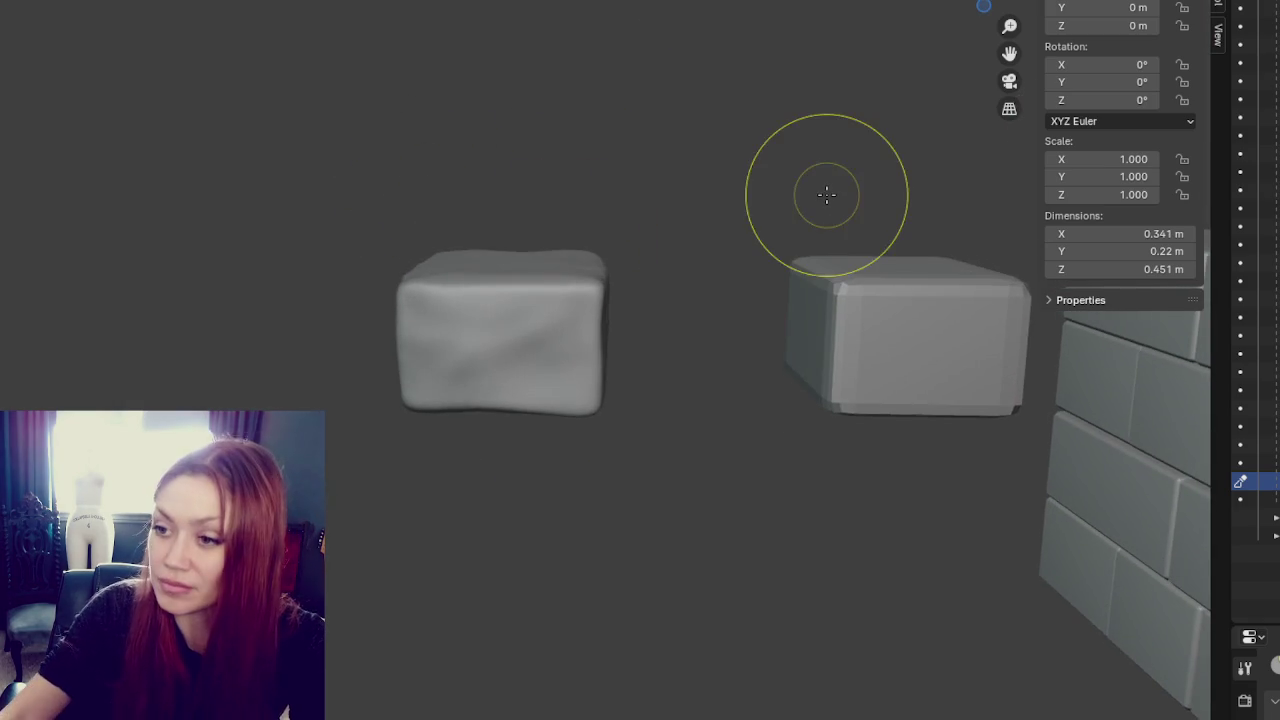
middle_click_drag(584, 0, 323, 5)
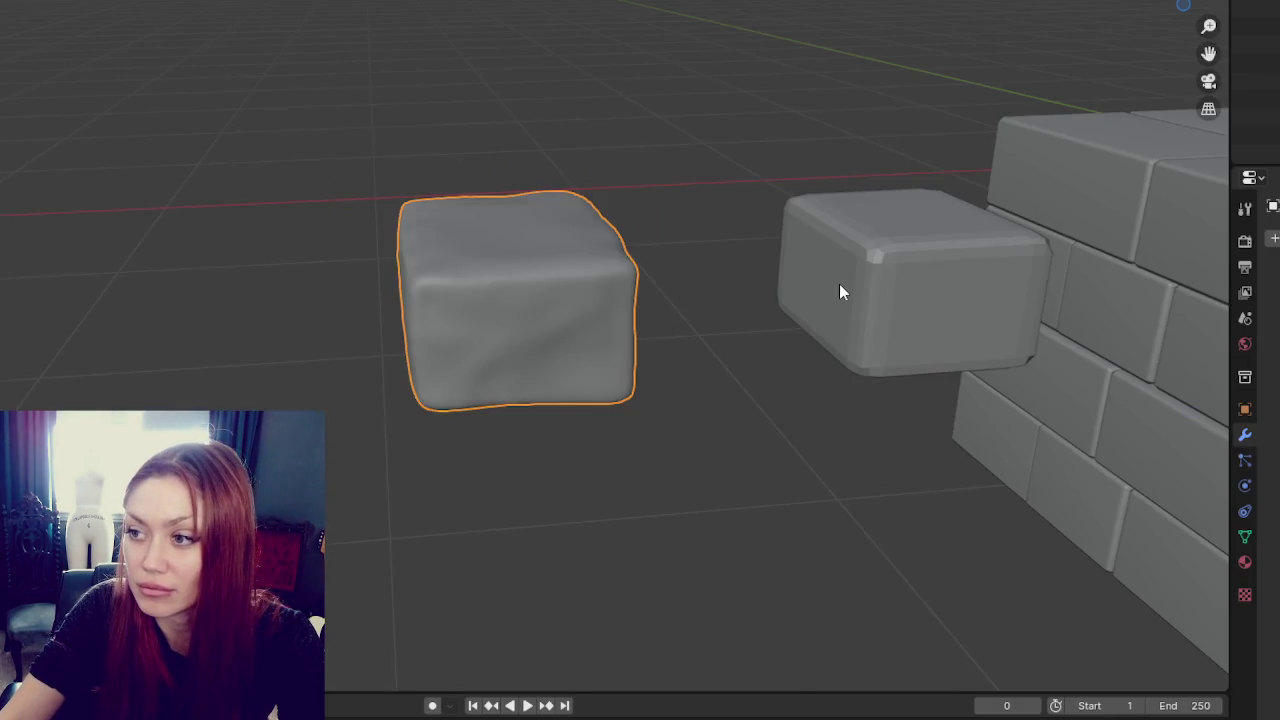
left_click(839, 284)
mouse_move(839, 284)
middle_mouse_down()
mouse_move(325, 248)
mouse_move(385, 242)
middle_mouse_up()
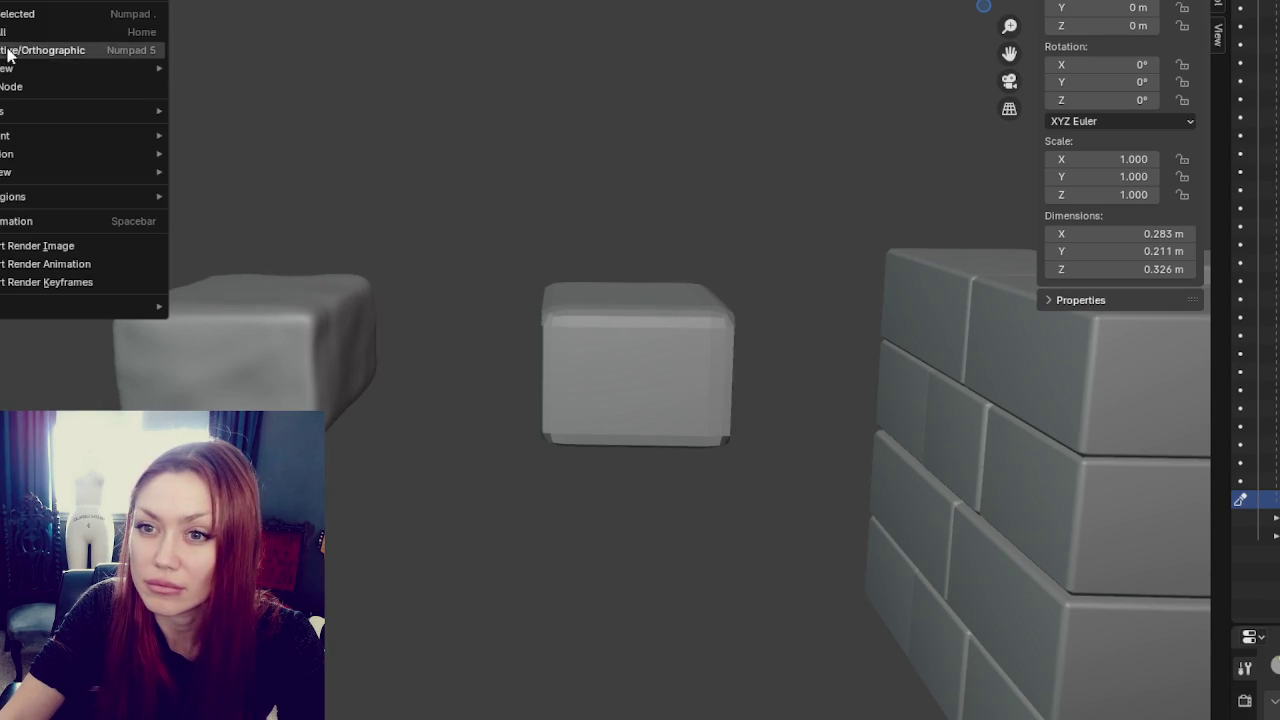
- Frame the small bevelled brick with View > Frame Selected and zoom in on it
left_click(9, 34)
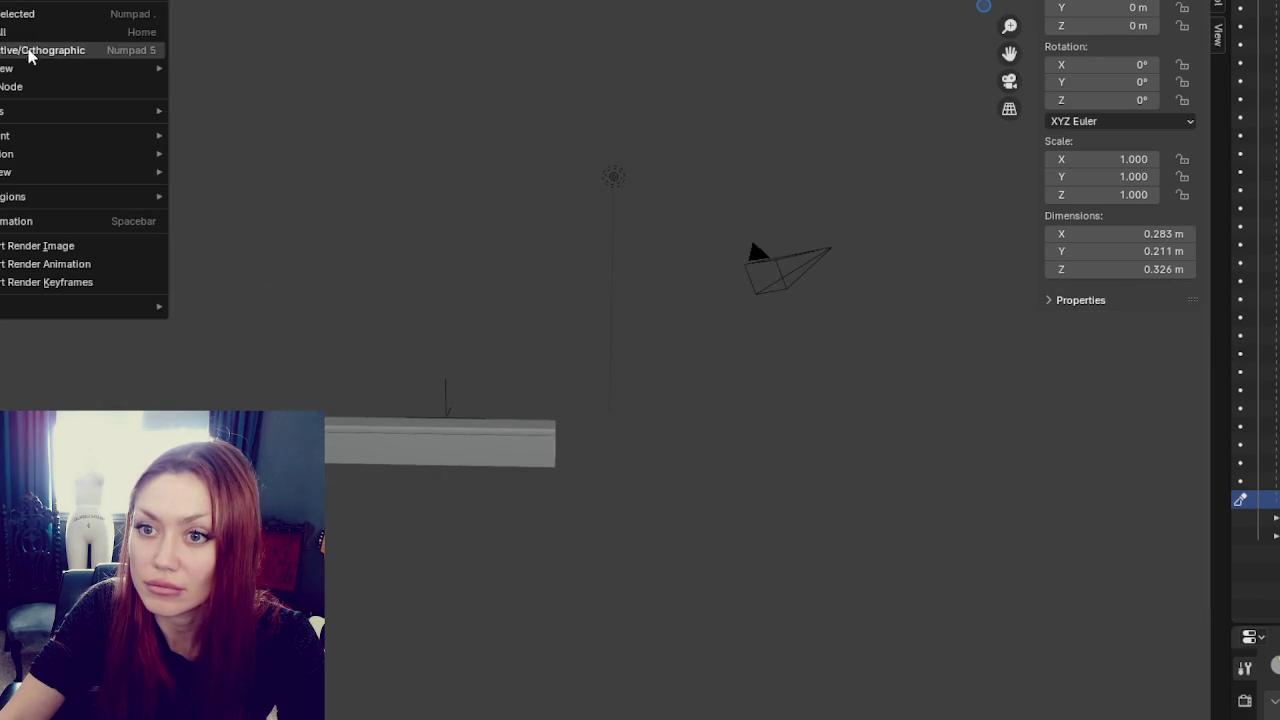
left_click(24, 30)
left_click(10, 3)
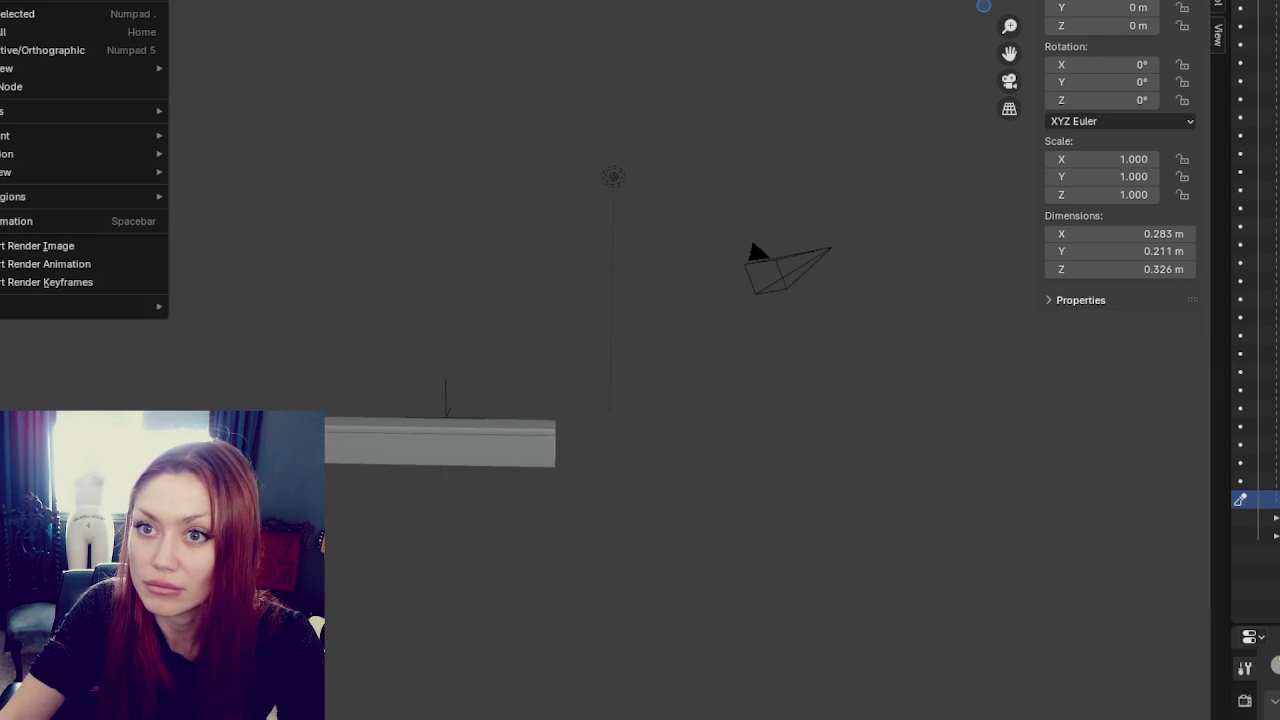
left_click(8, 12)
scroll(563, 245, "up", 5)
middle_click_drag(571, 220, 520, 354)
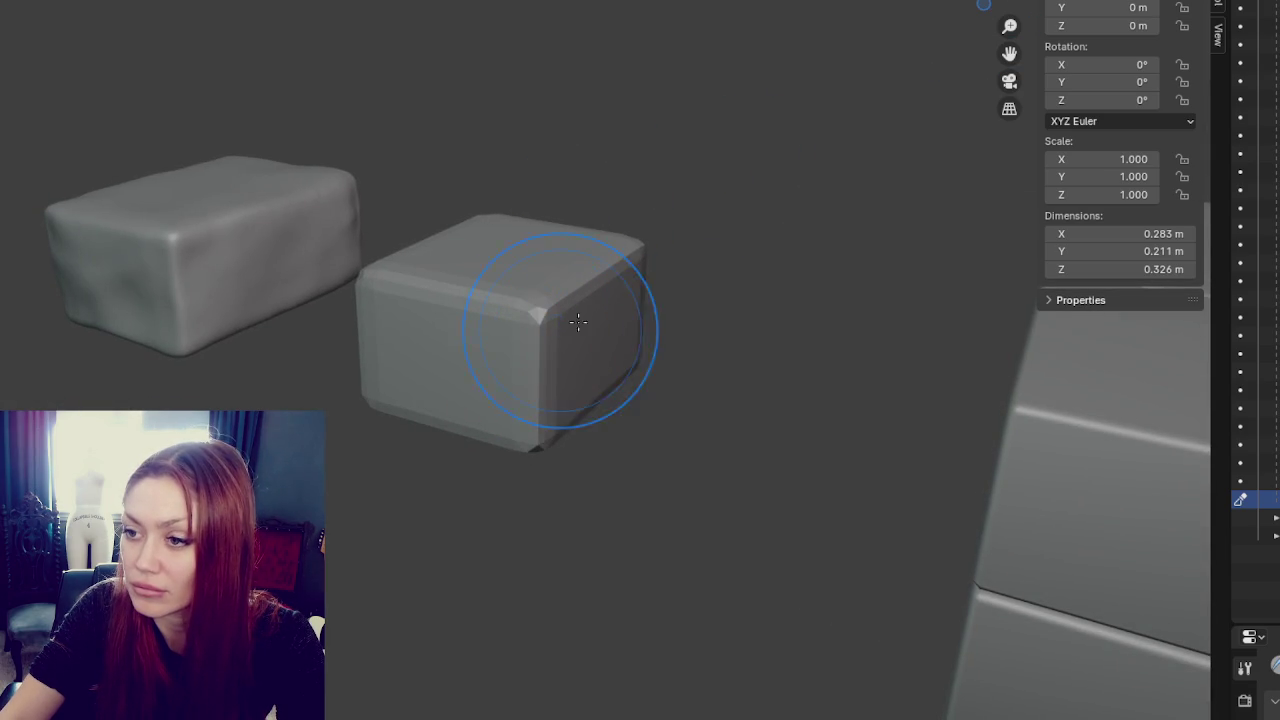
middle_click_drag(525, 497, 560, 363)
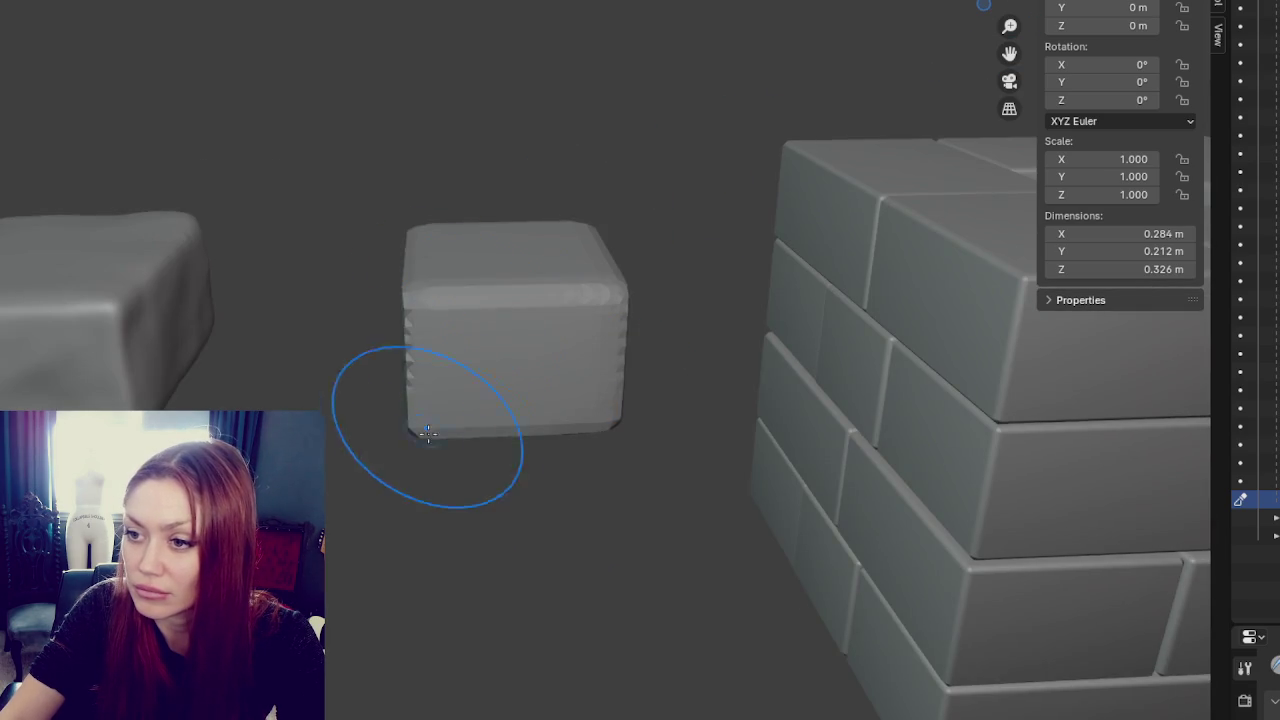
- Sculpt the small brick's bottom and front edges, smoothing its surface and puffing out its side
middle_click_drag(390, 493, 491, 337)
left_click_drag(491, 337, 400, 500)
mouse_move(400, 500)
middle_mouse_down()
mouse_move(471, 434)
mouse_move(494, 314)
middle_mouse_up()
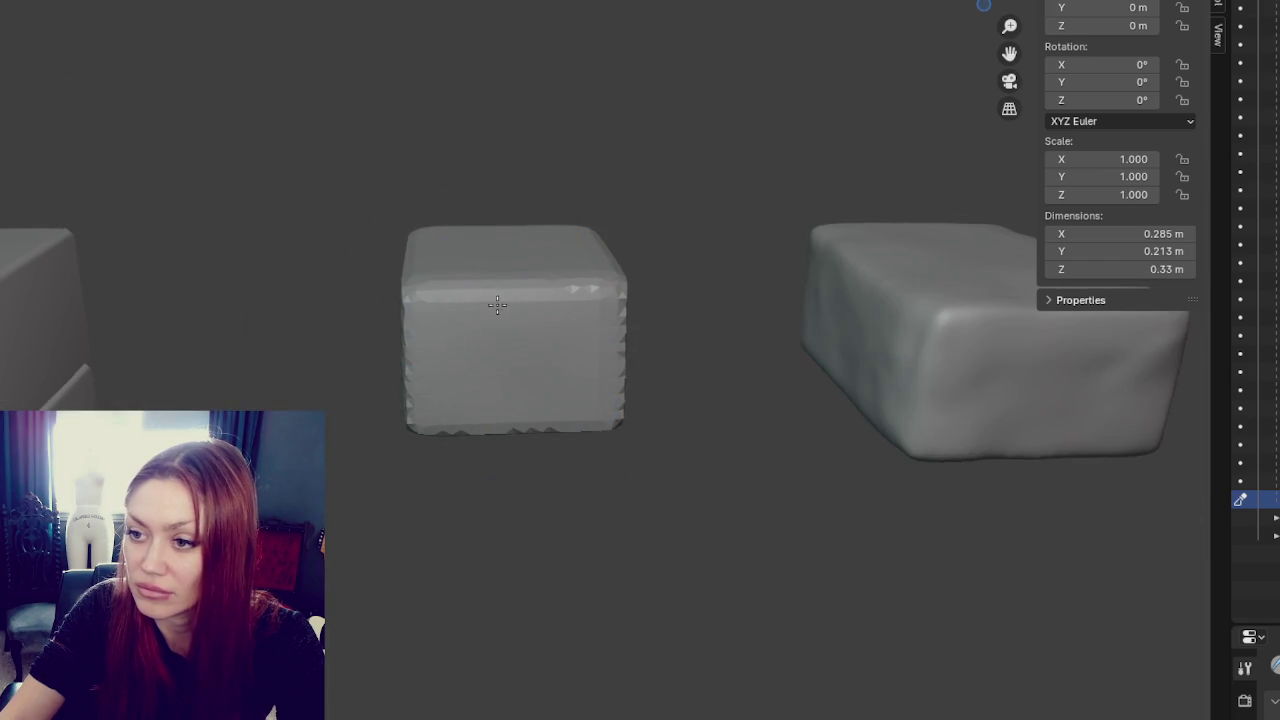
middle_click_drag(546, 447, 343, 229)
left_click_drag(343, 229, 509, 491)
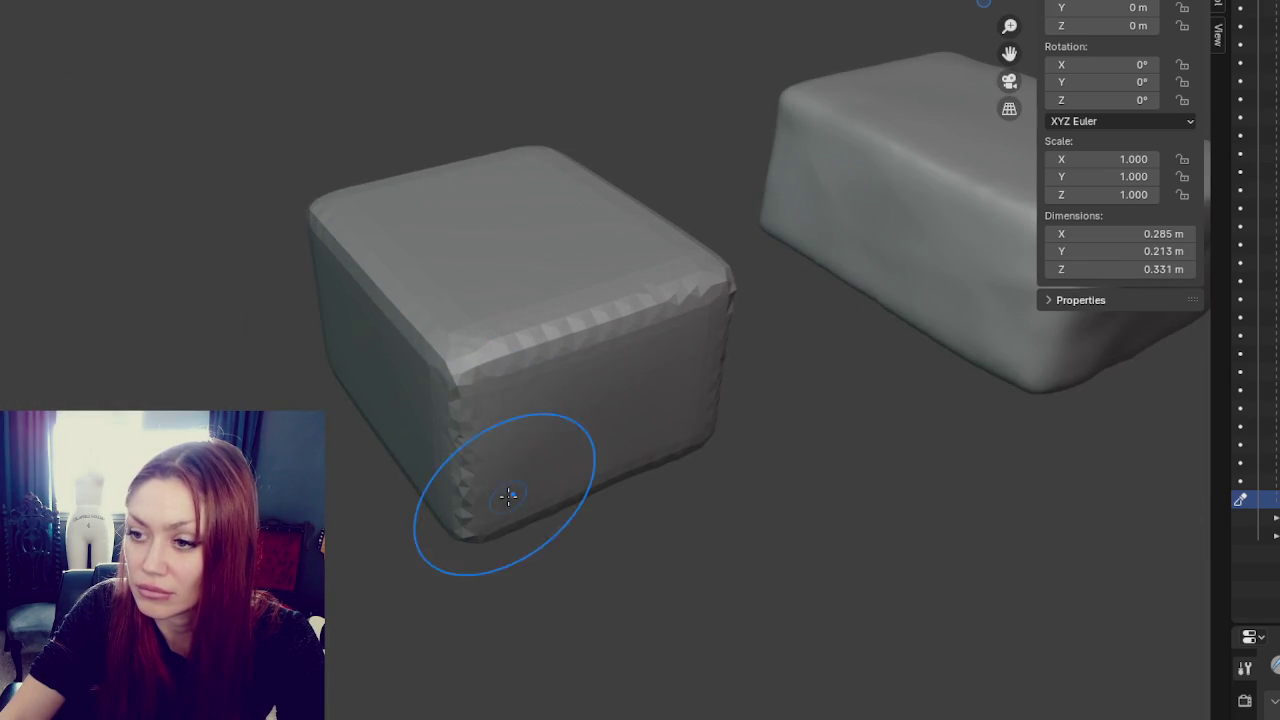
middle_click_drag(465, 487, 675, 309)
left_click_drag(652, 487, 590, 423)
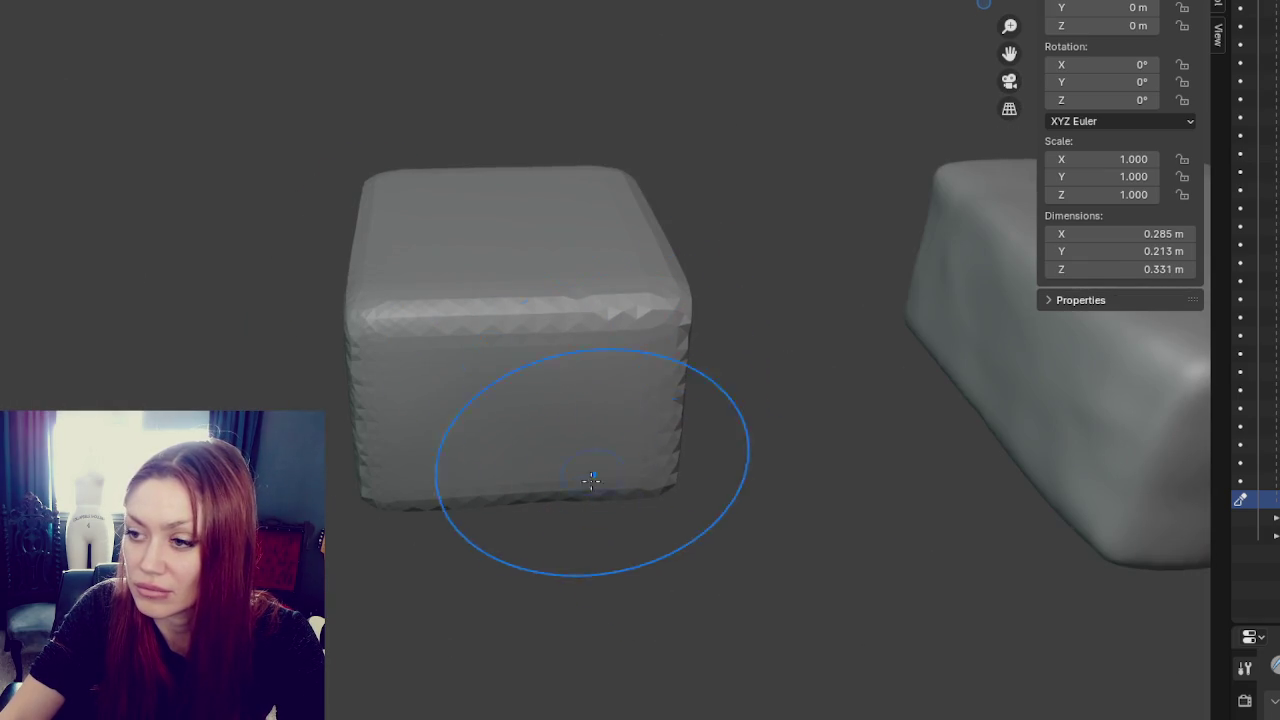
middle_click_drag(357, 371, 369, 340)
mouse_move(493, 512)
middle_mouse_down()
mouse_move(586, 366)
mouse_move(614, 400)
middle_mouse_up()
- Check the rounded brick against the wall and the larger brick, then smooth its right edge
left_click_drag(614, 400, 429, 314)
middle_click_drag(429, 314, 625, 378)
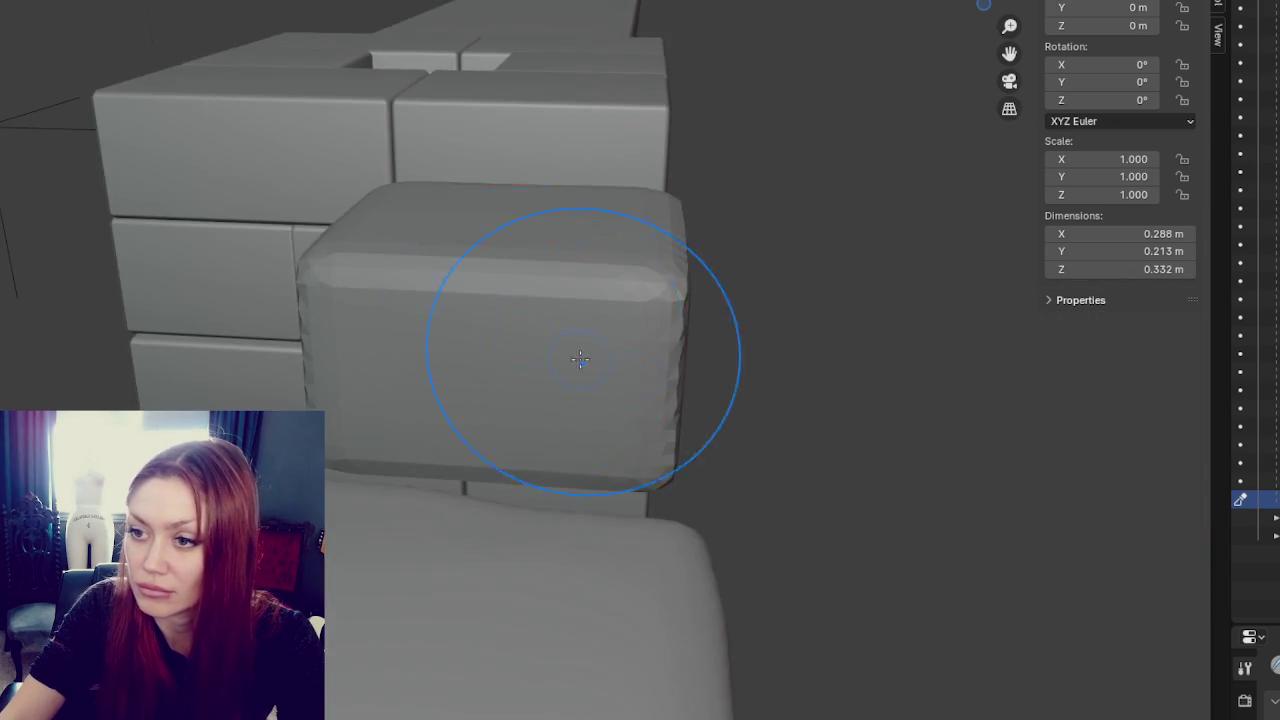
middle_click_drag(407, 400, 537, 388)
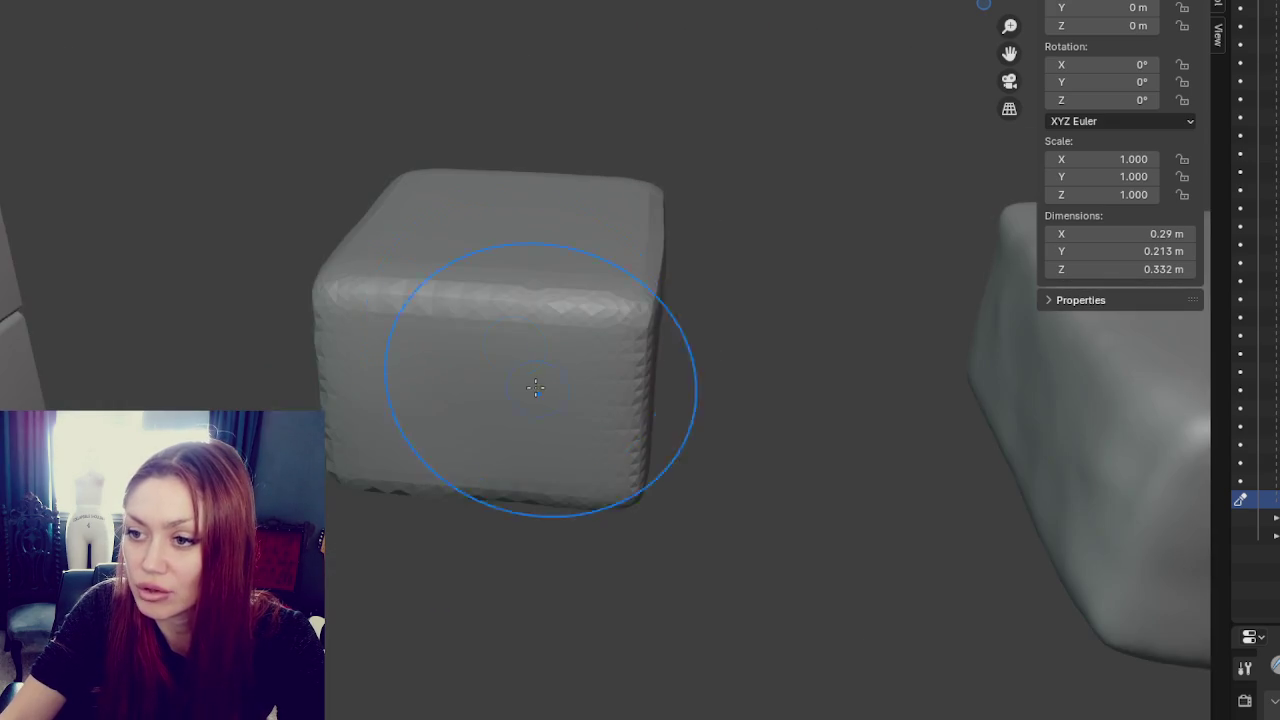
middle_click_drag(386, 633, 565, 376)
mouse_move(309, 401)
middle_mouse_down()
mouse_move(389, 531)
mouse_move(528, 443)
middle_mouse_up()
mouse_move(370, 473)
middle_mouse_down()
mouse_move(343, 443)
mouse_move(487, 497)
mouse_move(343, 371)
mouse_move(631, 276)
middle_mouse_up()
mouse_move(498, 415)
middle_mouse_down()
mouse_move(514, 323)
mouse_move(586, 423)
mouse_move(571, 471)
mouse_move(649, 360)
middle_mouse_up()
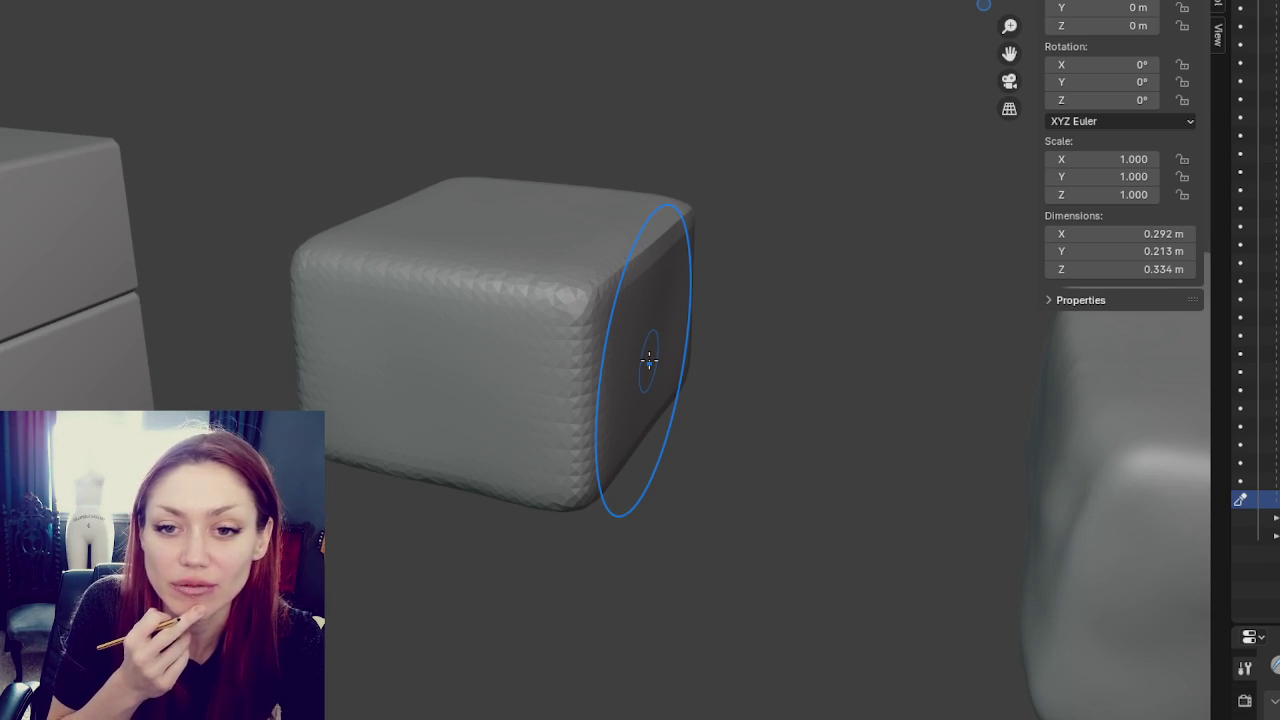
scroll(480, 407, "up", 3)
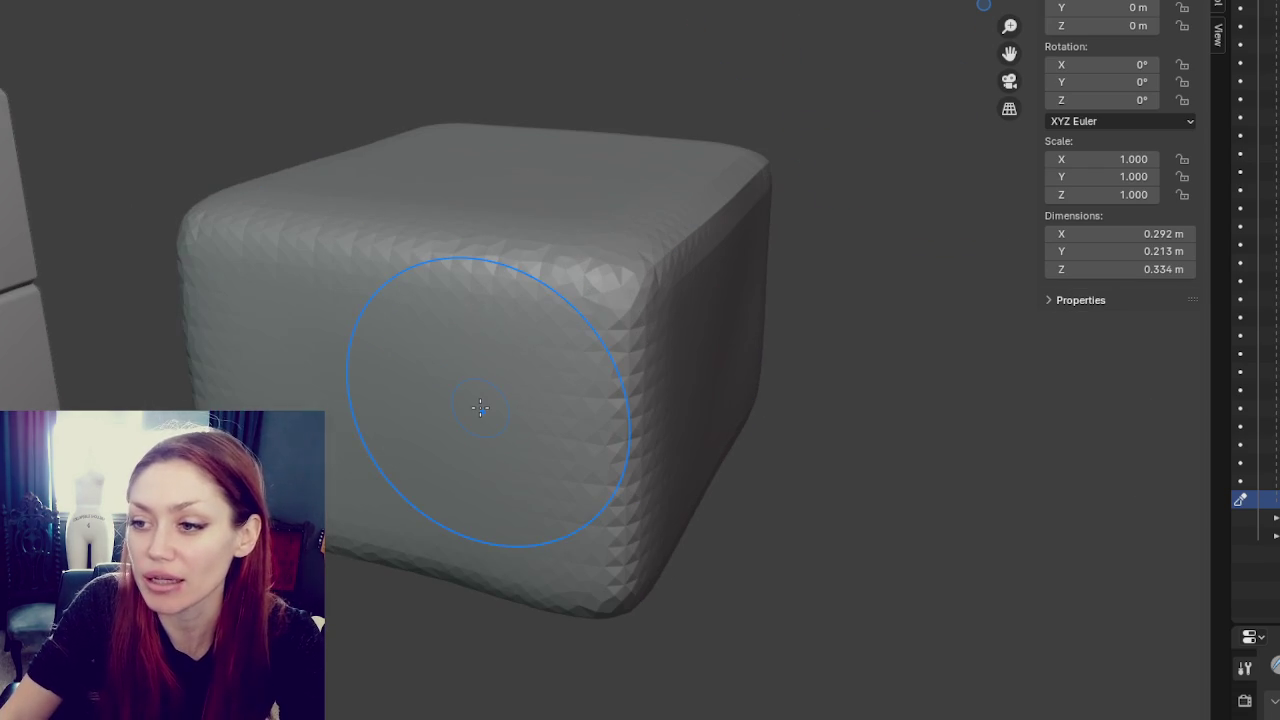
mouse_move(480, 407)
left_mouse_down()
mouse_move(557, 443)
mouse_move(629, 329)
mouse_move(671, 309)
left_mouse_up()
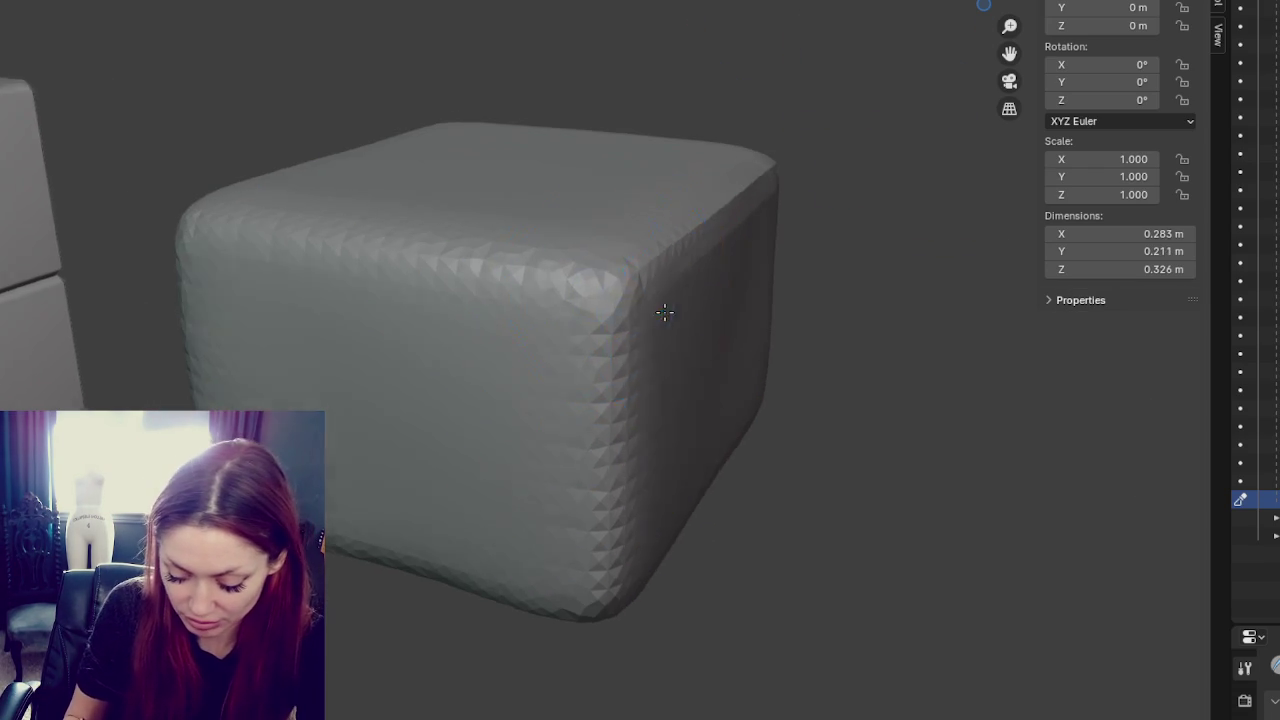
middle_click_drag(671, 309, 493, 325)
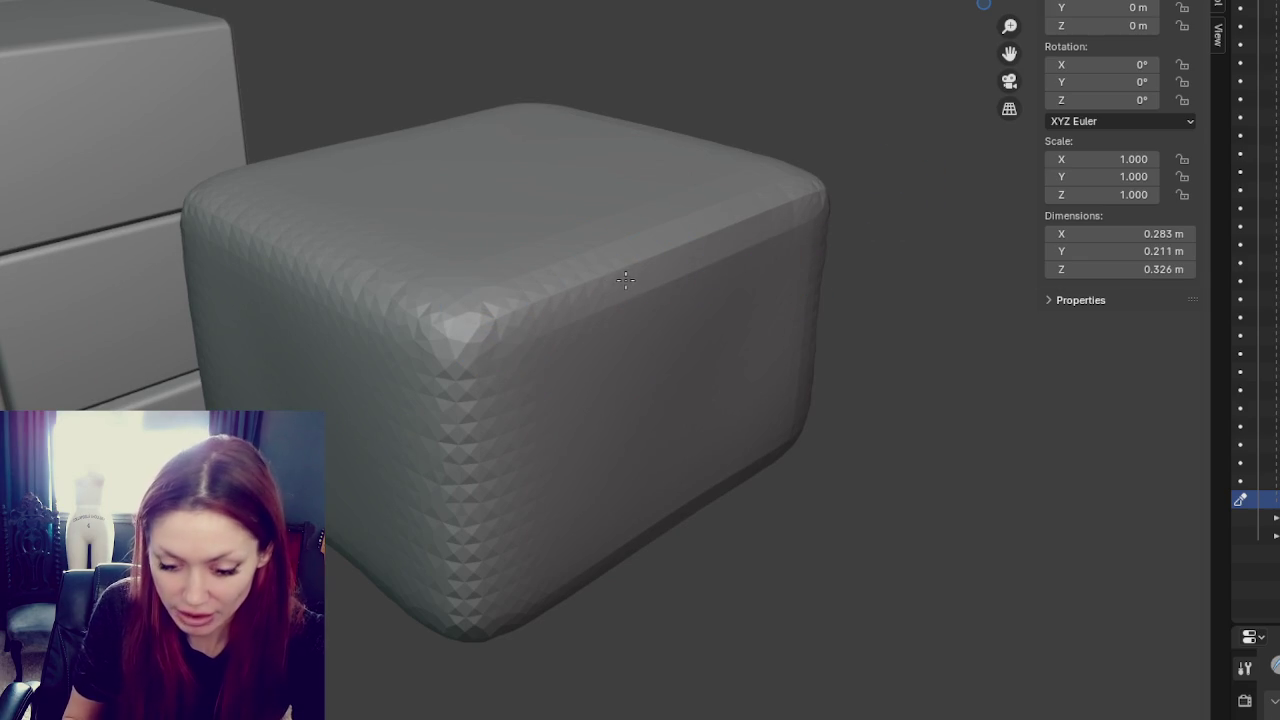
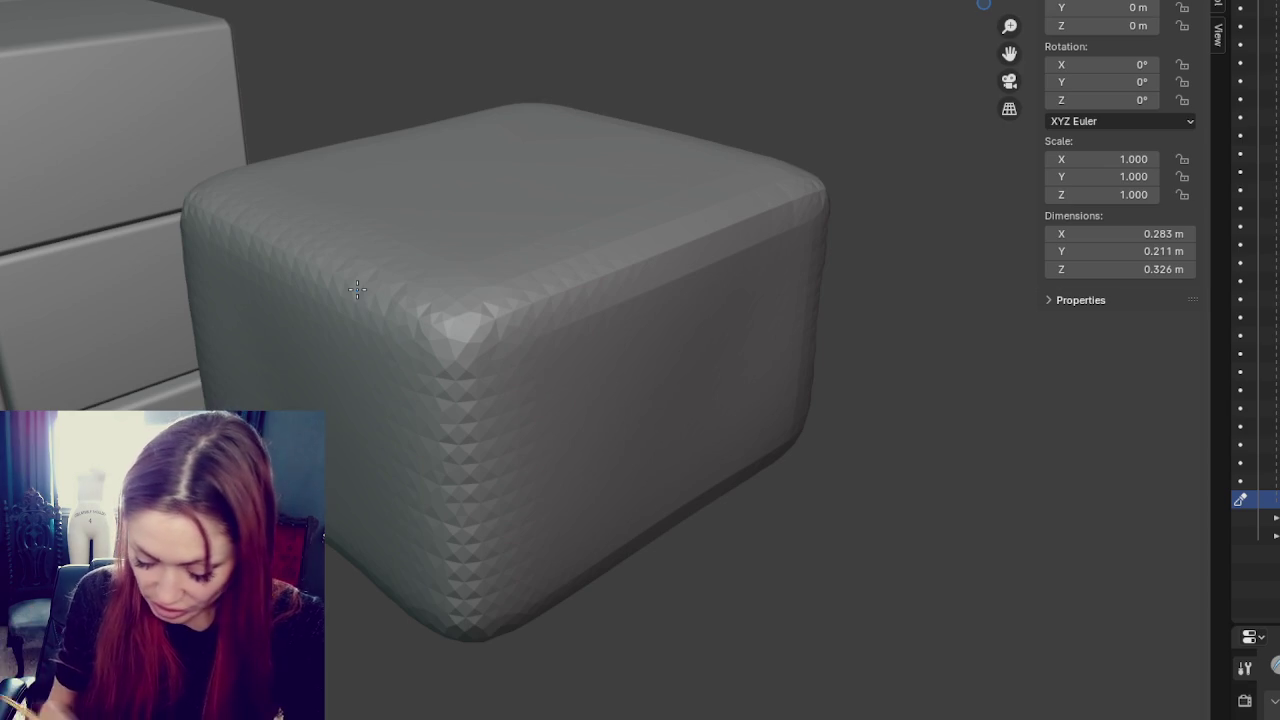
- Sculpt along the block's top-right edge, then check it from the side and below
middle_click_drag(357, 289, 662, 347)
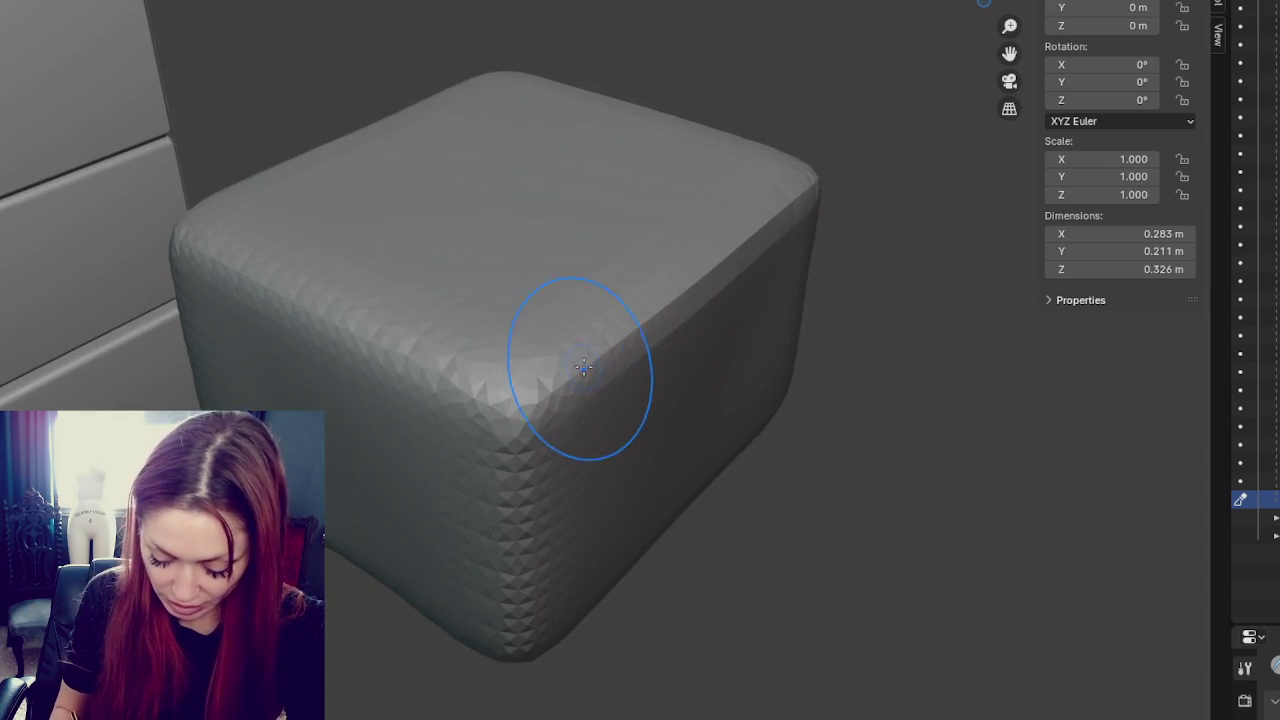
left_click_drag(788, 220, 580, 360)
middle_click_drag(565, 420, 744, 330)
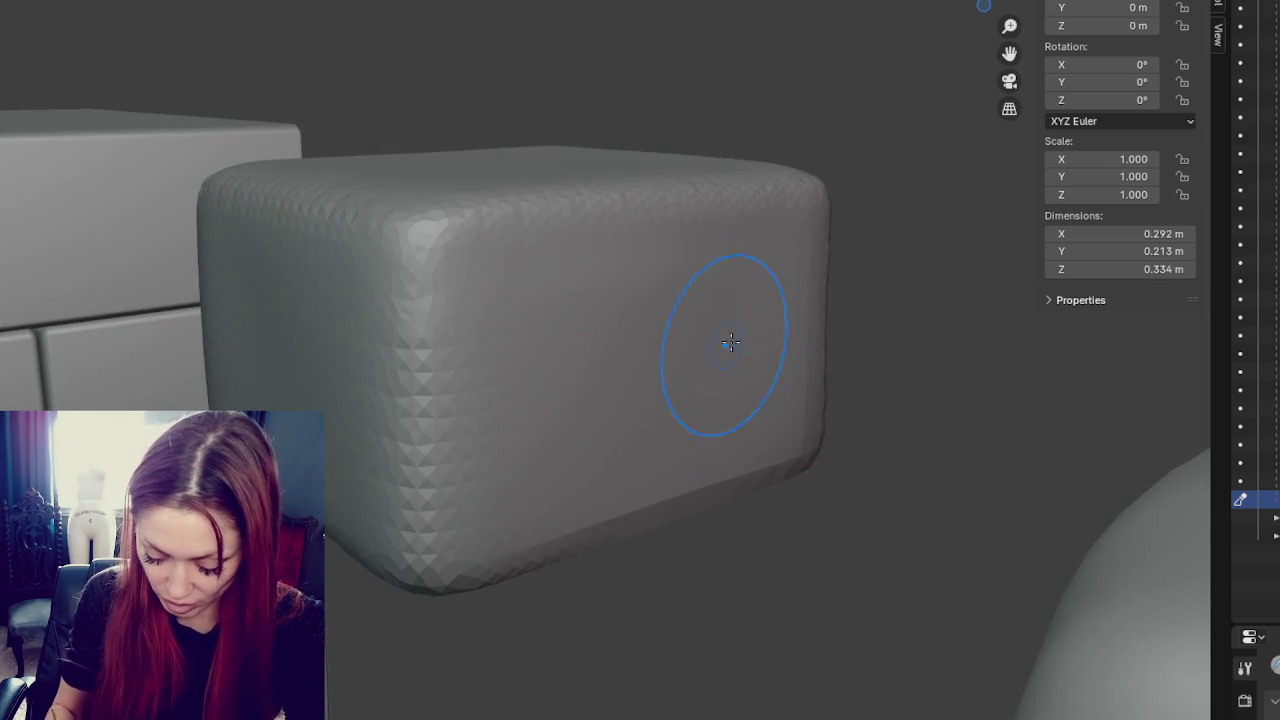
middle_click_drag(510, 555, 443, 457)
mouse_move(700, 457)
middle_mouse_down()
mouse_move(678, 428)
mouse_move(386, 271)
mouse_move(778, 401)
middle_mouse_up()
mouse_move(795, 288)
middle_mouse_down()
mouse_move(763, 357)
mouse_move(697, 362)
middle_mouse_up()
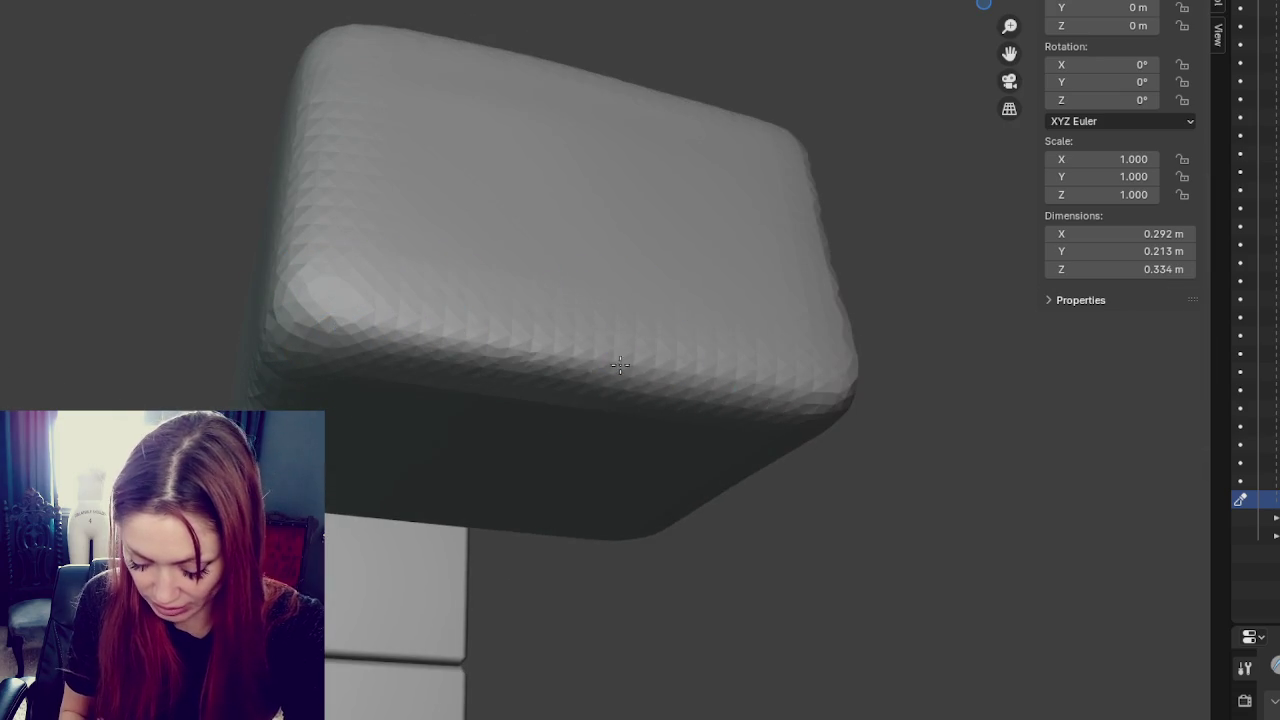
- Smooth the block's lower-right corner, undo it, and try smoothing it again
mouse_move(406, 334)
middle_mouse_down()
mouse_move(429, 430)
mouse_move(582, 303)
mouse_move(563, 443)
mouse_move(566, 429)
middle_mouse_up()
mouse_move(686, 429)
middle_mouse_down()
mouse_move(1014, 471)
mouse_move(634, 500)
middle_mouse_up()
left_click_drag(634, 500, 646, 519)
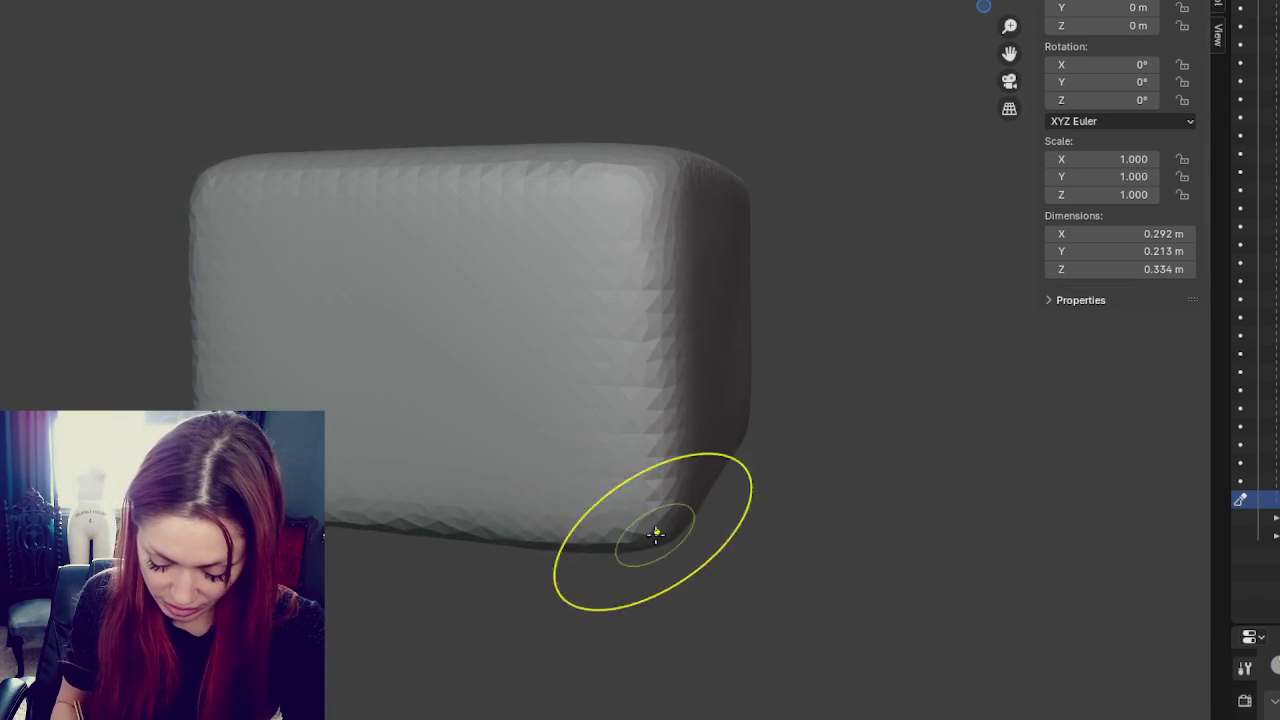
key("ctrl+z")
middle_click_drag(634, 508, 654, 514)
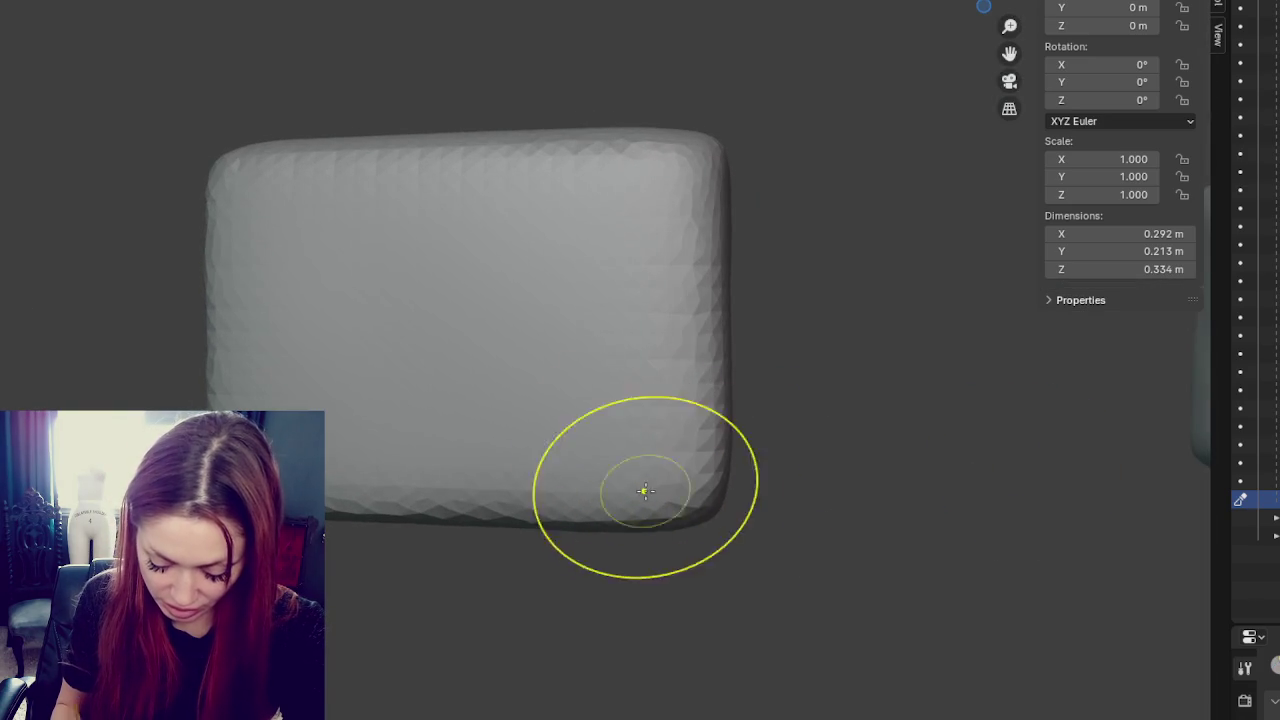
left_click_drag(638, 470, 608, 486)
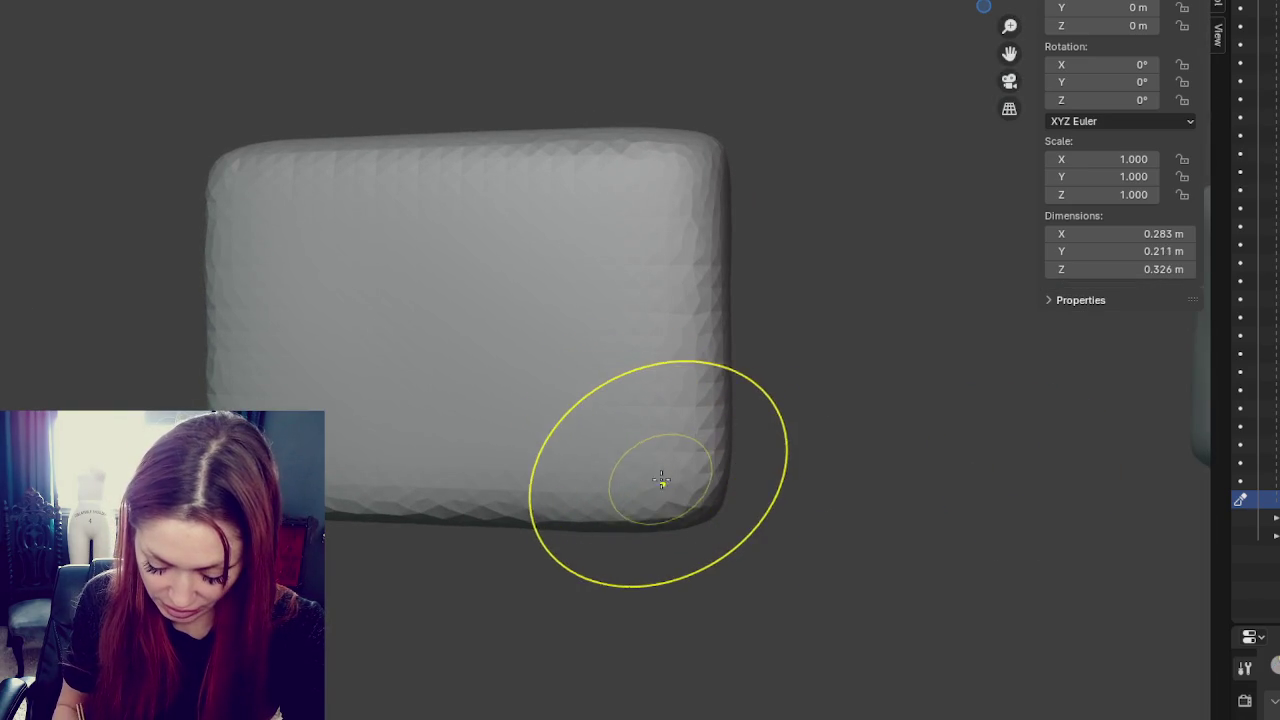
middle_click_drag(608, 486, 726, 530)
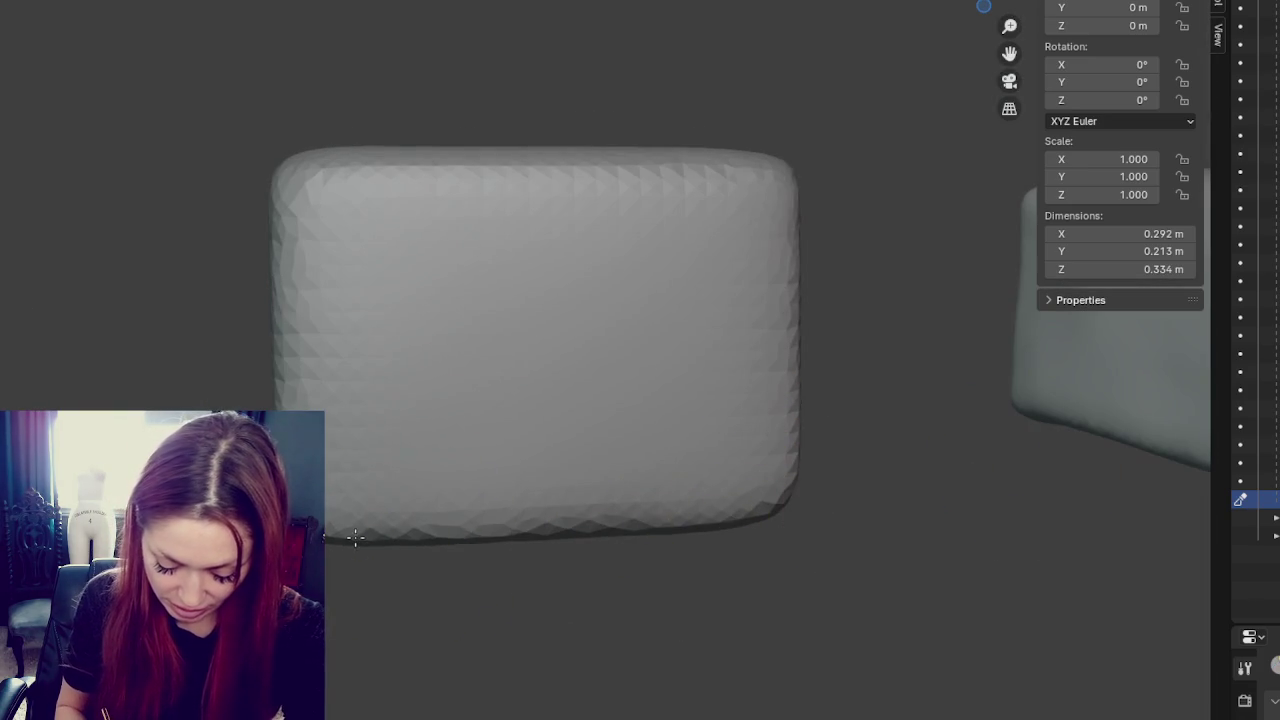
- Undo the second corner smoothing and inspect the block's front corner and the brick wall
key("ctrl+z")
mouse_move(251, 257)
middle_mouse_down()
mouse_move(386, 281)
mouse_move(409, 263)
middle_mouse_up()
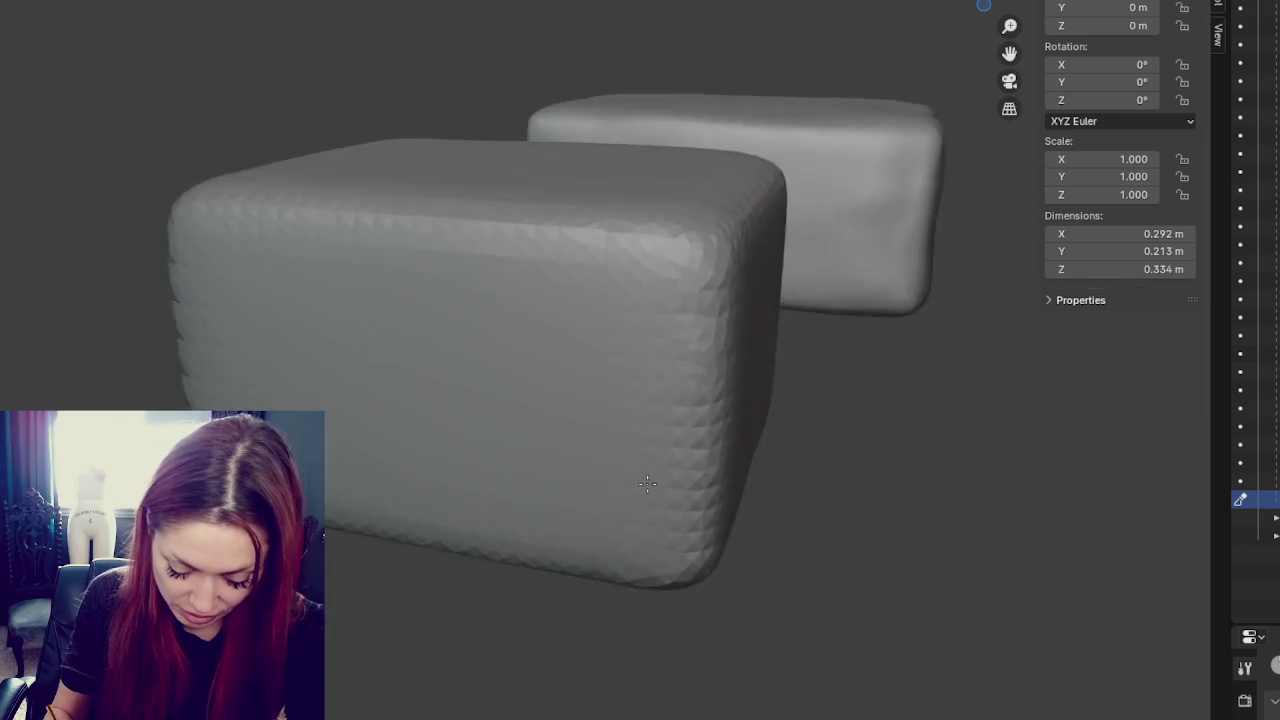
middle_click_drag(554, 479, 540, 413)
left_click_drag(540, 413, 576, 352)
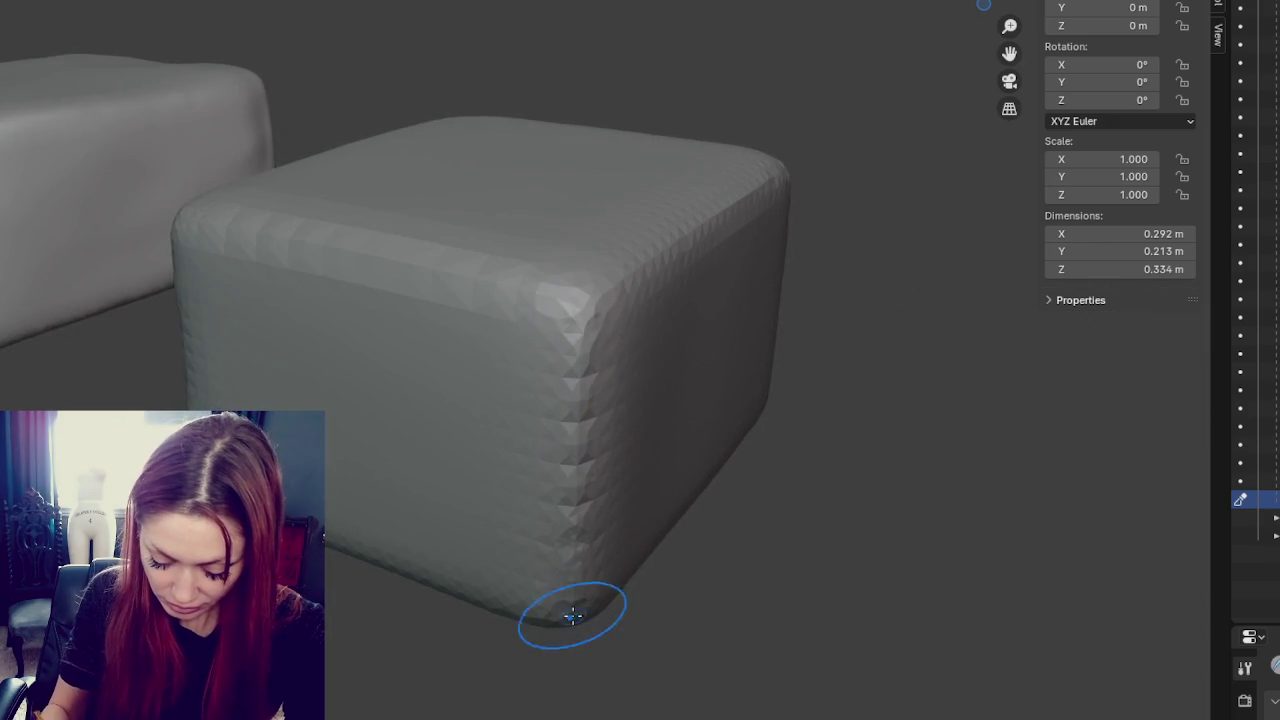
middle_click_drag(573, 615, 583, 423)
mouse_move(539, 261)
middle_mouse_down()
mouse_move(651, 491)
mouse_move(371, 549)
mouse_move(460, 560)
mouse_move(525, 537)
middle_mouse_up()
- In front view (numpad 1), carve and deepen two diagonal creases across the block's face
key("KP_1")
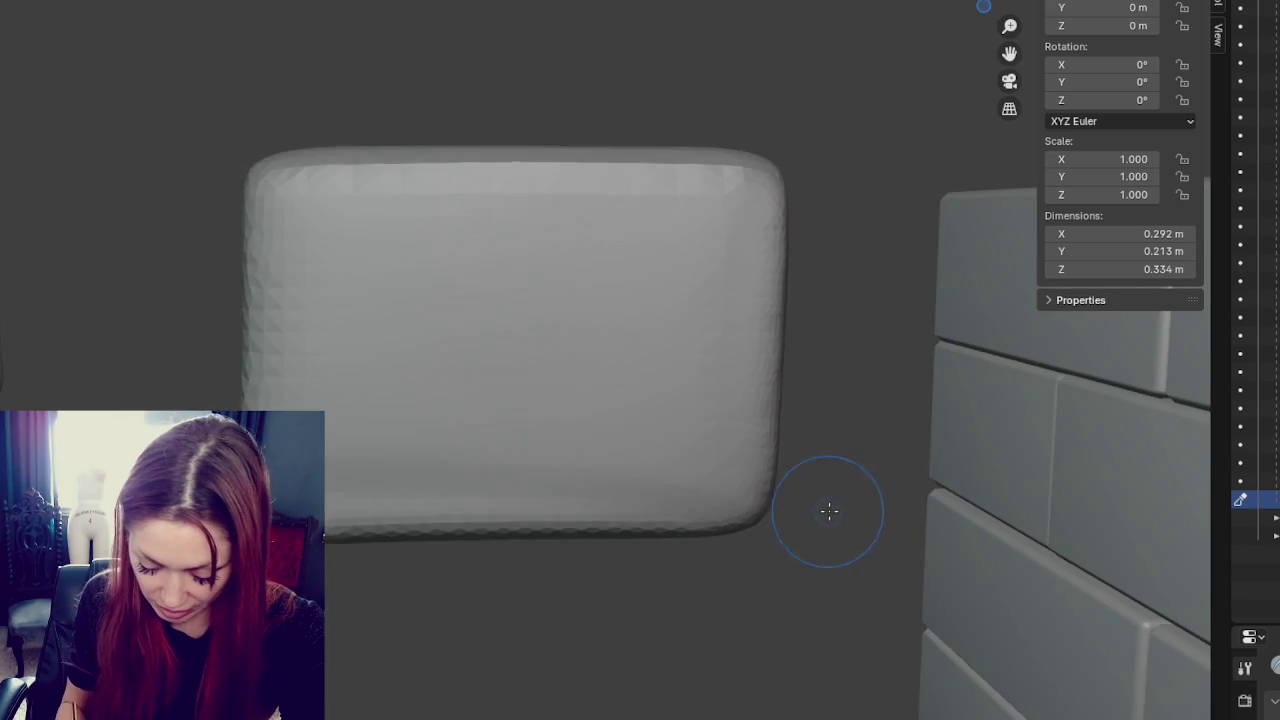
left_click_drag(370, 410, 604, 297)
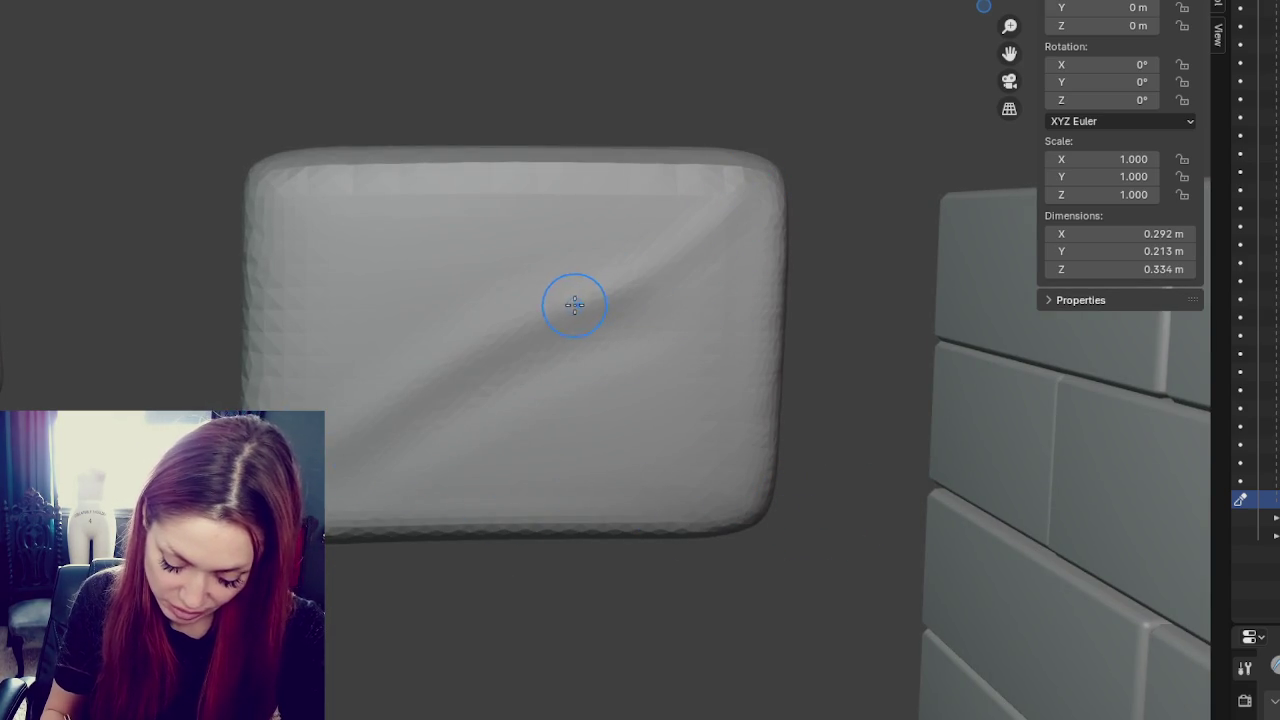
left_click_drag(664, 248, 644, 262)
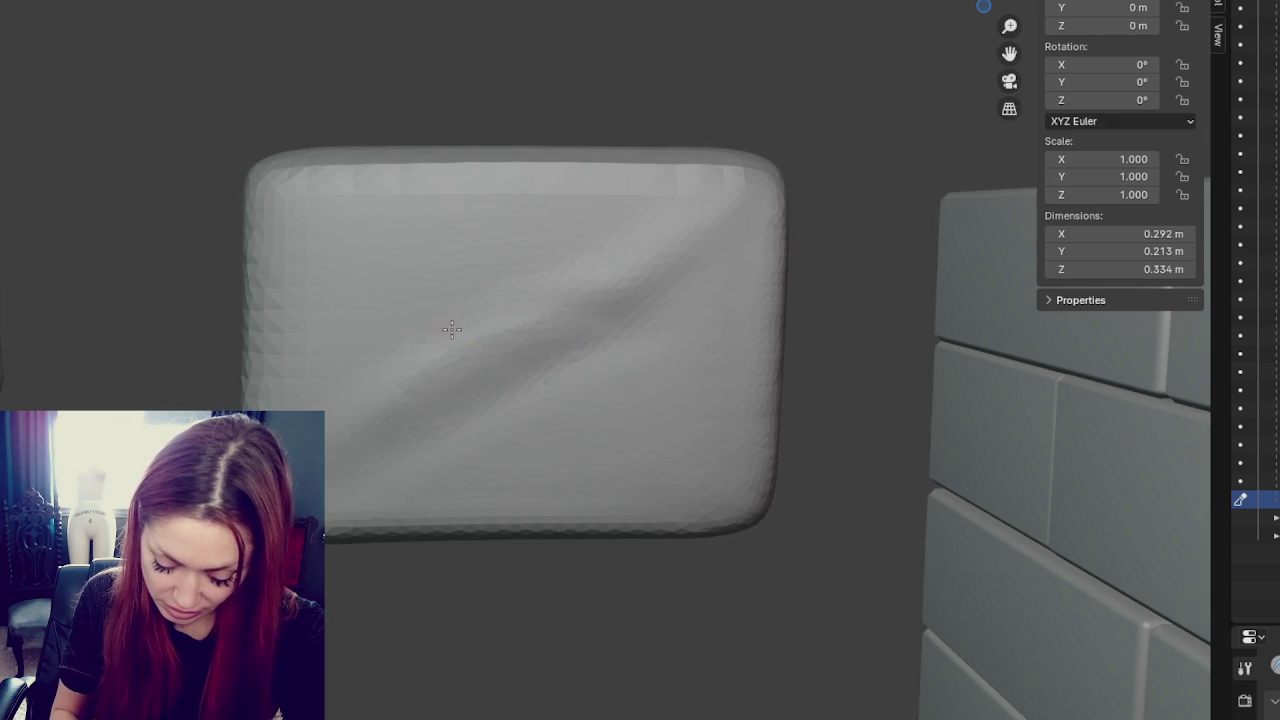
left_click_drag(699, 260, 433, 385)
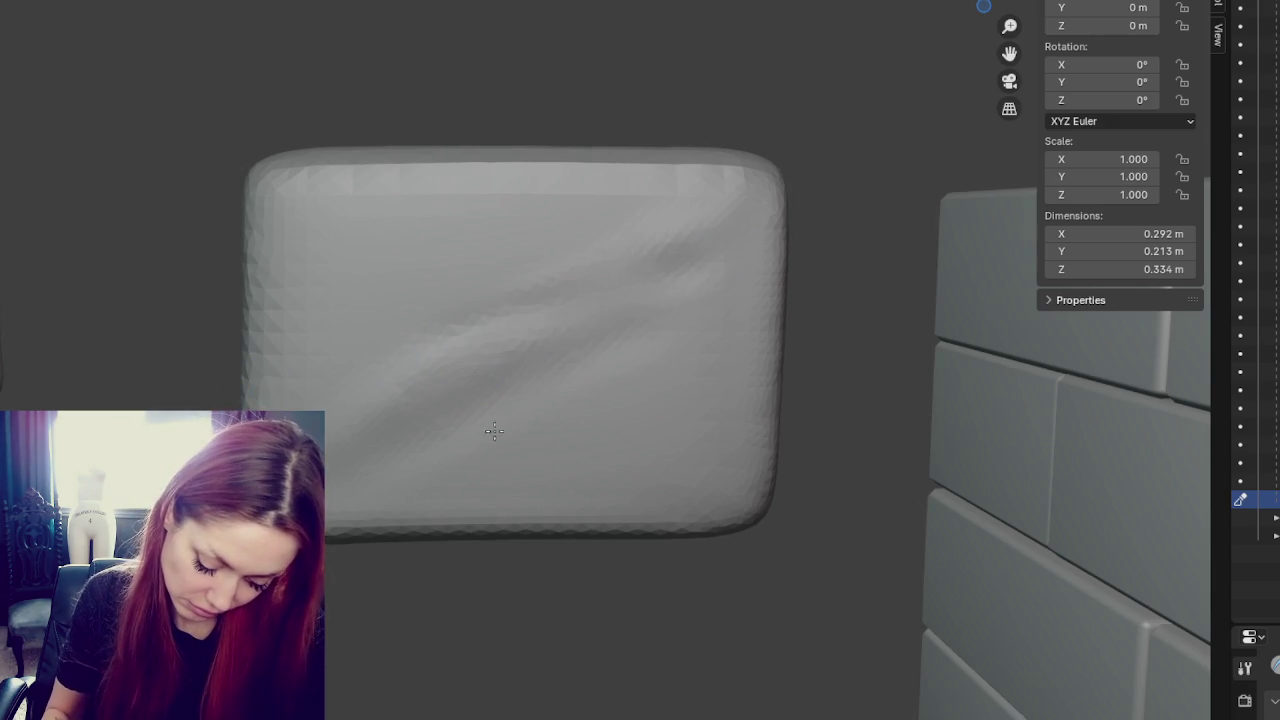
- Inspect the creased block's side and top, trying and undoing a stroke on its lower left
middle_click_drag(690, 376, 664, 472)
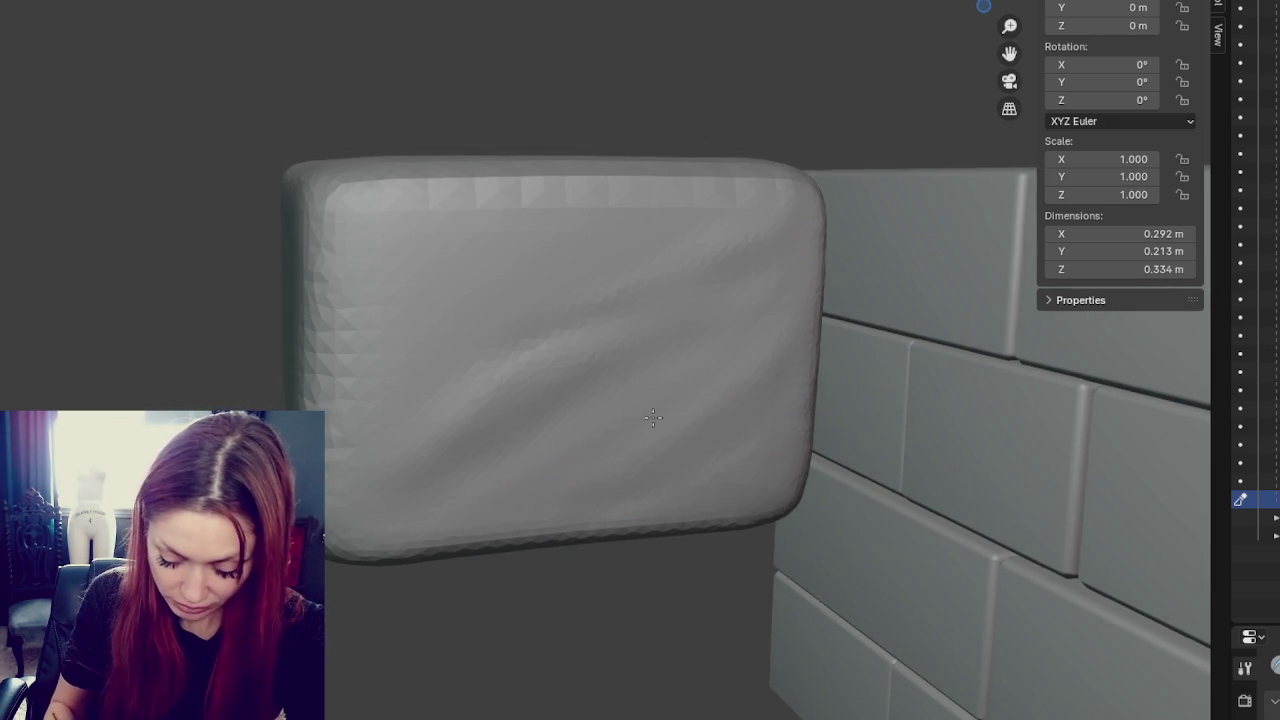
middle_click_drag(656, 369, 741, 223)
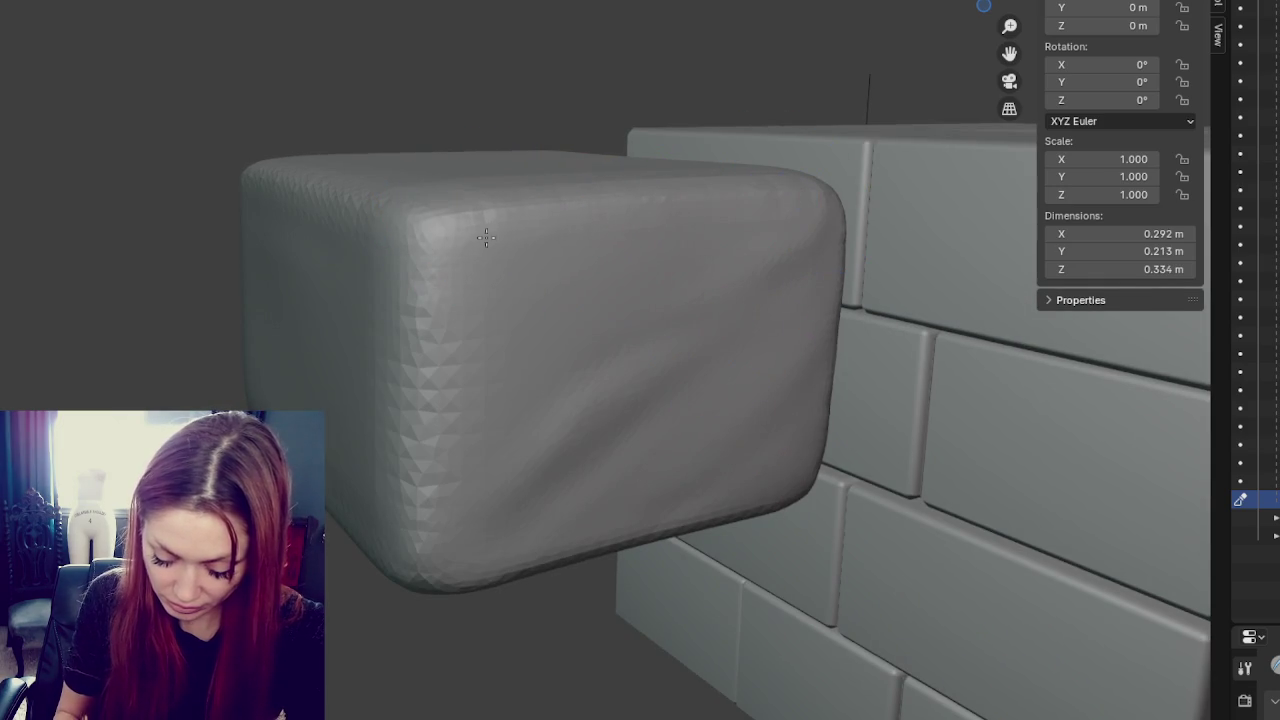
middle_click_drag(427, 505, 470, 218)
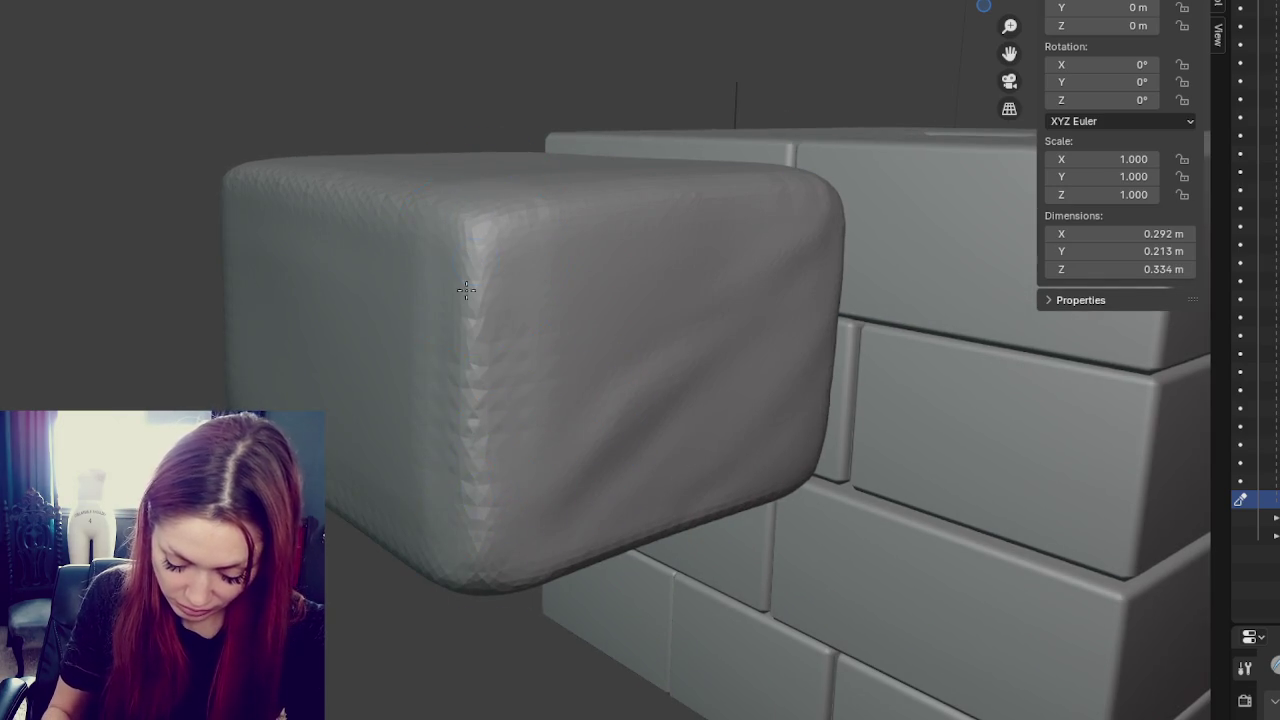
mouse_move(686, 337)
middle_mouse_down()
mouse_move(923, 423)
mouse_move(811, 423)
middle_mouse_up()
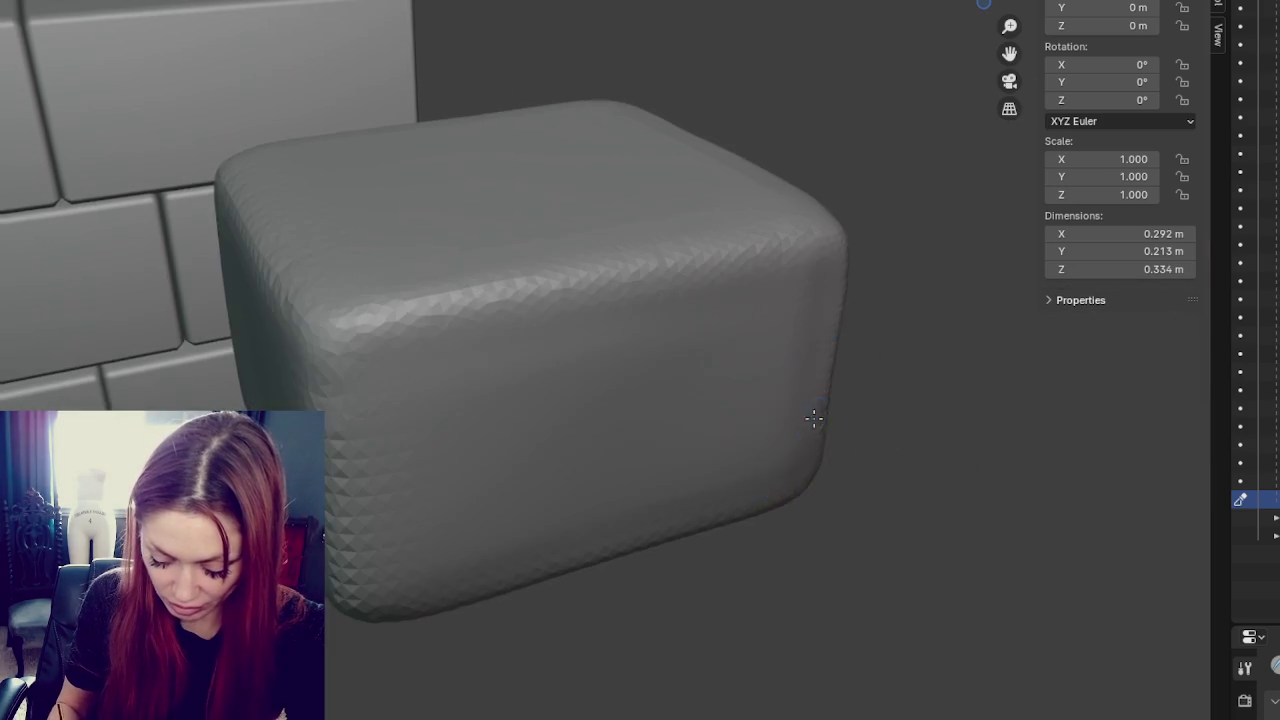
left_click_drag(782, 315, 428, 512)
key("ctrl+z")
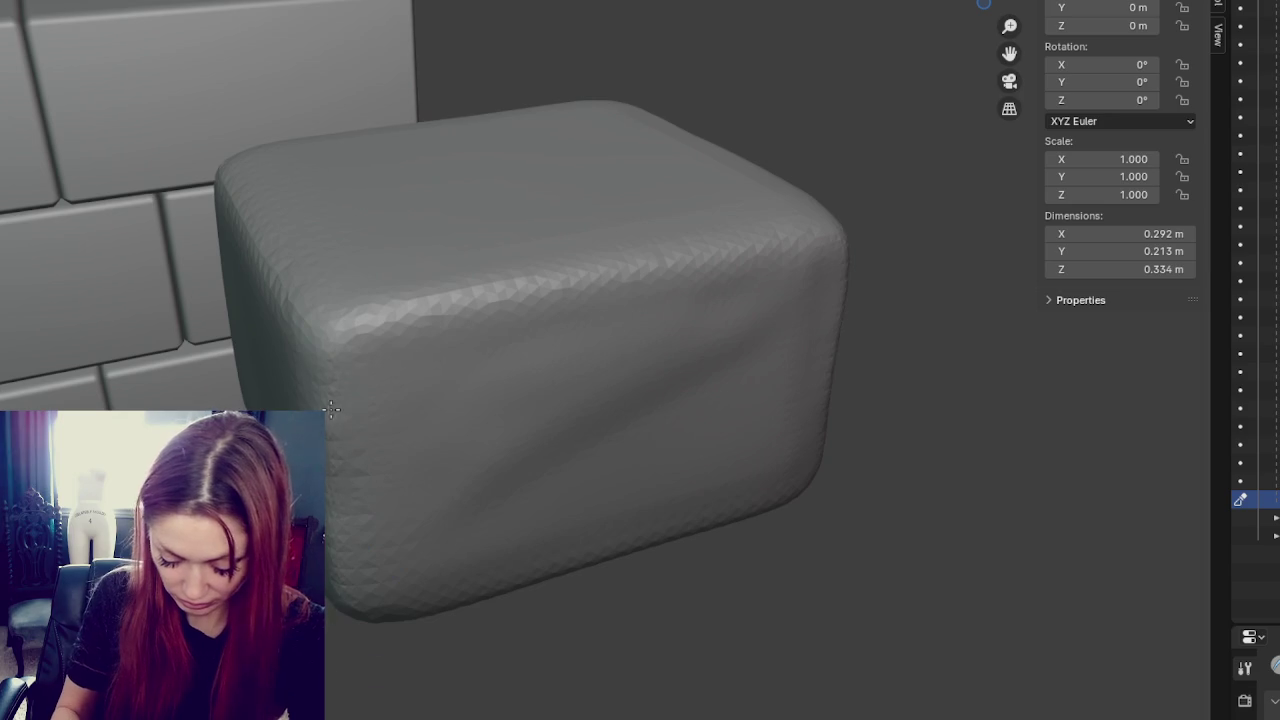
- Sharpen the block's top-front edge ridge, then check it from above and its top face
left_click_drag(823, 241, 748, 249)
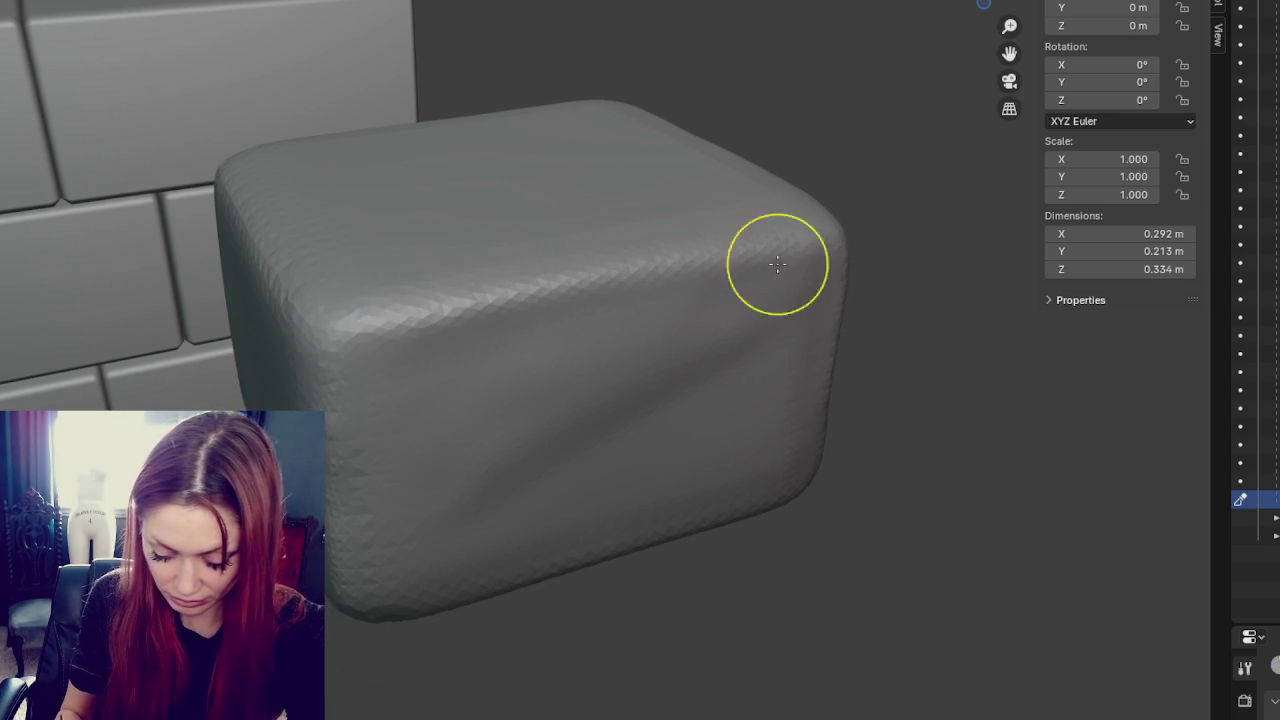
mouse_move(831, 234)
middle_mouse_down()
mouse_move(885, 345)
mouse_move(691, 423)
middle_mouse_up()
mouse_move(754, 312)
middle_mouse_down()
mouse_move(763, 414)
mouse_move(723, 429)
mouse_move(771, 271)
middle_mouse_up()
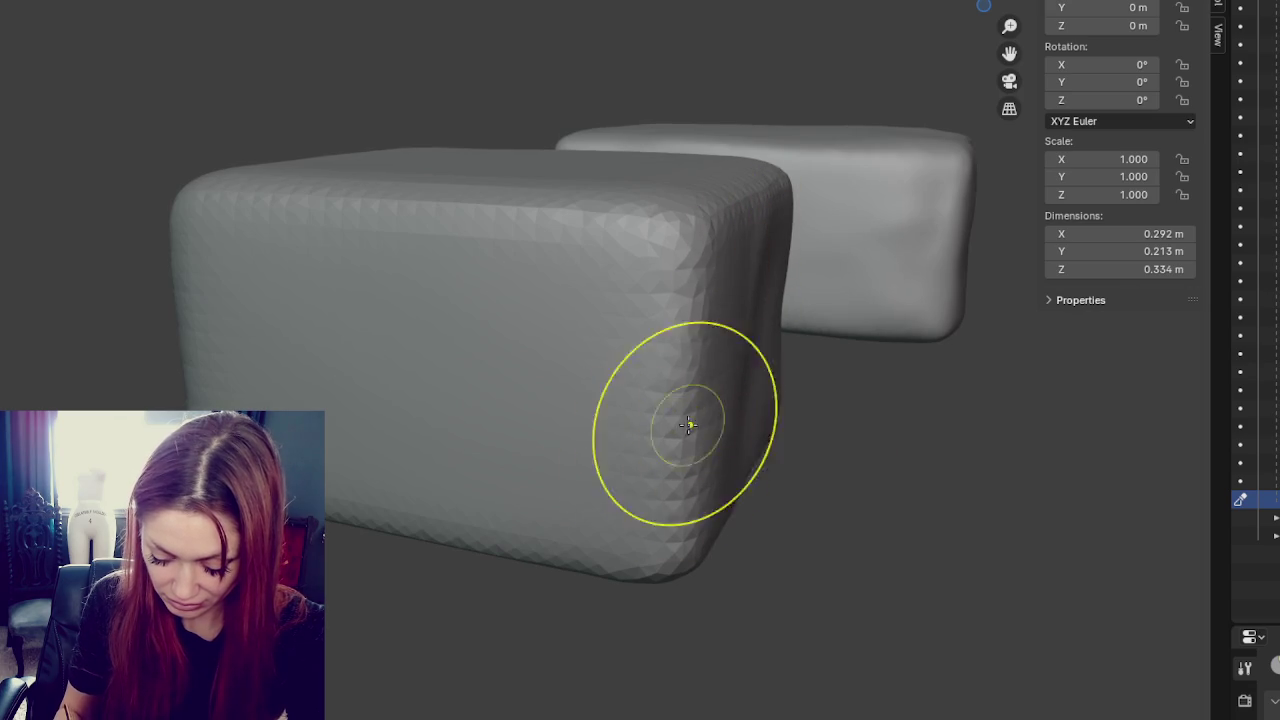
mouse_move(686, 243)
middle_mouse_down()
mouse_move(737, 271)
mouse_move(627, 367)
mouse_move(691, 254)
mouse_move(780, 277)
mouse_move(680, 286)
middle_mouse_up()
- Dent the block's corner with two dabs and reshape its top
left_click(627, 367)
left_click(627, 367)
mouse_move(652, 380)
middle_mouse_down()
mouse_move(726, 383)
mouse_move(606, 394)
mouse_move(540, 429)
mouse_move(708, 414)
mouse_move(737, 386)
mouse_move(714, 423)
middle_mouse_up()
mouse_move(714, 423)
left_mouse_down()
mouse_move(666, 374)
mouse_move(580, 388)
left_mouse_up()
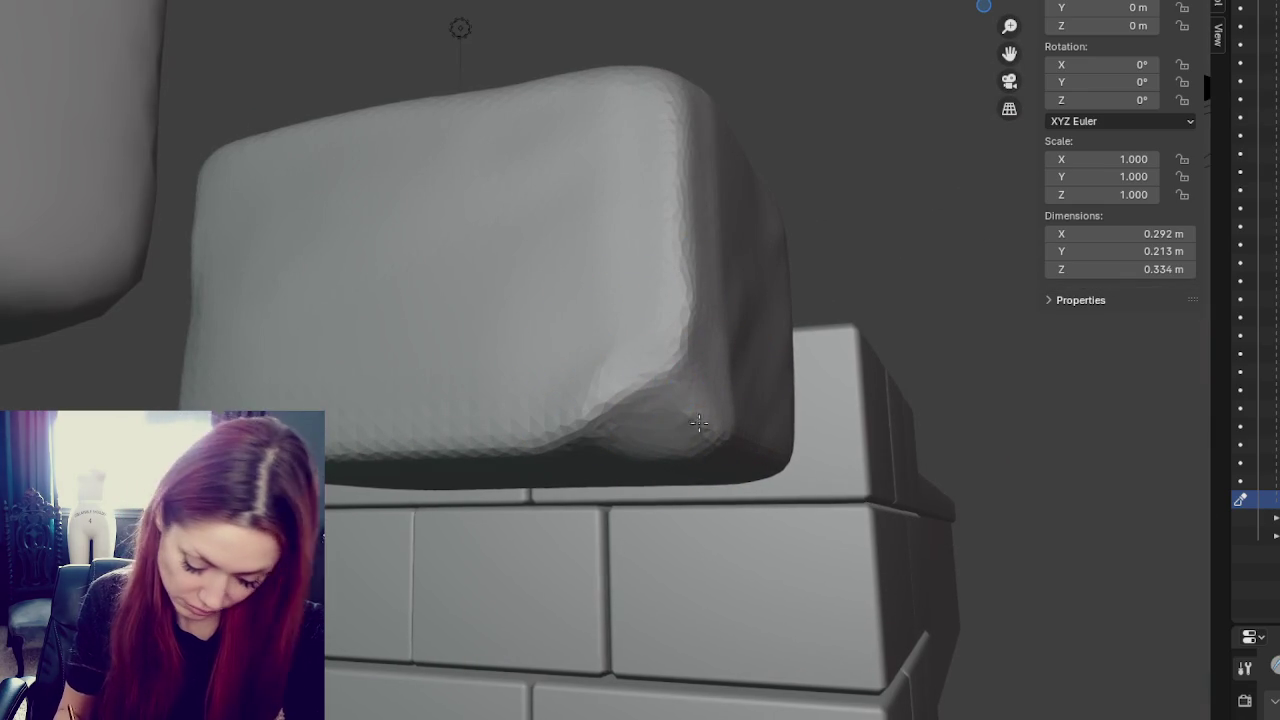
middle_click_drag(703, 429, 614, 380)
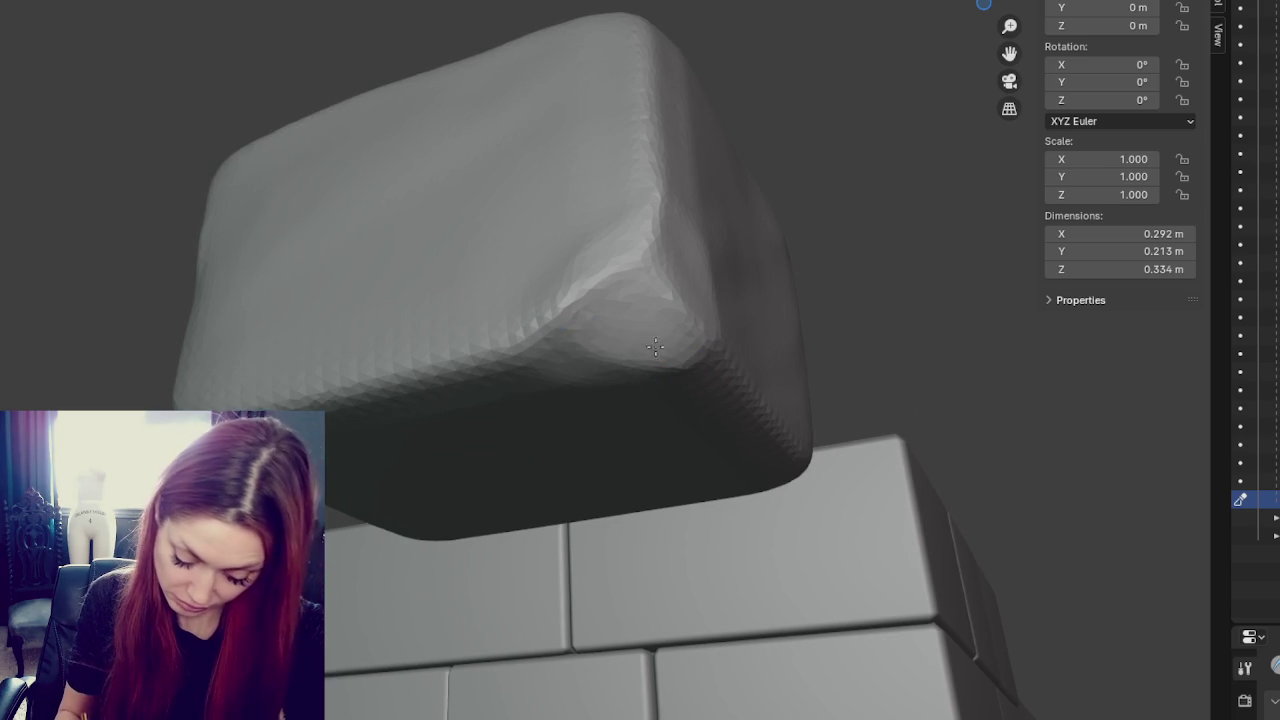
- Sculpt and smooth another corner from above, then check the block from several angles
middle_click_drag(849, 197, 691, 300)
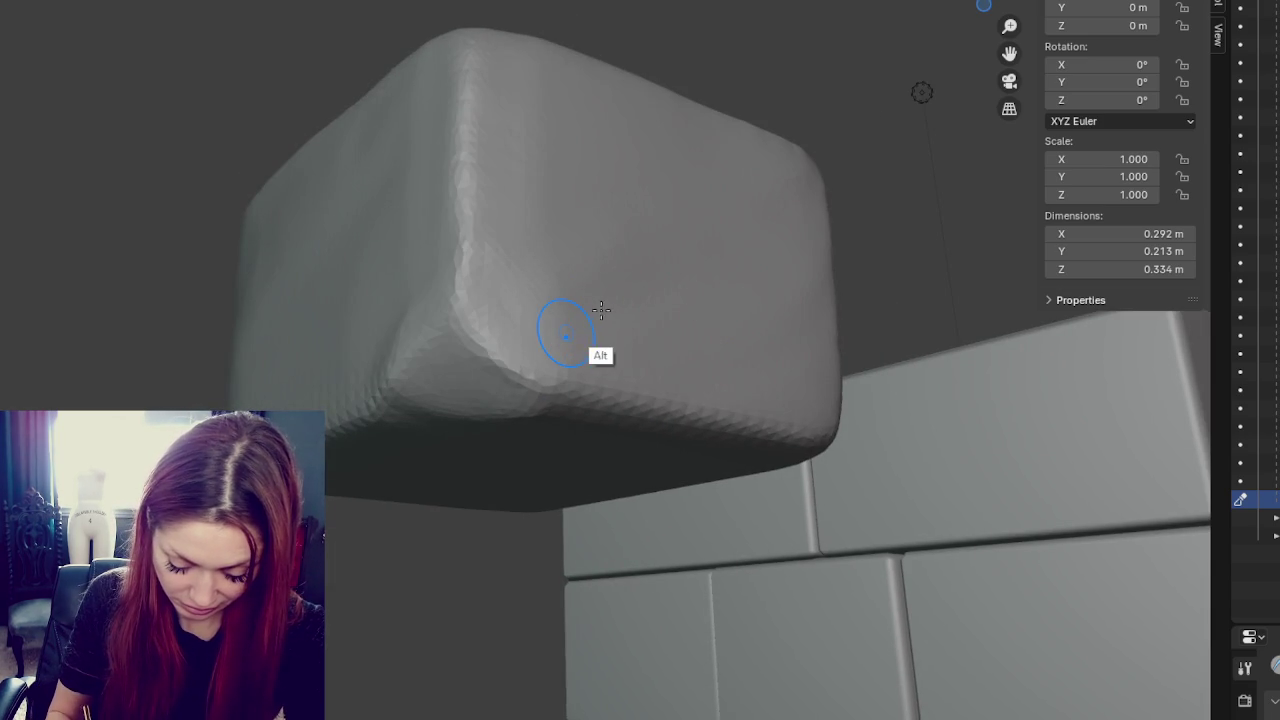
mouse_move(751, 349)
middle_mouse_down()
mouse_move(629, 314)
mouse_move(700, 330)
middle_mouse_up()
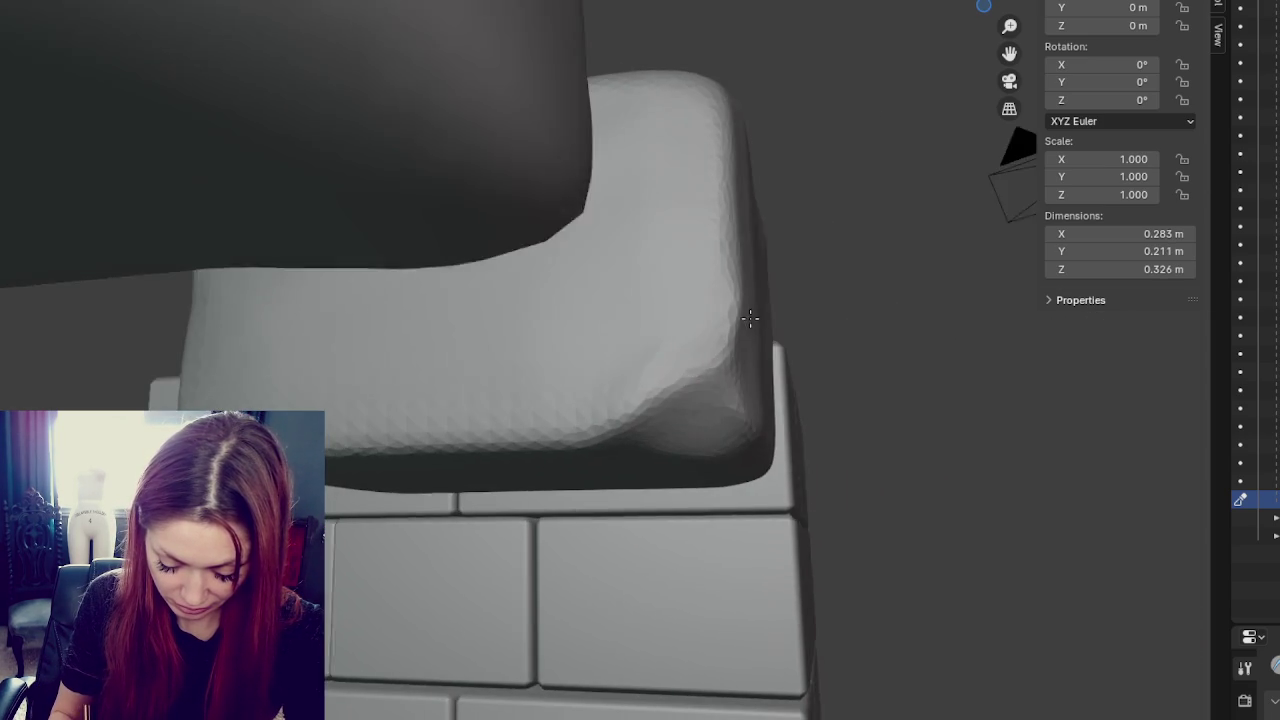
left_click_drag(708, 337, 650, 340)
mouse_move(650, 340)
middle_mouse_down()
mouse_move(666, 300)
mouse_move(586, 223)
mouse_move(623, 251)
middle_mouse_up()
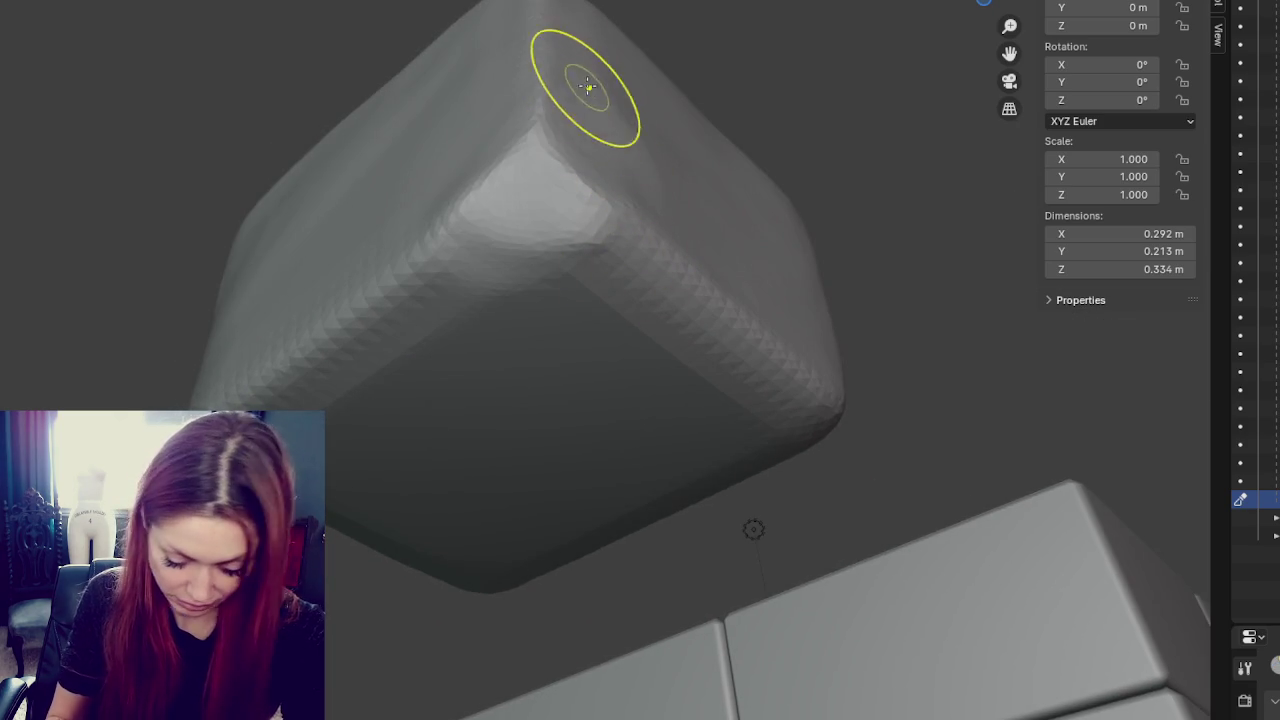
middle_click_drag(629, 189, 386, 266)
mouse_move(506, 196)
middle_mouse_down()
mouse_move(577, 191)
mouse_move(763, 240)
mouse_move(585, 398)
middle_mouse_up()
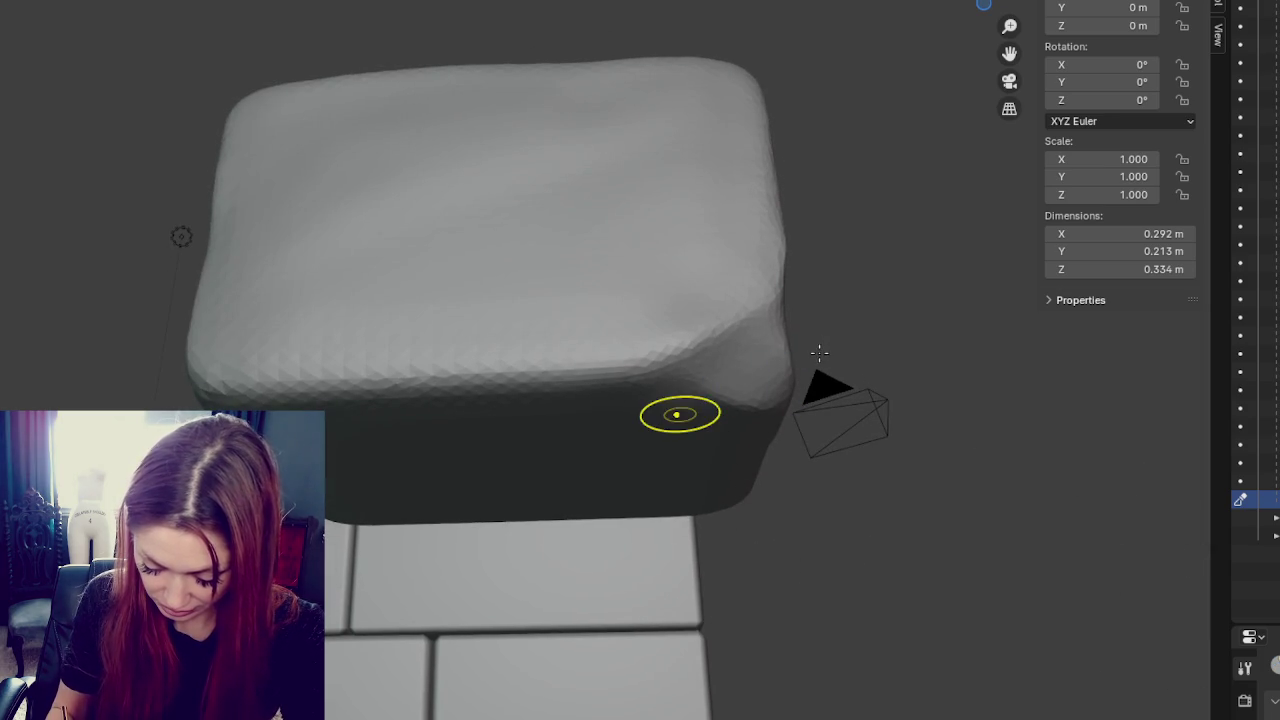
middle_click_drag(785, 370, 850, 363)
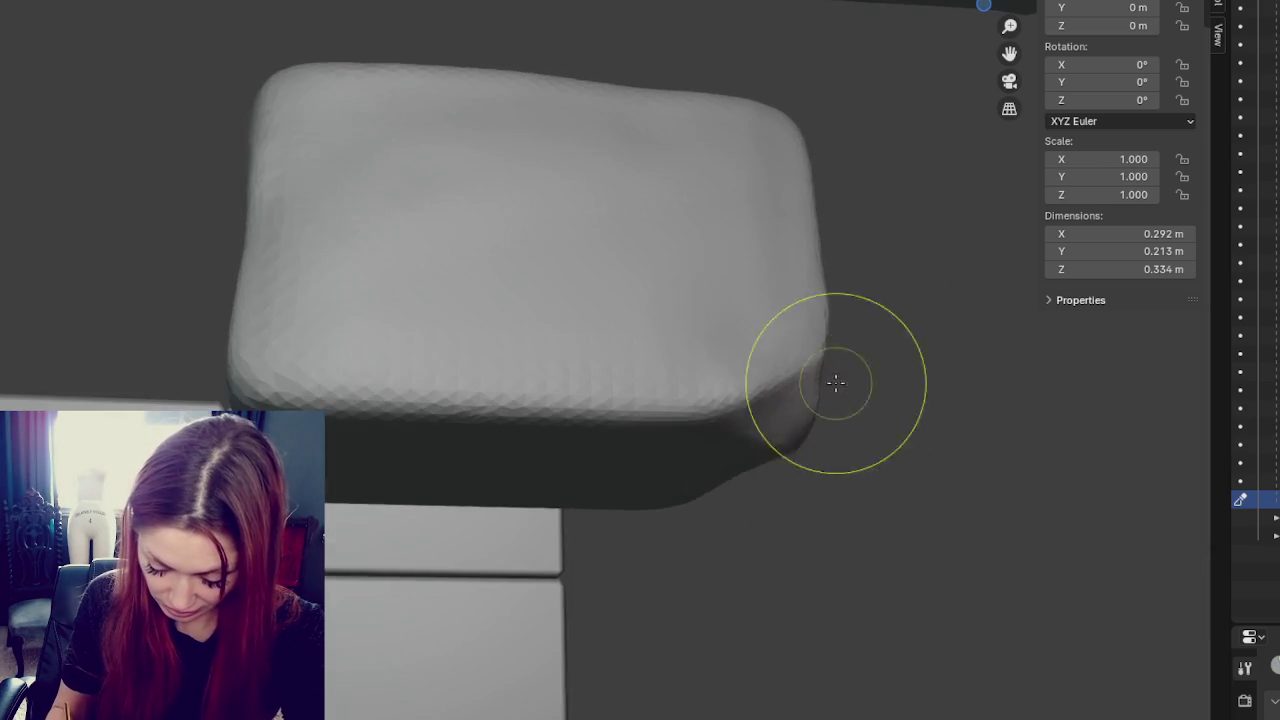
- Smooth the block's left edge, viewed face-on
middle_click_drag(760, 452, 560, 471)
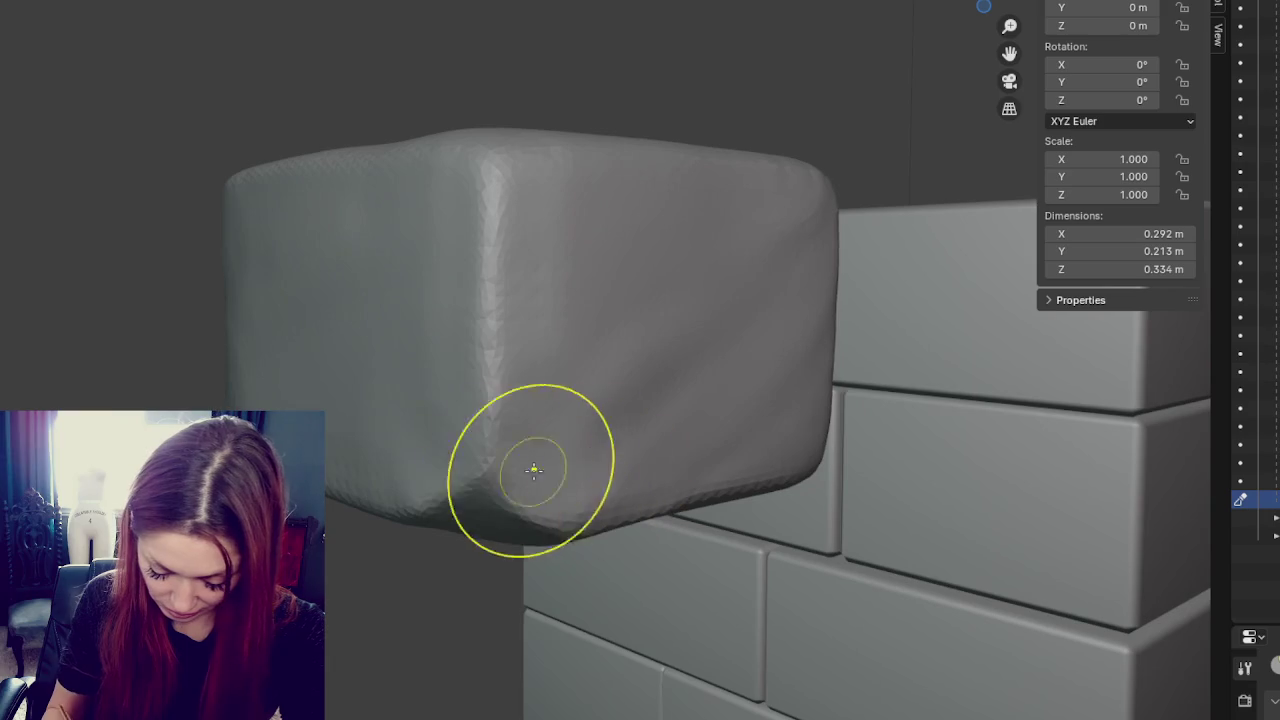
mouse_move(486, 491)
middle_mouse_down()
mouse_move(714, 534)
mouse_move(690, 531)
mouse_move(729, 443)
mouse_move(700, 457)
mouse_move(410, 315)
middle_mouse_up()
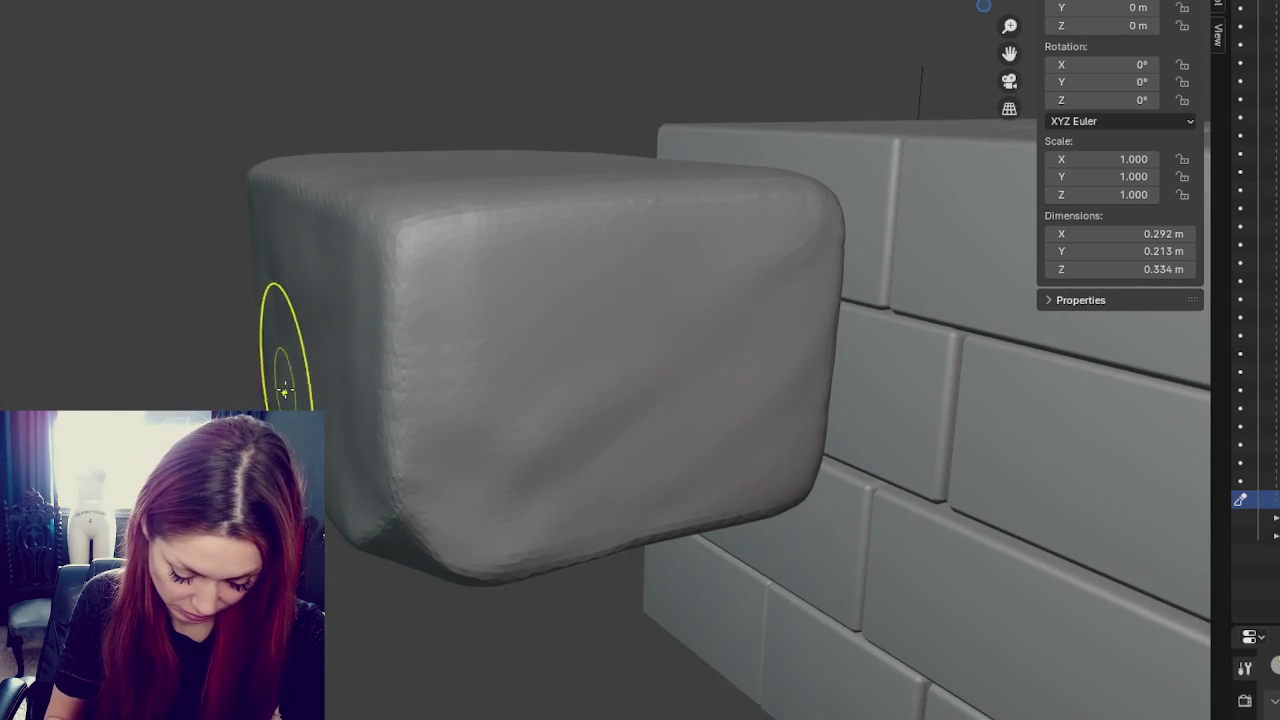
mouse_move(371, 543)
middle_mouse_down()
mouse_move(315, 458)
mouse_move(350, 420)
mouse_move(270, 320)
middle_mouse_up()
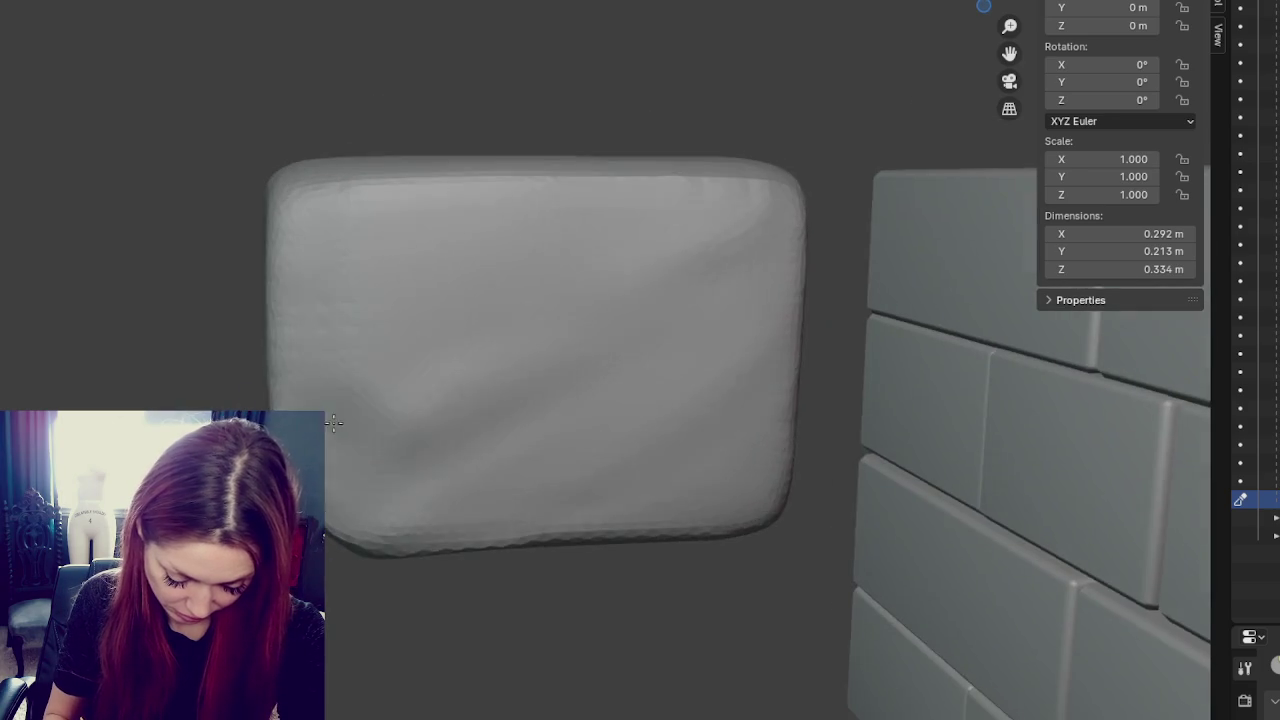
left_click_drag(280, 277, 285, 390)
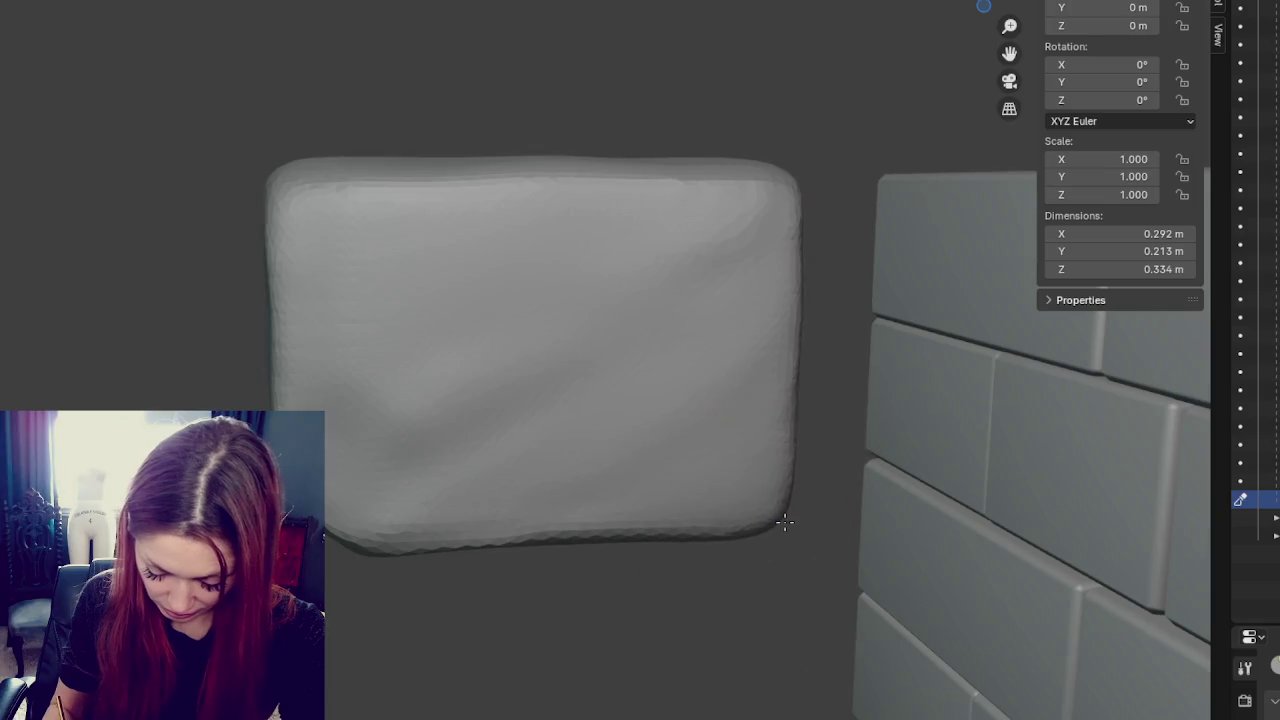
- Reshape the block's top-right corner and smooth its front face
mouse_move(657, 537)
middle_mouse_down()
mouse_move(709, 509)
mouse_move(713, 532)
middle_mouse_up()
middle_click_drag(765, 477, 717, 474)
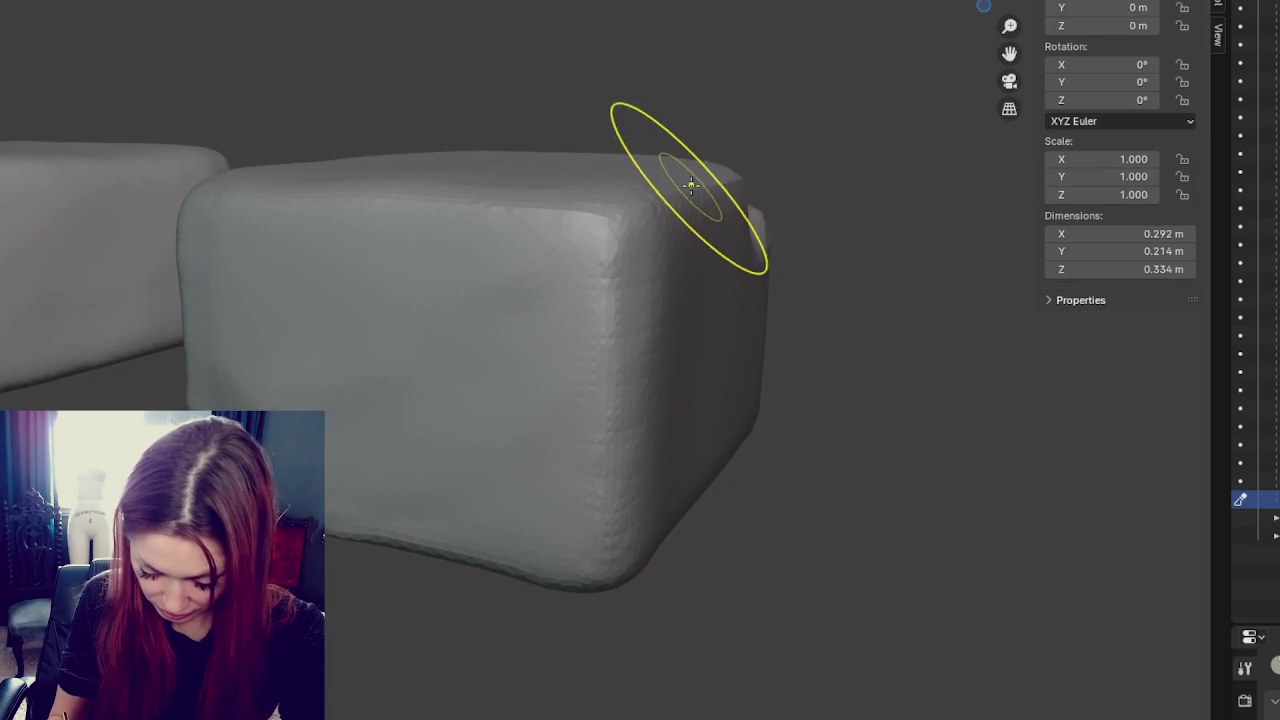
left_click_drag(694, 186, 737, 214)
middle_click_drag(614, 214, 601, 232)
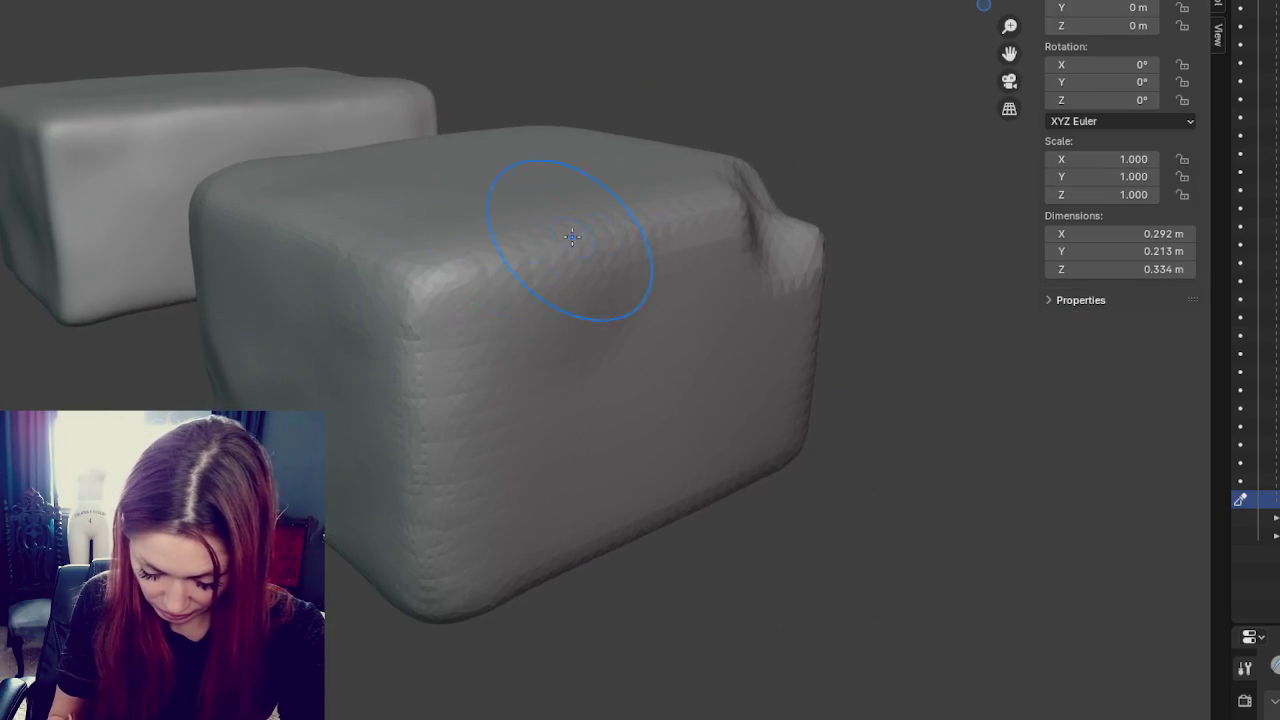
mouse_move(557, 243)
left_mouse_down("shift")
mouse_move(600, 223)
mouse_move(529, 257)
mouse_move(573, 289)
left_mouse_up("shift")
- Smooth along the block's bottom edge from the other side
middle_click_drag(803, 413, 691, 373)
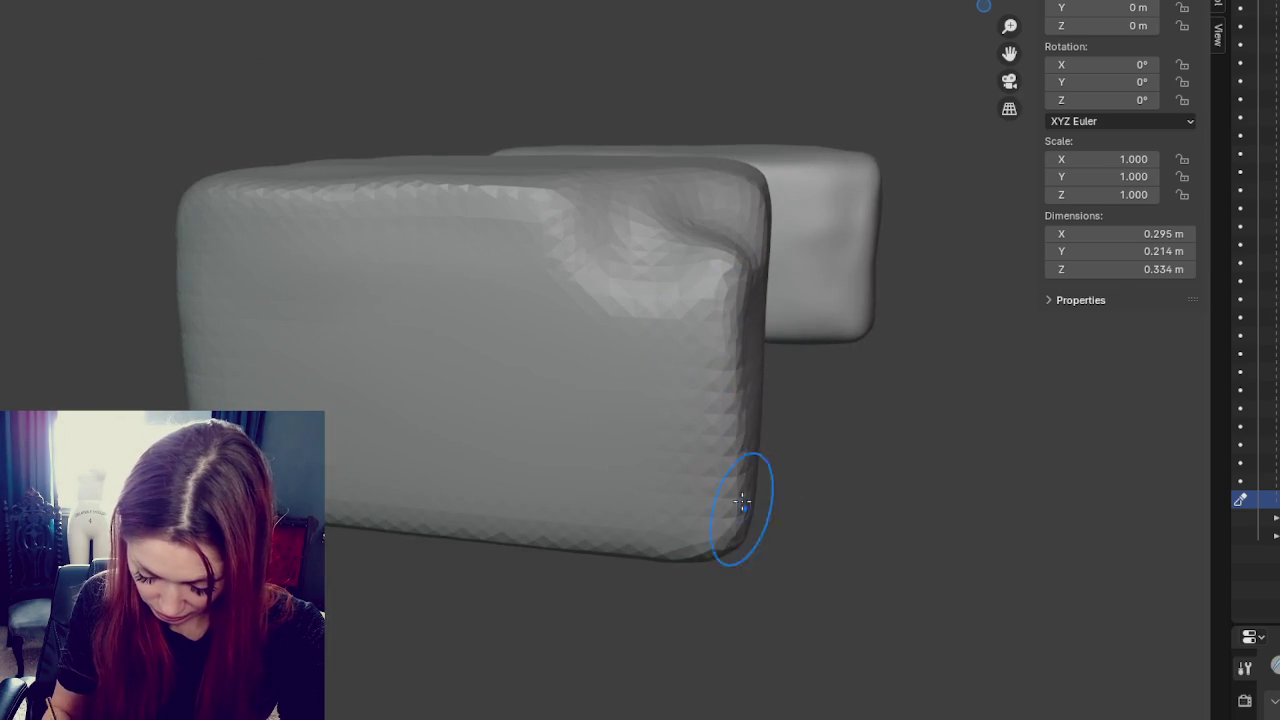
mouse_move(770, 503)
middle_mouse_down()
mouse_move(537, 514)
mouse_move(783, 515)
middle_mouse_up()
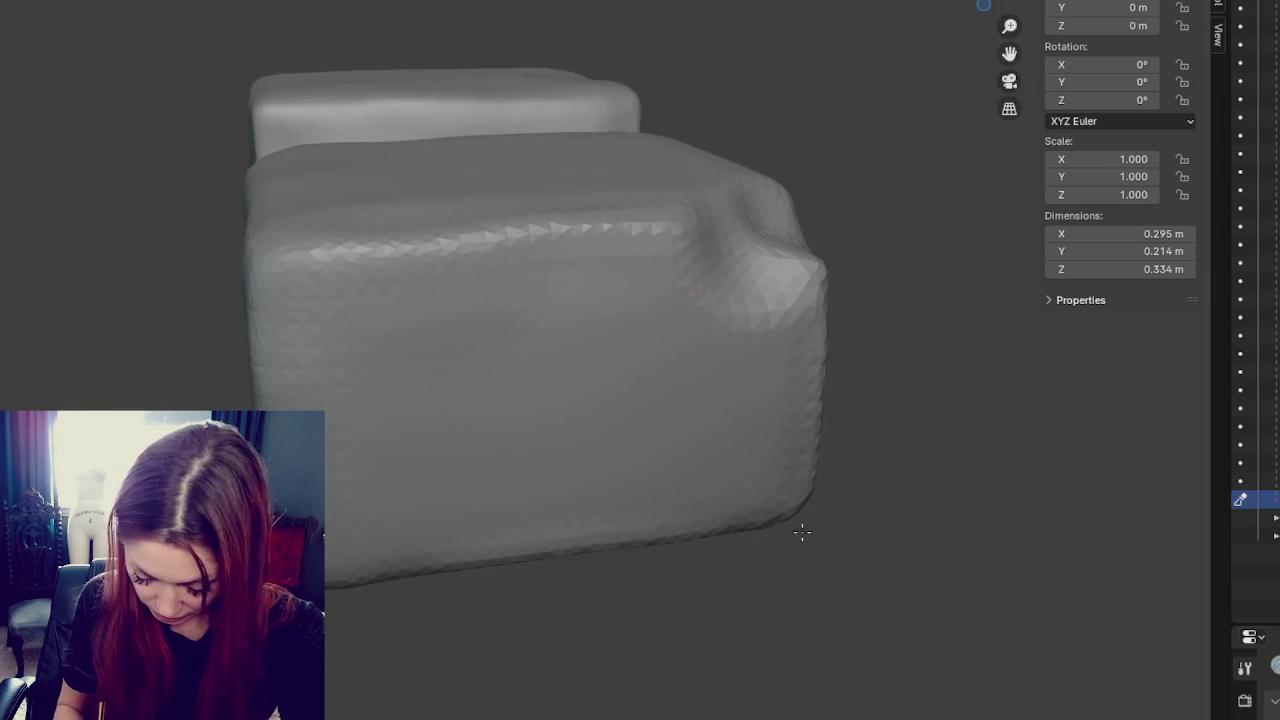
left_click_drag(350, 588, 480, 509)
left_click_drag(364, 558, 620, 546)
- Look around both blocks and the brick wall, then try smoothing the left face and undo it
middle_click_drag(652, 540, 920, 514)
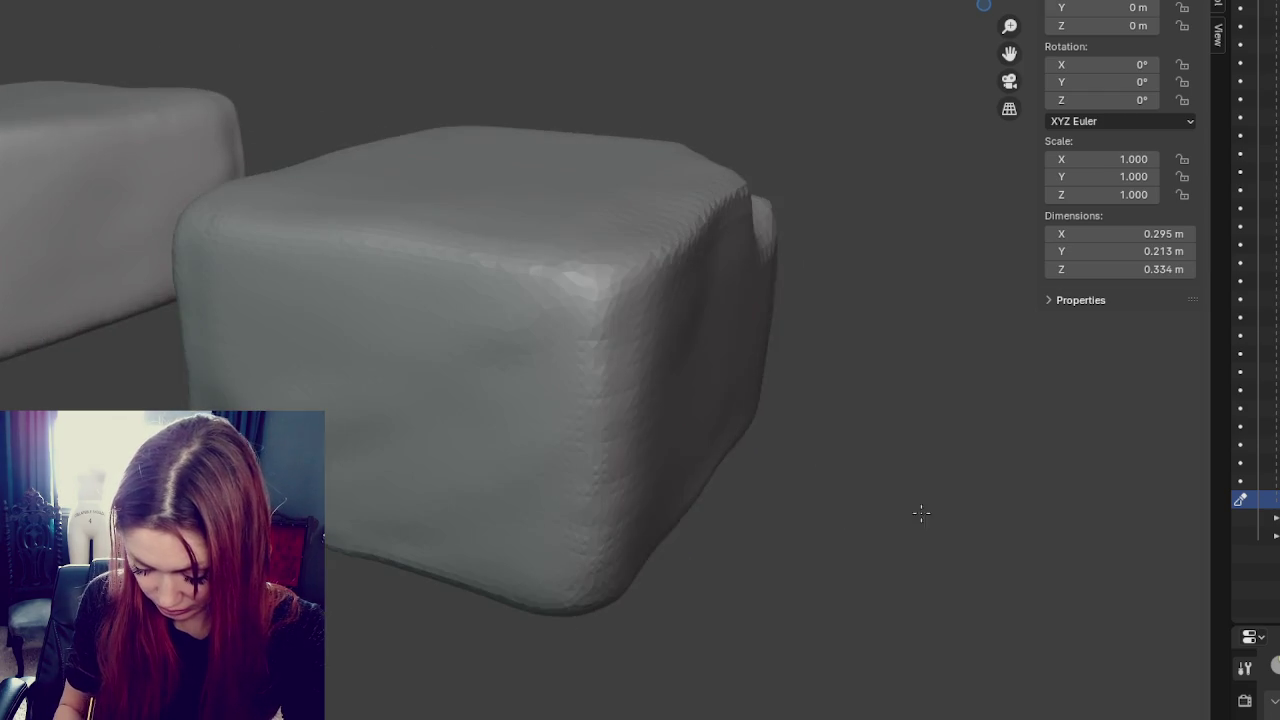
middle_click_drag(666, 457, 700, 455)
mouse_move(723, 371)
middle_mouse_down()
mouse_move(709, 408)
mouse_move(684, 417)
mouse_move(670, 400)
middle_mouse_up()
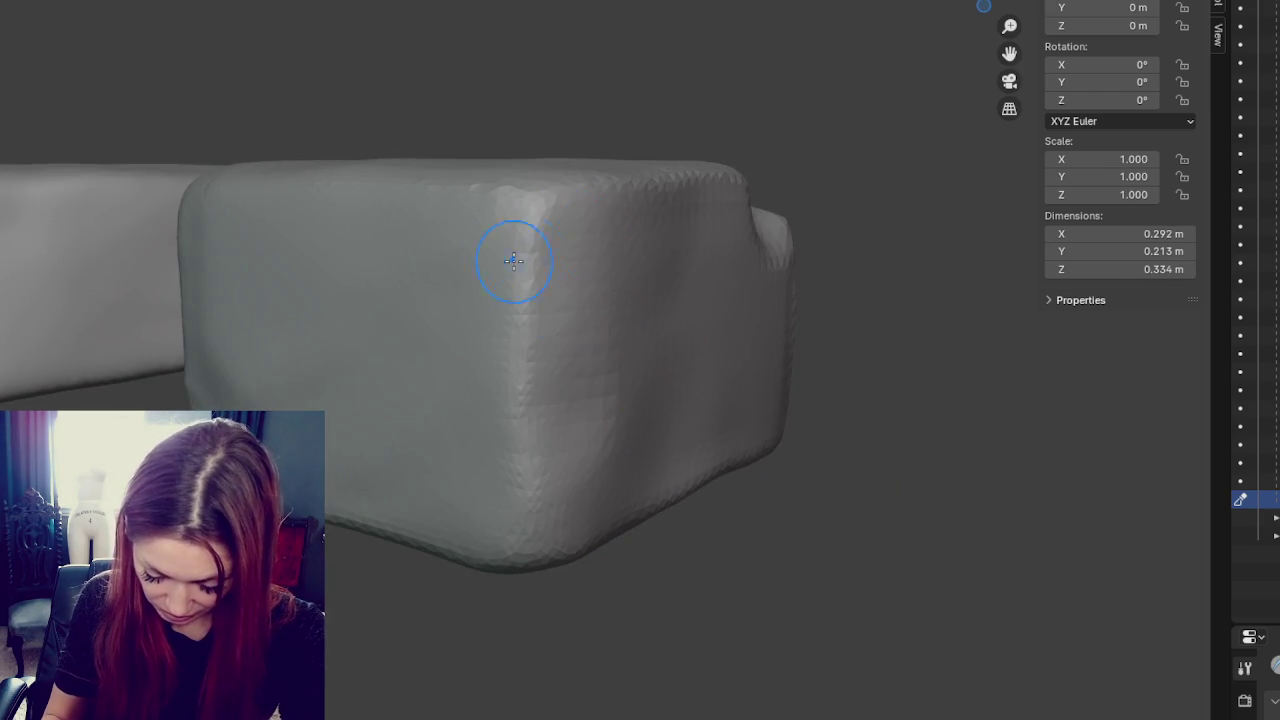
mouse_move(571, 471)
middle_mouse_down()
mouse_move(595, 433)
mouse_move(437, 341)
middle_mouse_up()
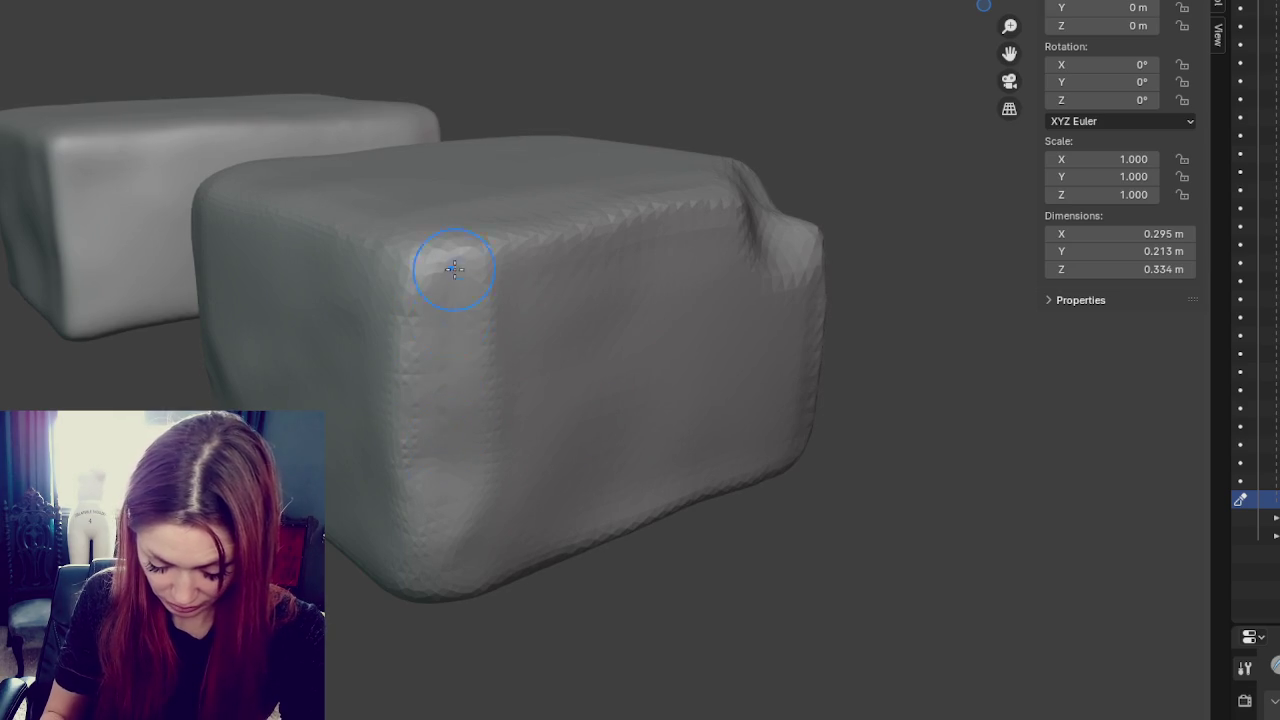
middle_click_drag(511, 319, 697, 492)
middle_click_drag(511, 527, 580, 457)
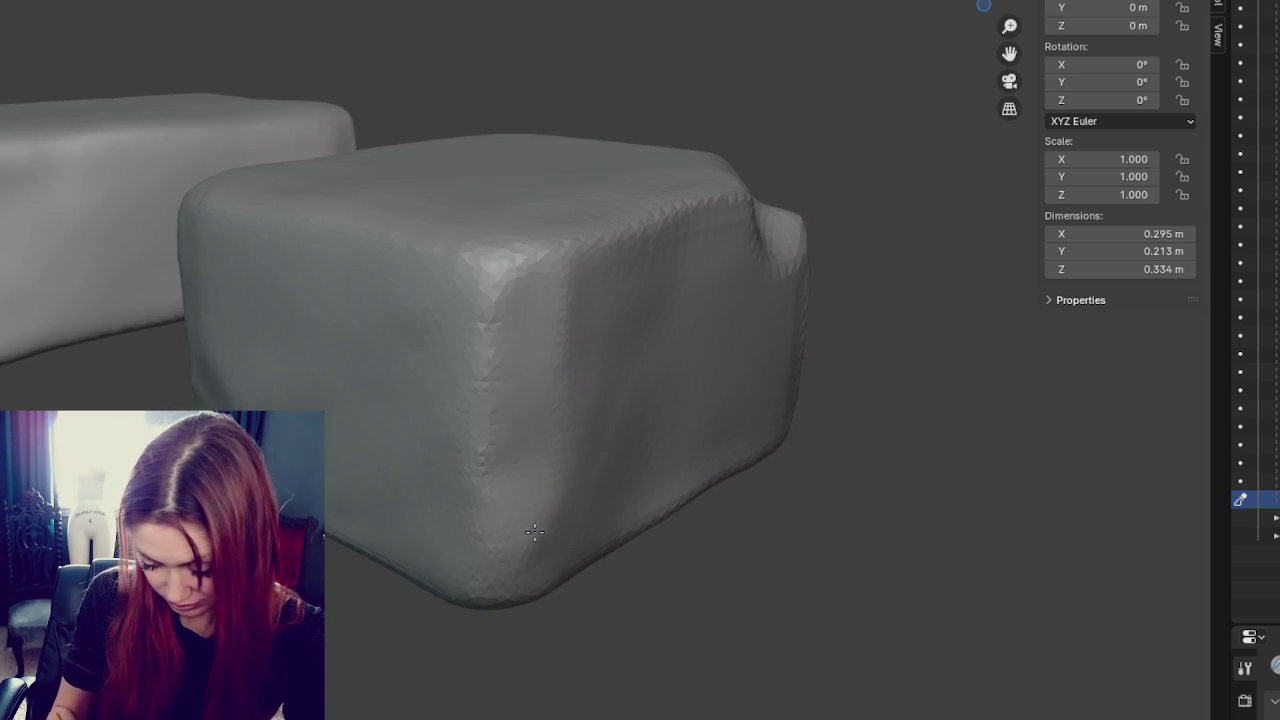
middle_click_drag(602, 364, 574, 430)
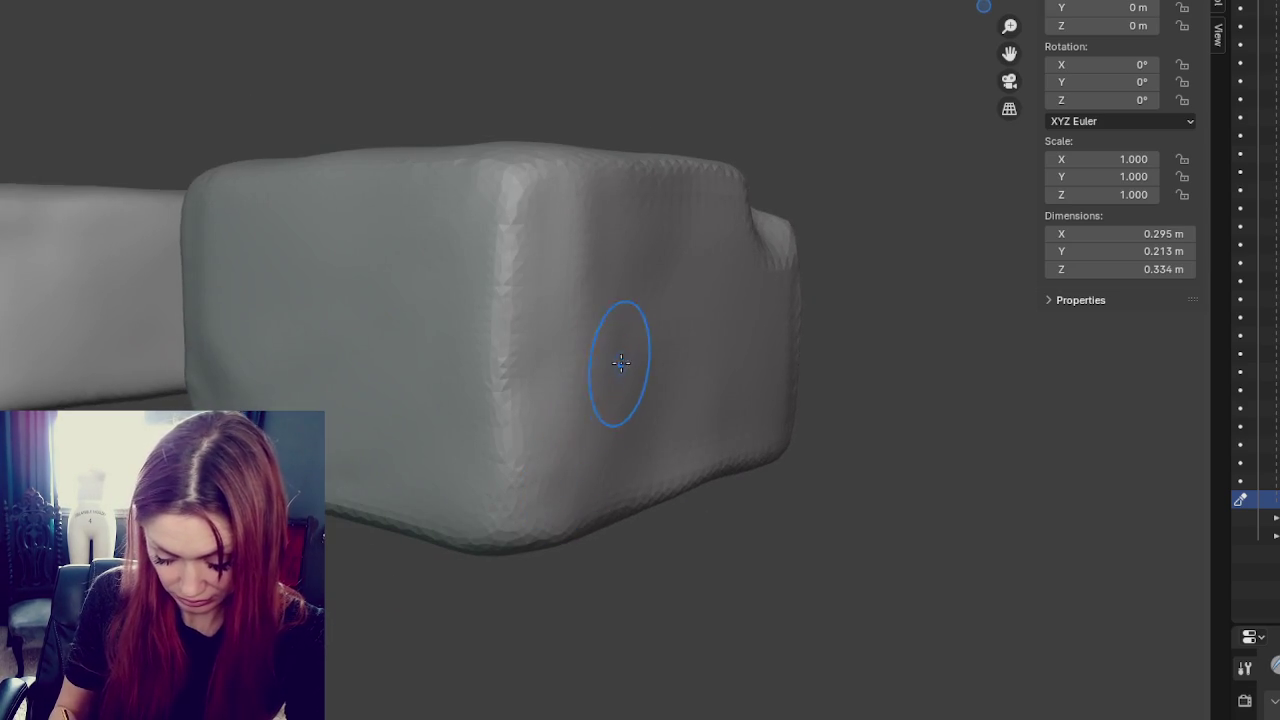
scroll(650, 390, "down", 2)
scroll(734, 389, "down", 5)
mouse_move(734, 389)
middle_mouse_down()
mouse_move(574, 329)
mouse_move(720, 277)
middle_mouse_up()
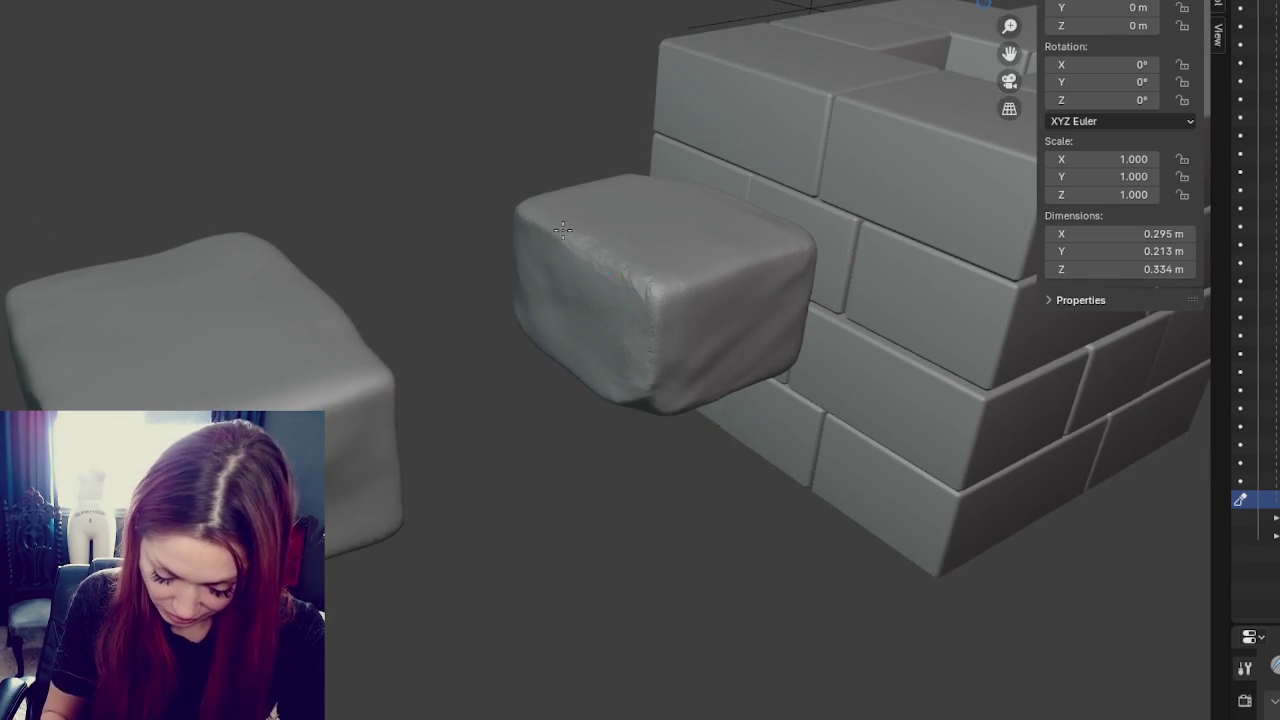
left_click_drag(600, 277, 594, 280, "shift")
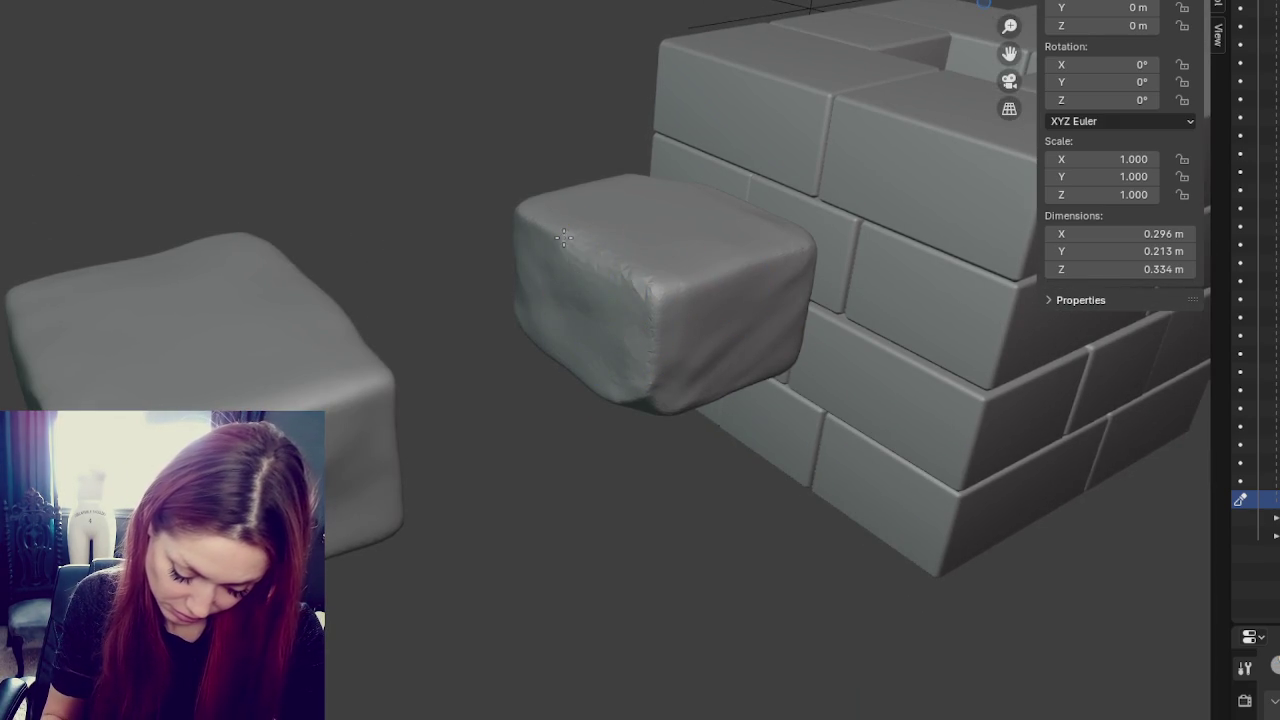
key("ctrl+z")
- Close in and smooth the faceted triangles along the top edge, then undo it
middle_click_drag(748, 354, 766, 337)
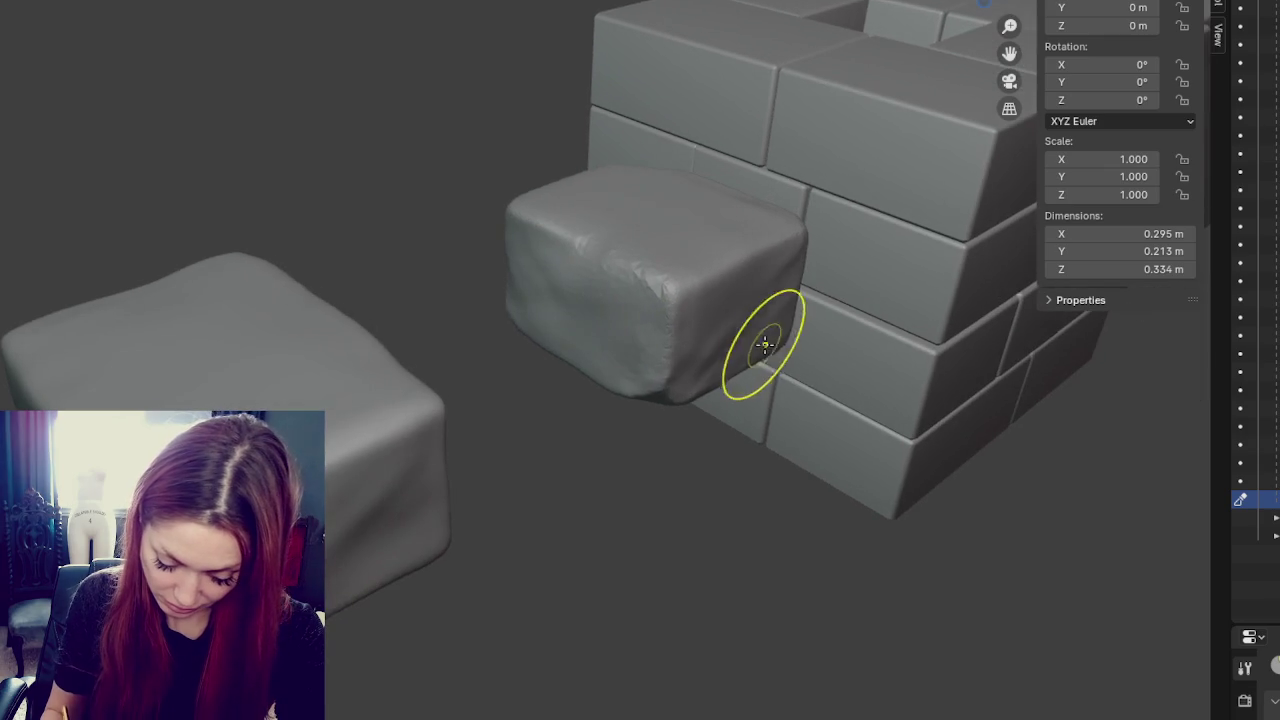
scroll(746, 334, "up", 4)
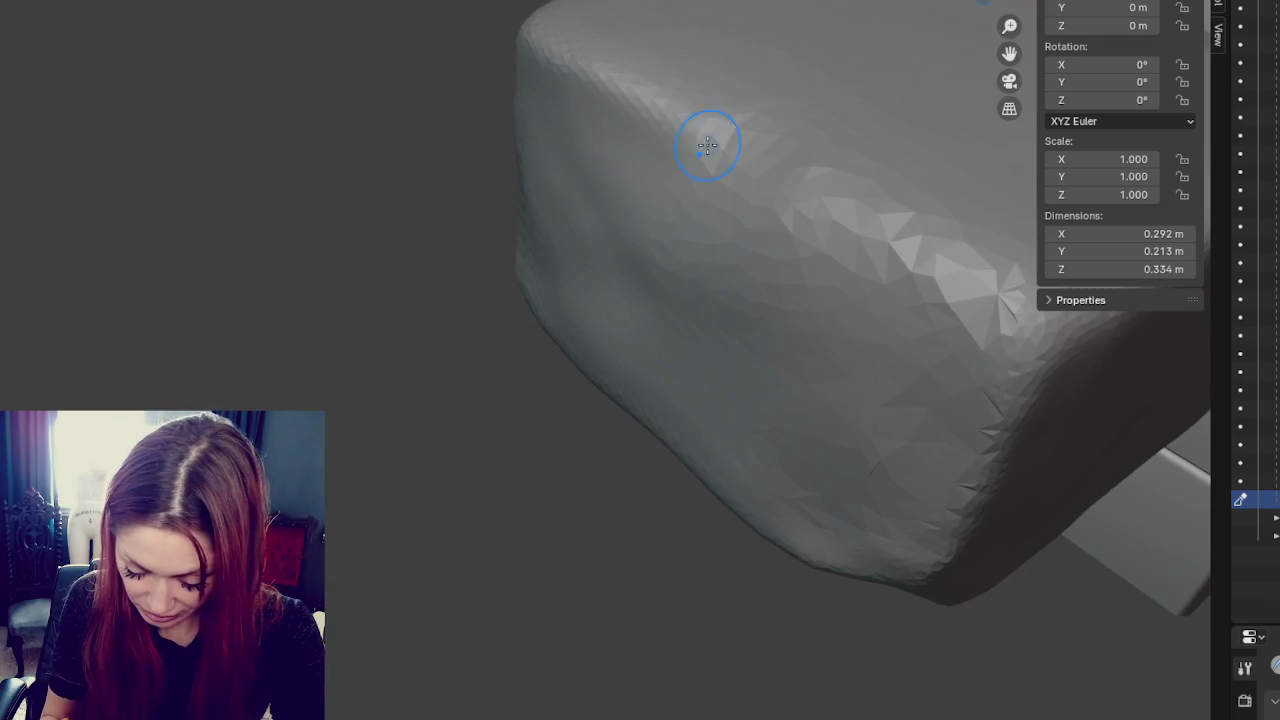
middle_click_drag(713, 132, 714, 143)
left_click_drag(660, 103, 633, 86)
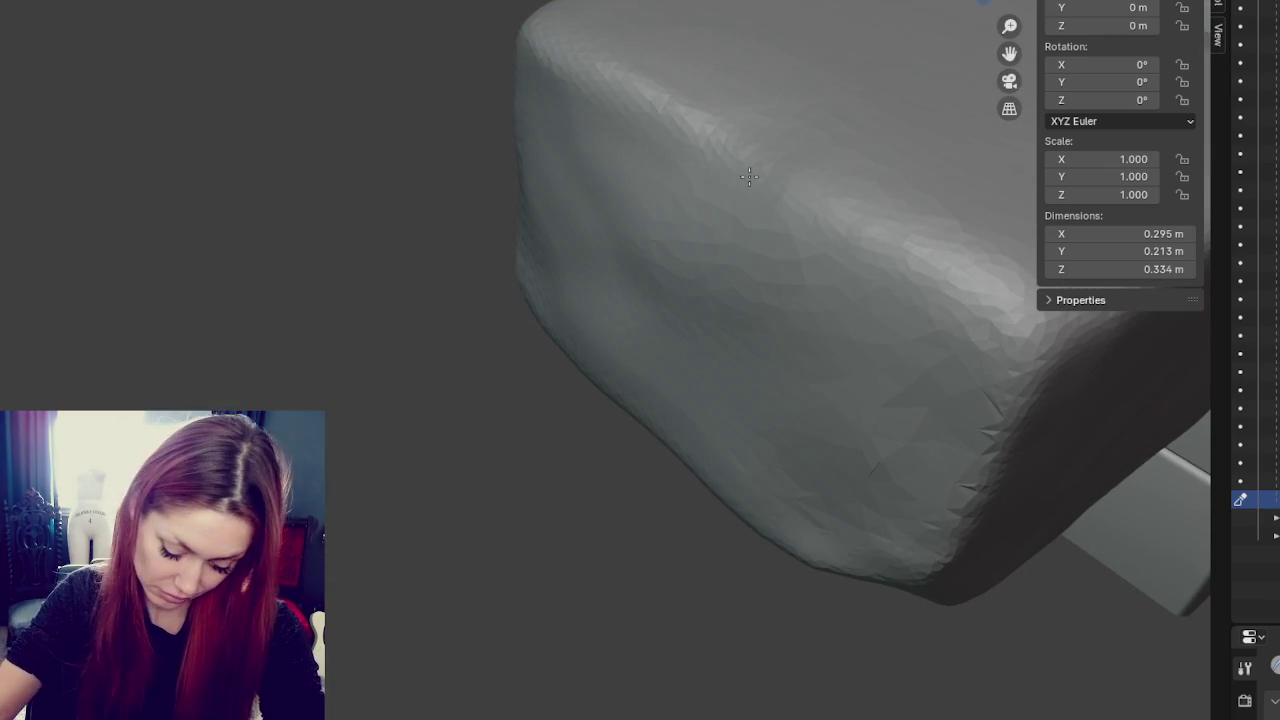
key("ctrl+z")
middle_click_drag(633, 86, 808, 317)
- Sculpt a soft dent into the surface and roughen the left face with small bumps
mouse_move(708, 257)
left_mouse_down()
mouse_move(615, 357)
mouse_move(809, 557)
left_mouse_up()
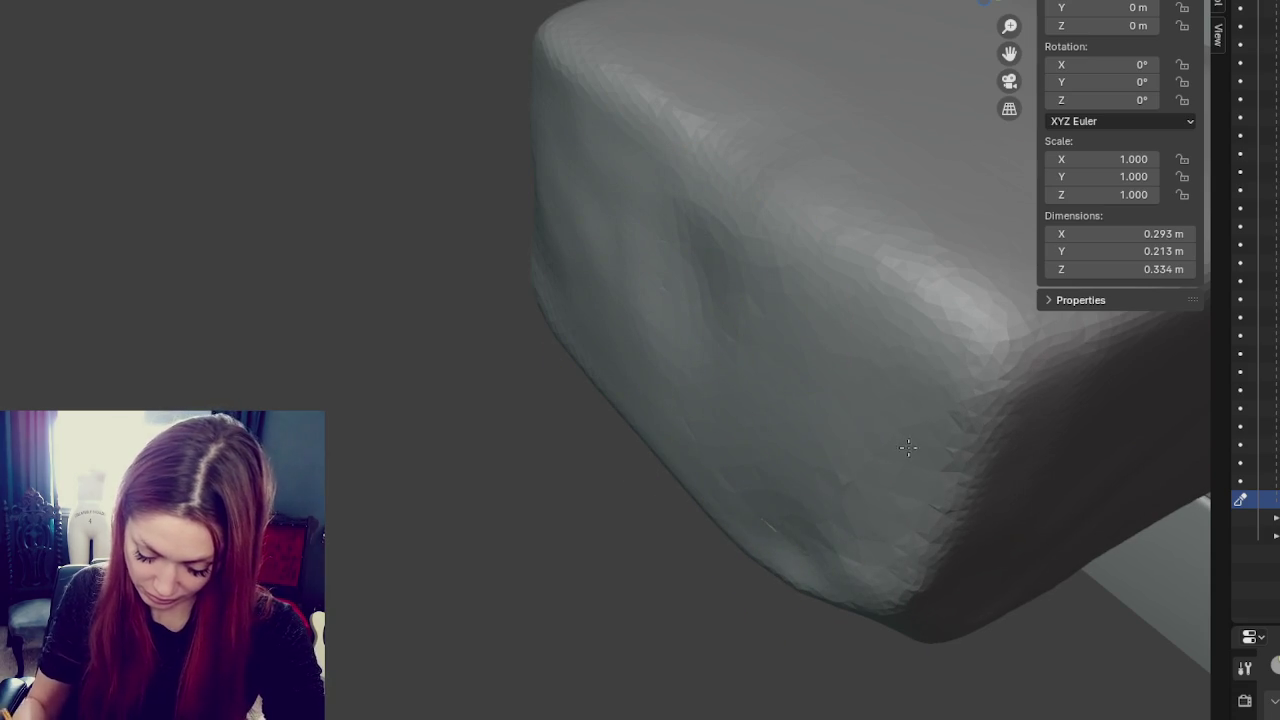
scroll(790, 470, "down", 3)
scroll(750, 331, "down", 2)
middle_click_drag(750, 331, 547, 360)
scroll(547, 360, "up", 3)
scroll(547, 360, "up", 2)
mouse_move(571, 323)
left_mouse_down()
mouse_move(629, 331)
mouse_move(586, 300)
mouse_move(580, 337)
left_mouse_up()
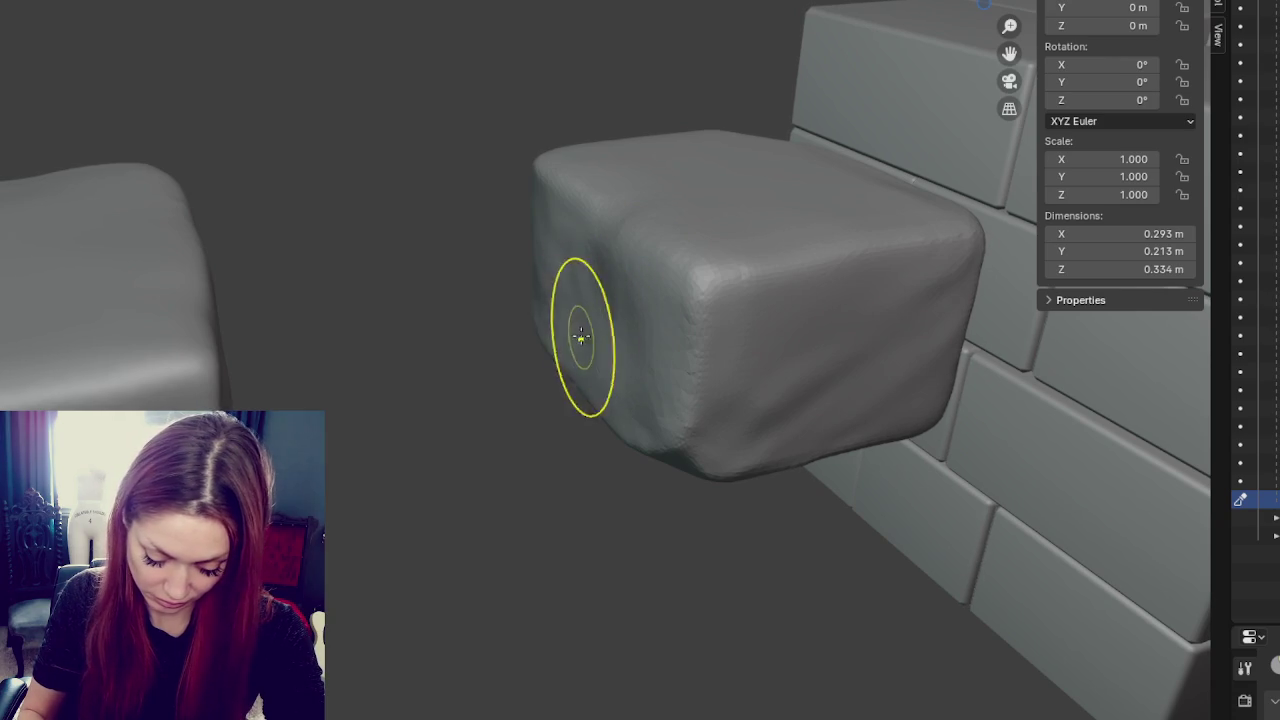
mouse_move(569, 257)
left_mouse_down()
mouse_move(553, 236)
mouse_move(624, 352)
mouse_move(789, 380)
mouse_move(757, 363)
left_mouse_up()
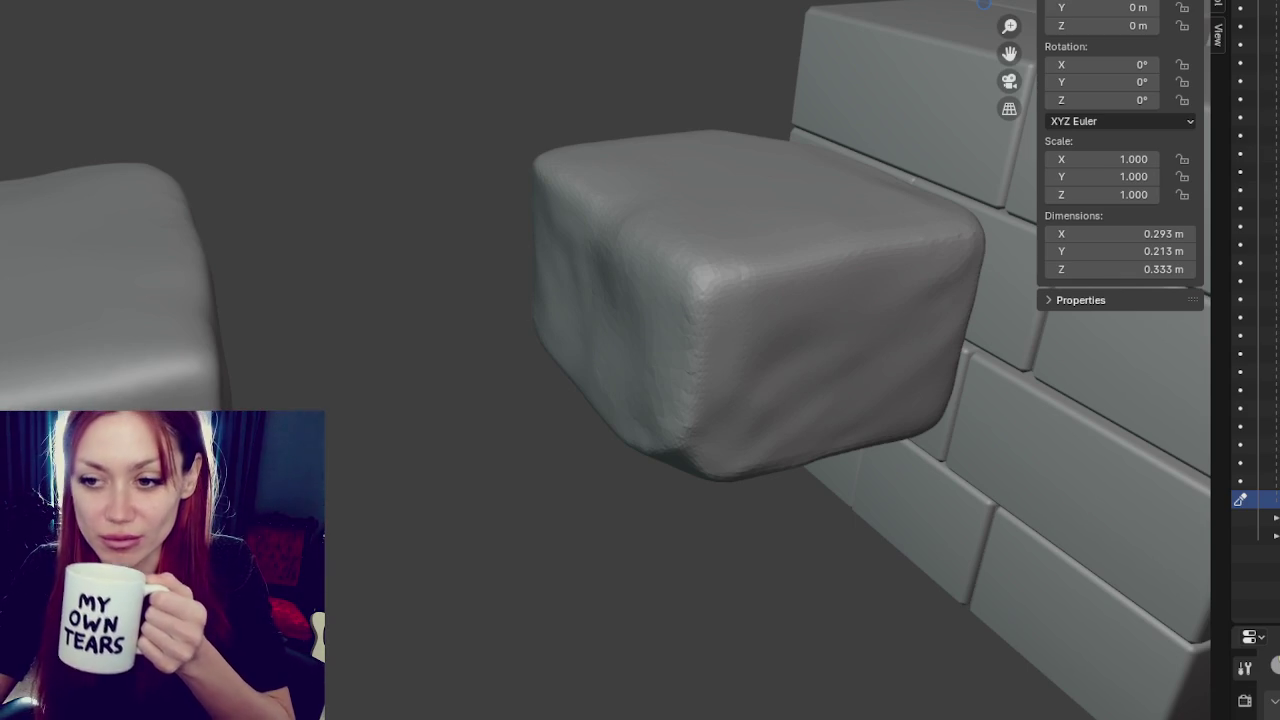
- Select the large rounded block on the left and bring the blocks into a front view
middle_click_drag(429, 400, 423, 366)
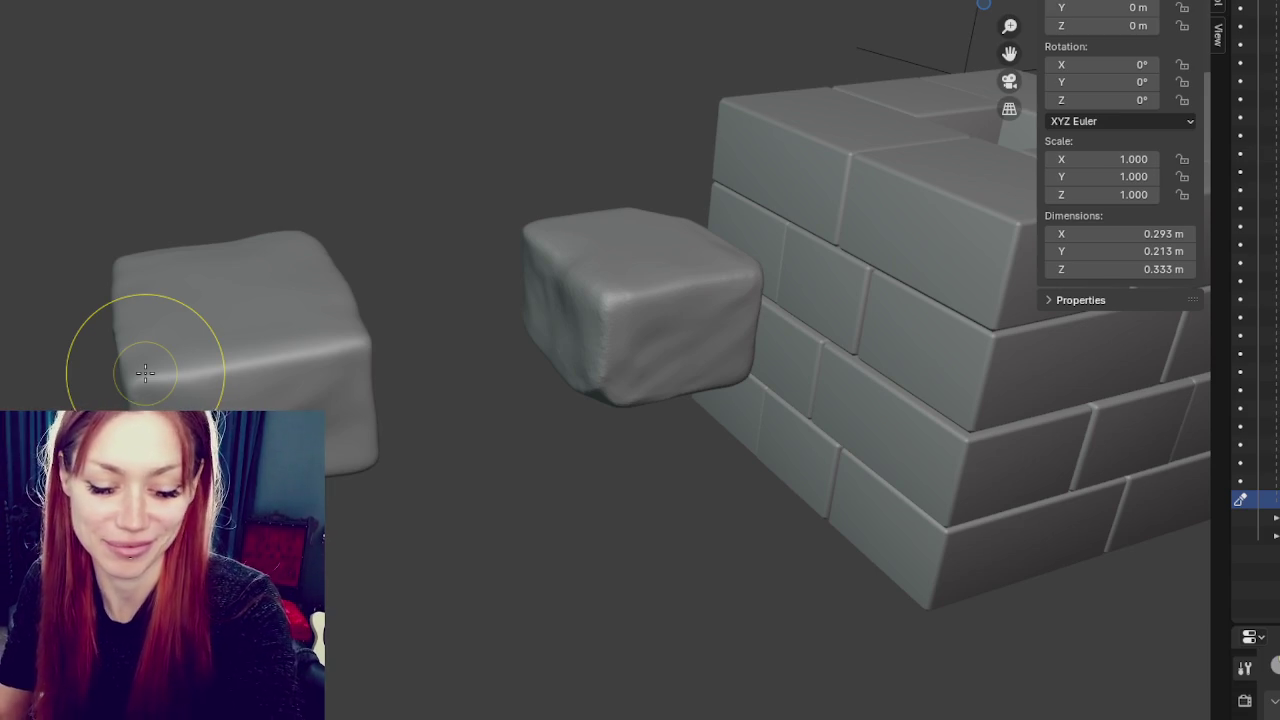
mouse_move(286, 329)
middle_mouse_down()
mouse_move(731, 292)
mouse_move(837, 309)
mouse_move(777, 300)
mouse_move(737, 317)
middle_mouse_up()
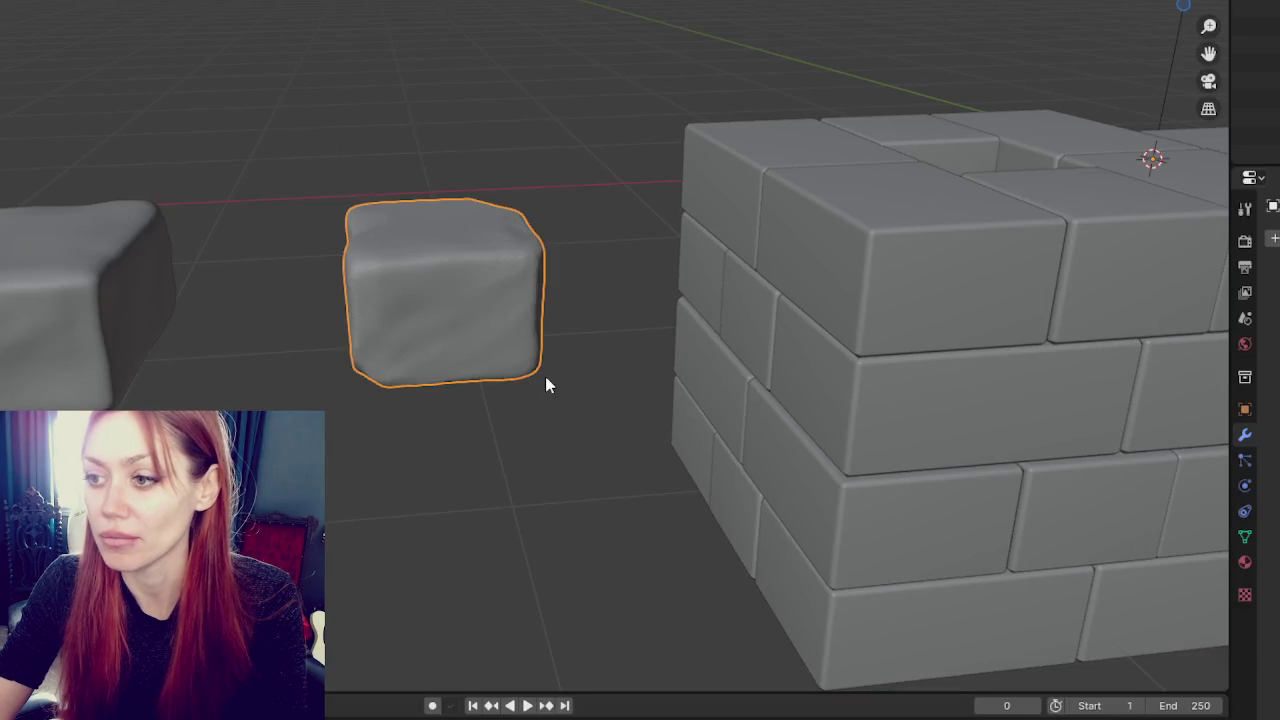
left_click(58, 266)
mouse_move(305, 66)
middle_mouse_down()
mouse_move(517, 131)
mouse_move(734, 143)
mouse_move(554, 109)
middle_mouse_up()
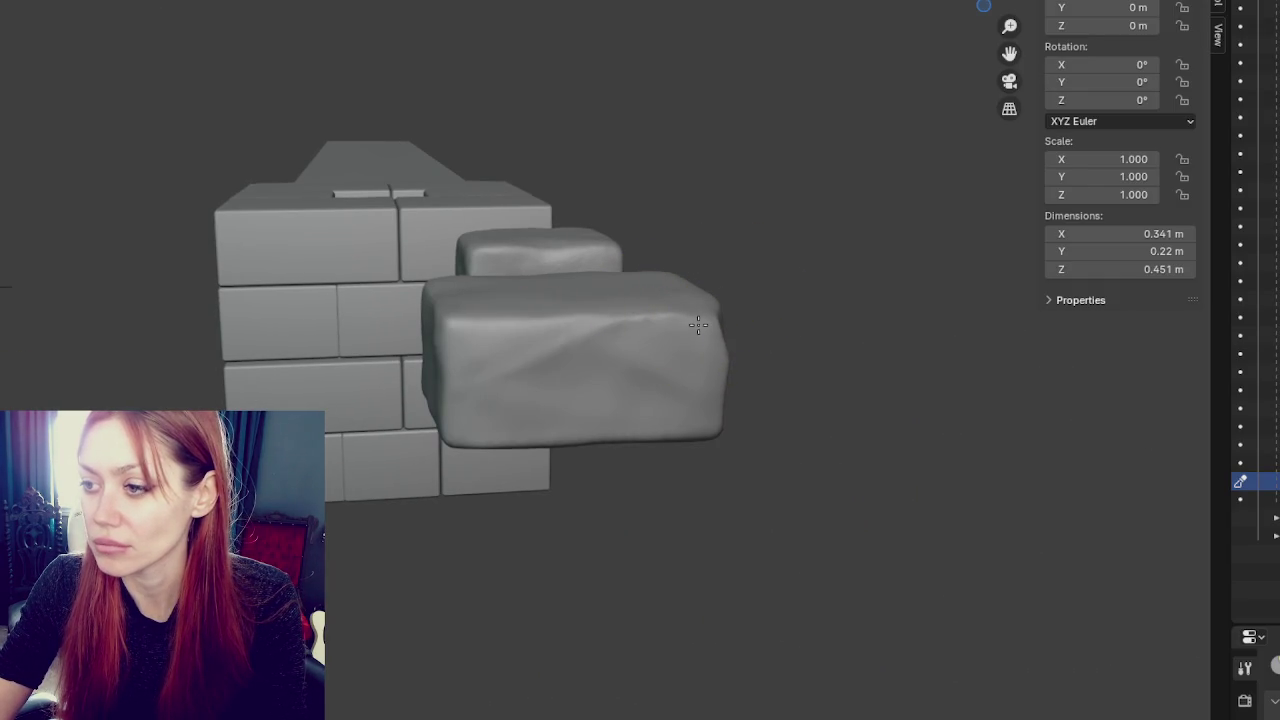
middle_click_drag(685, 325, 280, 209)
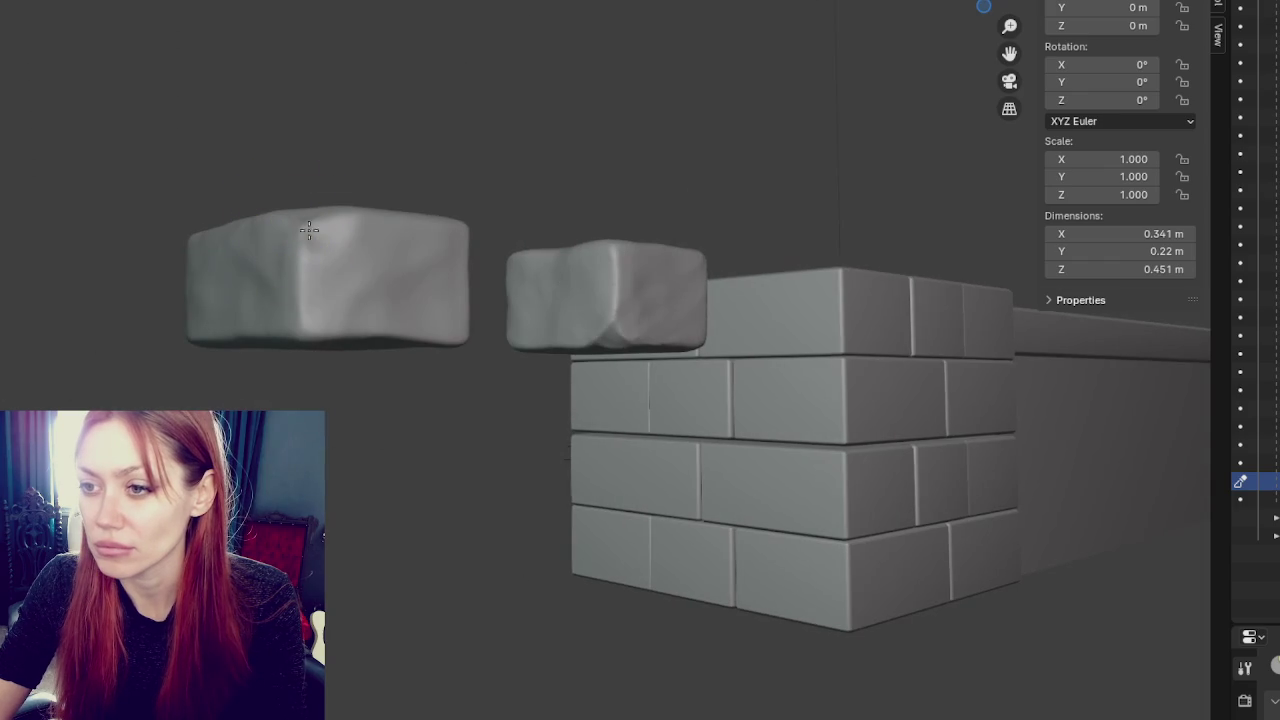
mouse_move(334, 251)
middle_mouse_down()
mouse_move(571, 276)
mouse_move(677, 320)
mouse_move(426, 323)
mouse_move(397, 360)
mouse_move(380, 257)
mouse_move(404, 282)
middle_mouse_up()
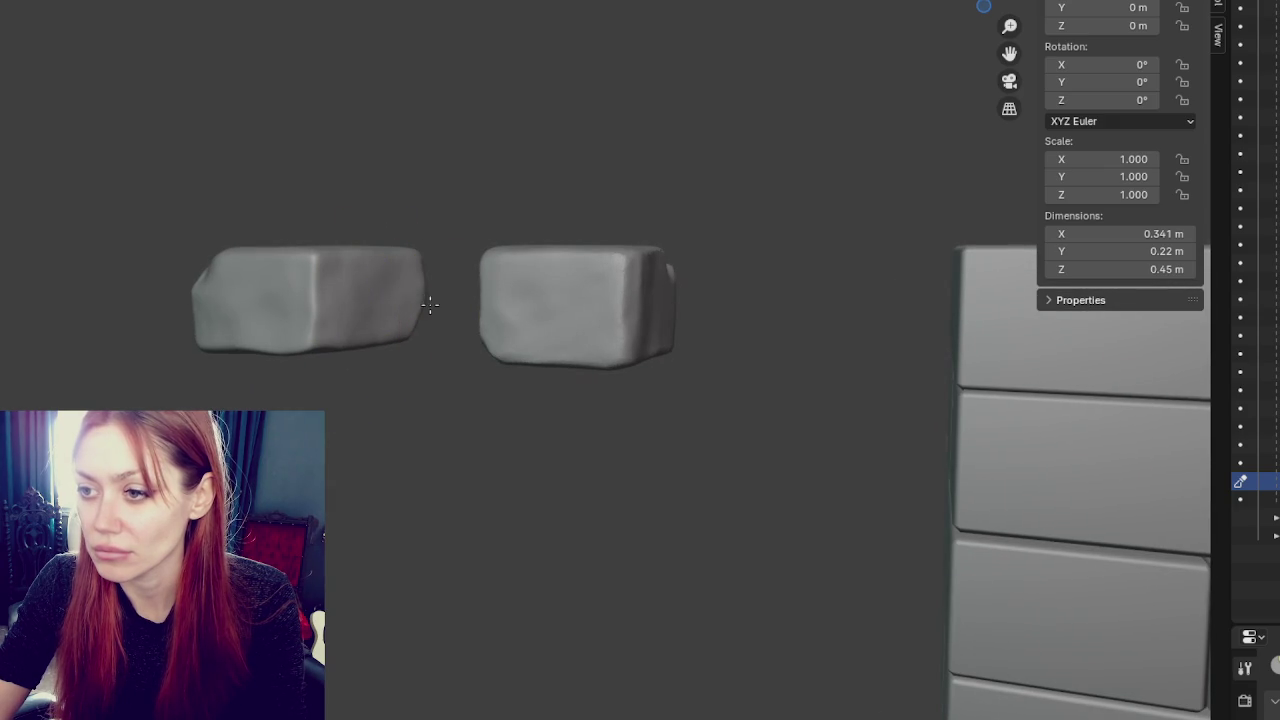
- Sculpt a stroke across the left block and reshape its lower-left edge
left_click(406, 289)
left_click(382, 305)
mouse_move(382, 305)
left_mouse_down()
mouse_move(309, 337)
mouse_move(331, 349)
mouse_move(242, 343)
mouse_move(200, 357)
left_mouse_up()
left_click_drag(350, 355, 329, 357)
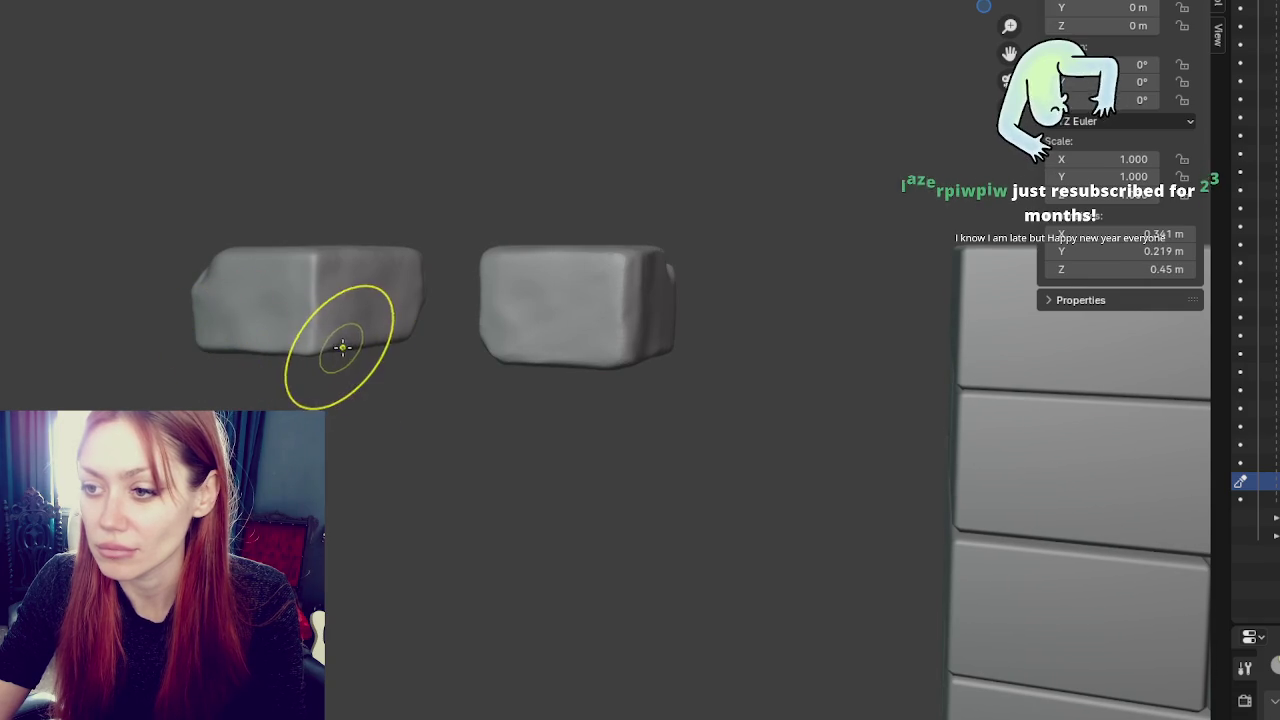
- Reshape the right block's lower-left corner from a near-front view
middle_click_drag(349, 347, 408, 357)
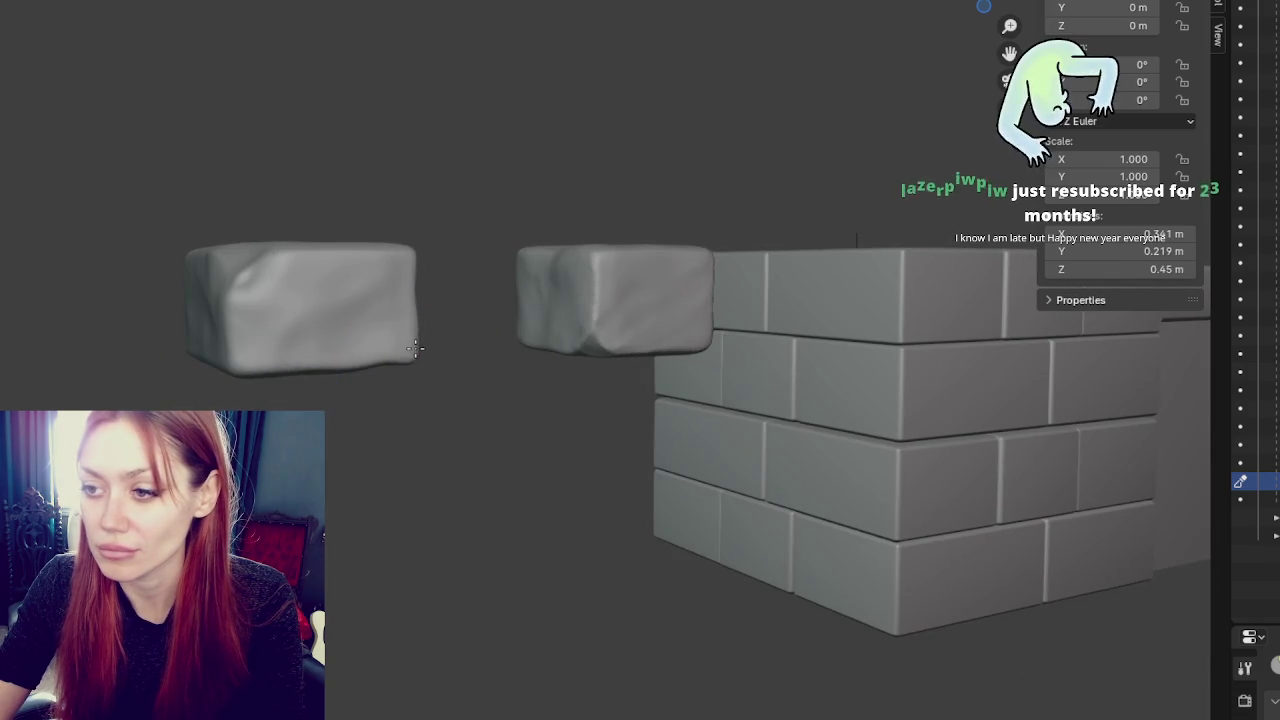
mouse_move(371, 257)
middle_mouse_down()
mouse_move(523, 300)
mouse_move(823, 300)
middle_mouse_up()
mouse_move(660, 357)
middle_mouse_down()
mouse_move(725, 347)
mouse_move(331, 323)
mouse_move(743, 323)
mouse_move(666, 345)
mouse_move(671, 318)
middle_mouse_up()
middle_click(666, 308)
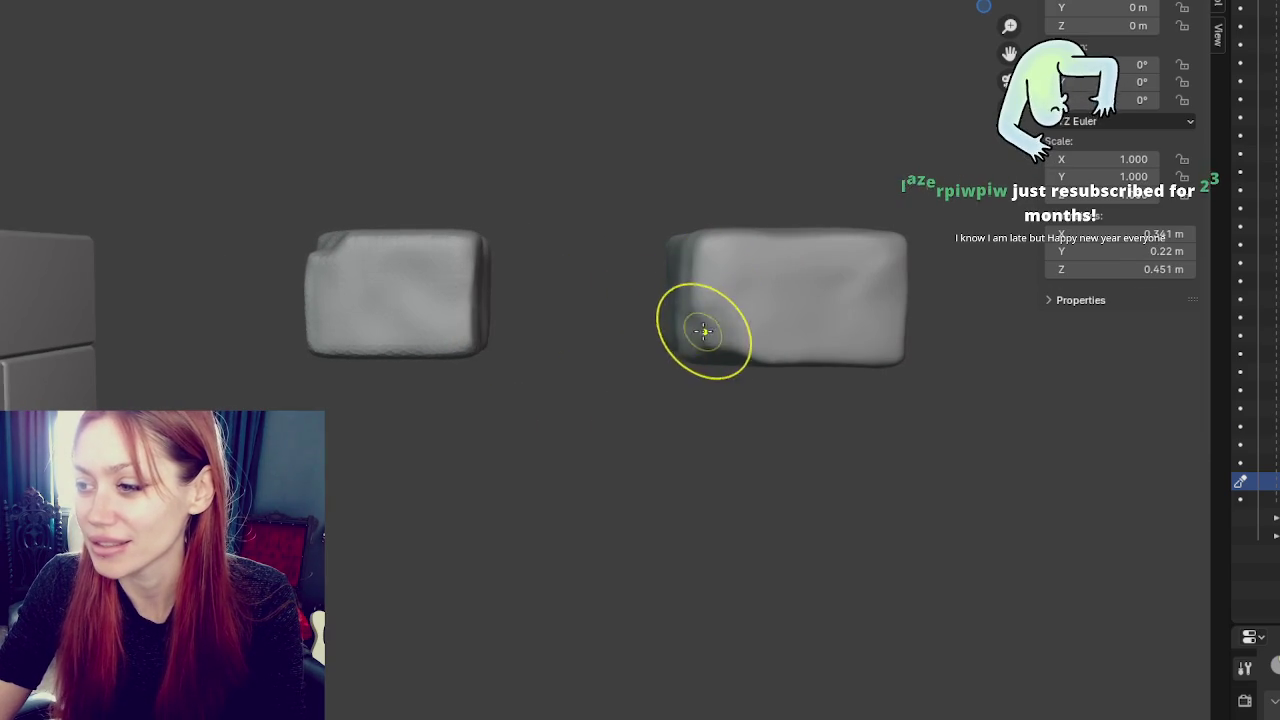
mouse_move(757, 346)
left_mouse_down()
mouse_move(703, 346)
mouse_move(712, 340)
left_mouse_up()
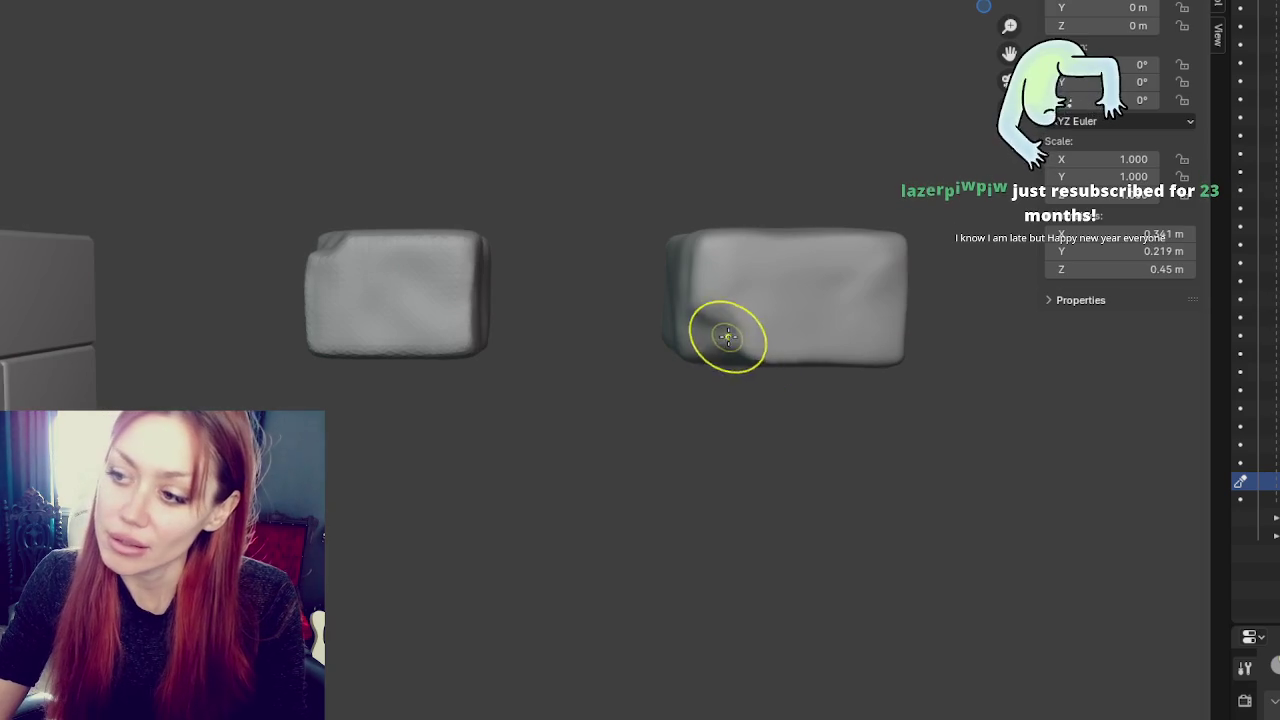
- Zoom in beside the wall and select the smaller block
middle_click_drag(729, 343, 845, 362)
mouse_move(709, 286)
middle_mouse_down()
mouse_move(668, 215)
mouse_move(651, 294)
mouse_move(406, 323)
mouse_move(357, 314)
mouse_move(757, 291)
mouse_move(759, 310)
middle_mouse_up()
scroll(759, 310, "up", 3)
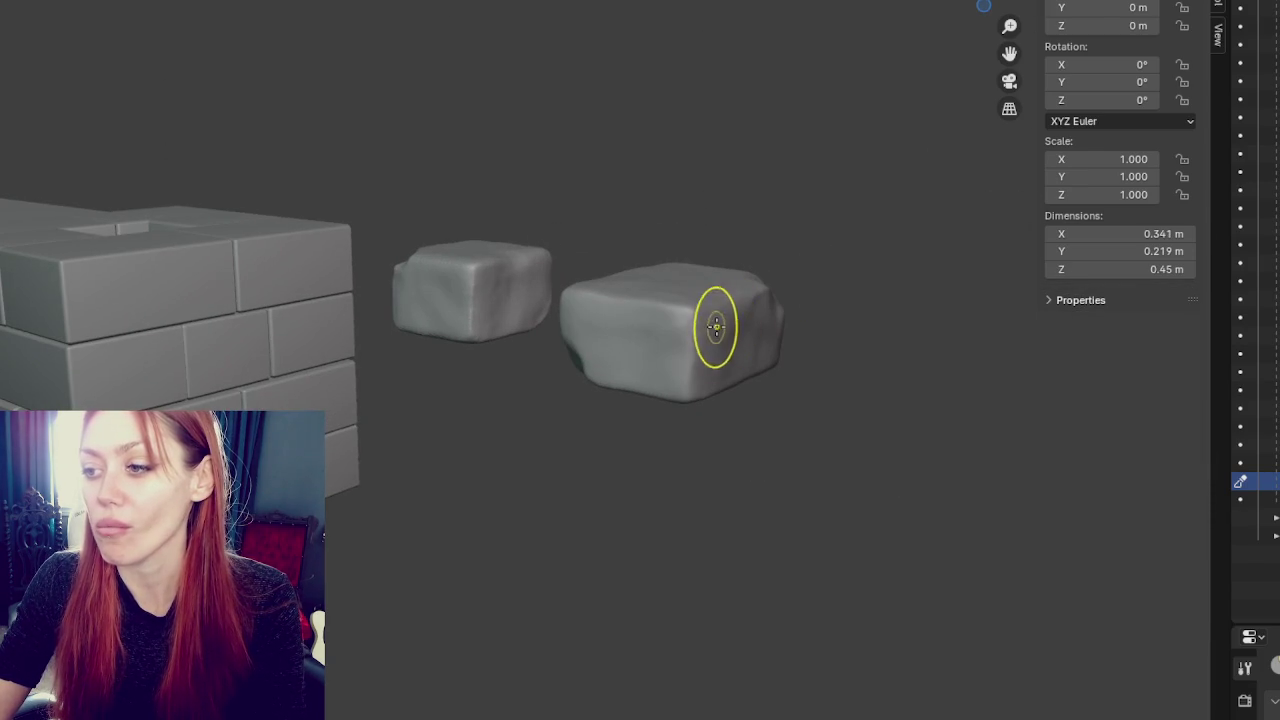
middle_click_drag(735, 316, 745, 316)
left_click(629, 306)
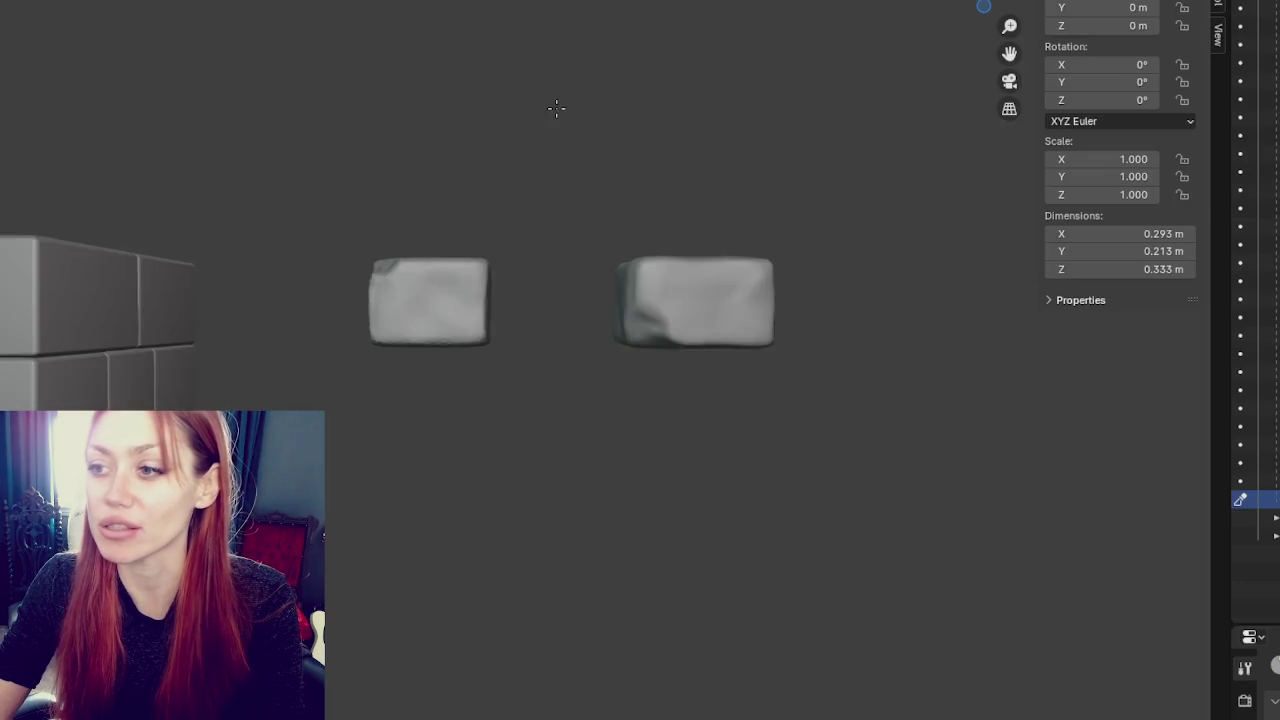
- Sculpt the smaller block's top-right edge and dab light strokes onto its surface
left_click(486, 253)
left_click_drag(481, 272, 516, 272)
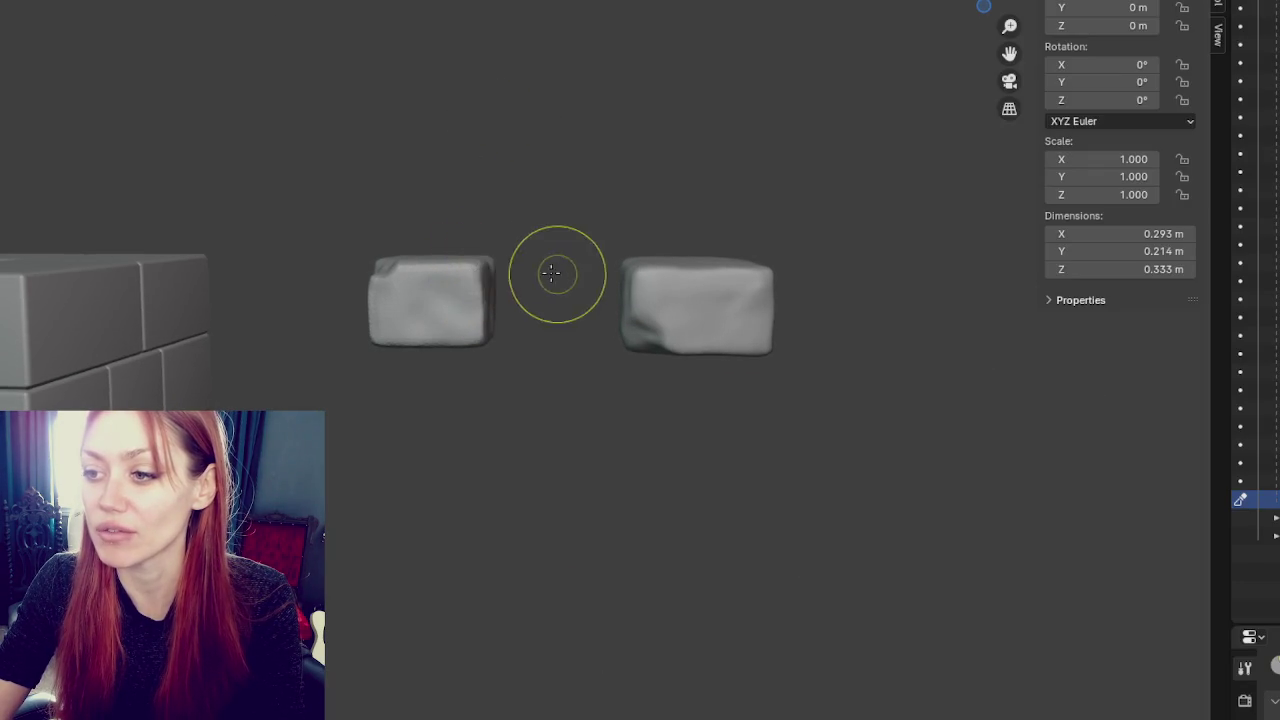
middle_click_drag(516, 272, 523, 274)
left_click_drag(494, 309, 516, 325)
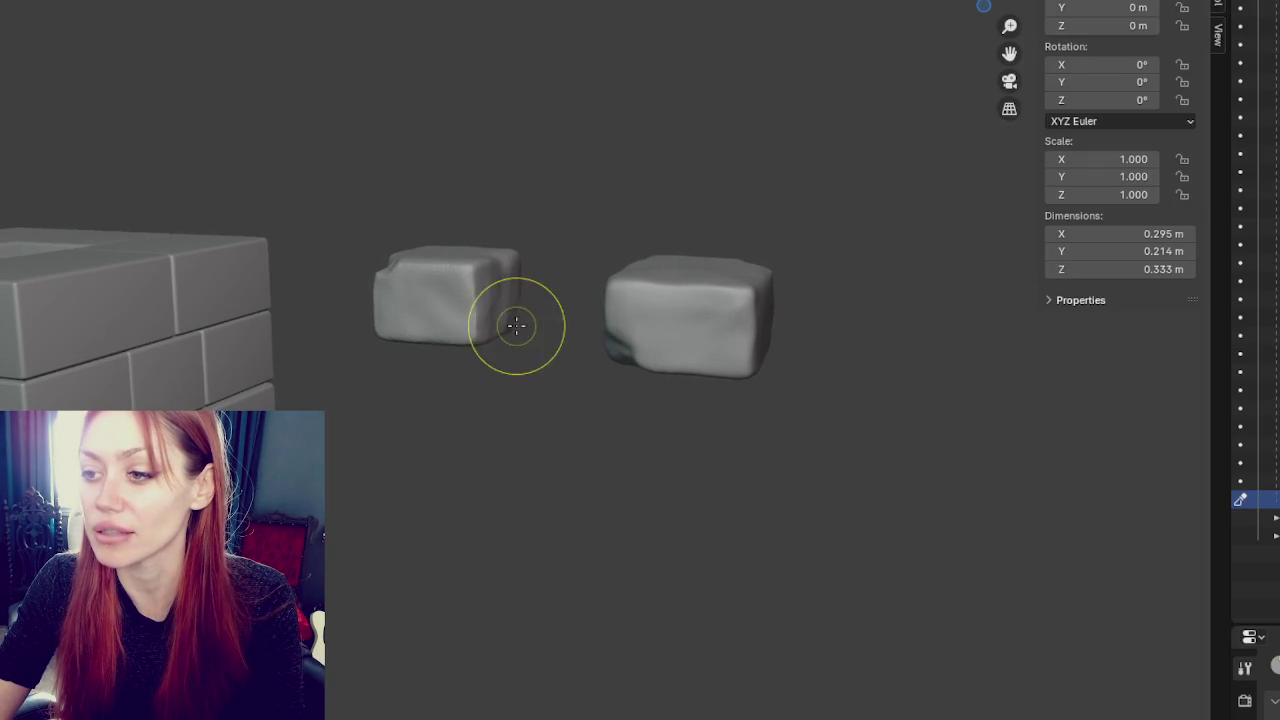
mouse_move(503, 320)
middle_mouse_down()
mouse_move(626, 288)
mouse_move(471, 337)
middle_mouse_up()
left_click(510, 290)
left_click_drag(471, 337, 433, 362)
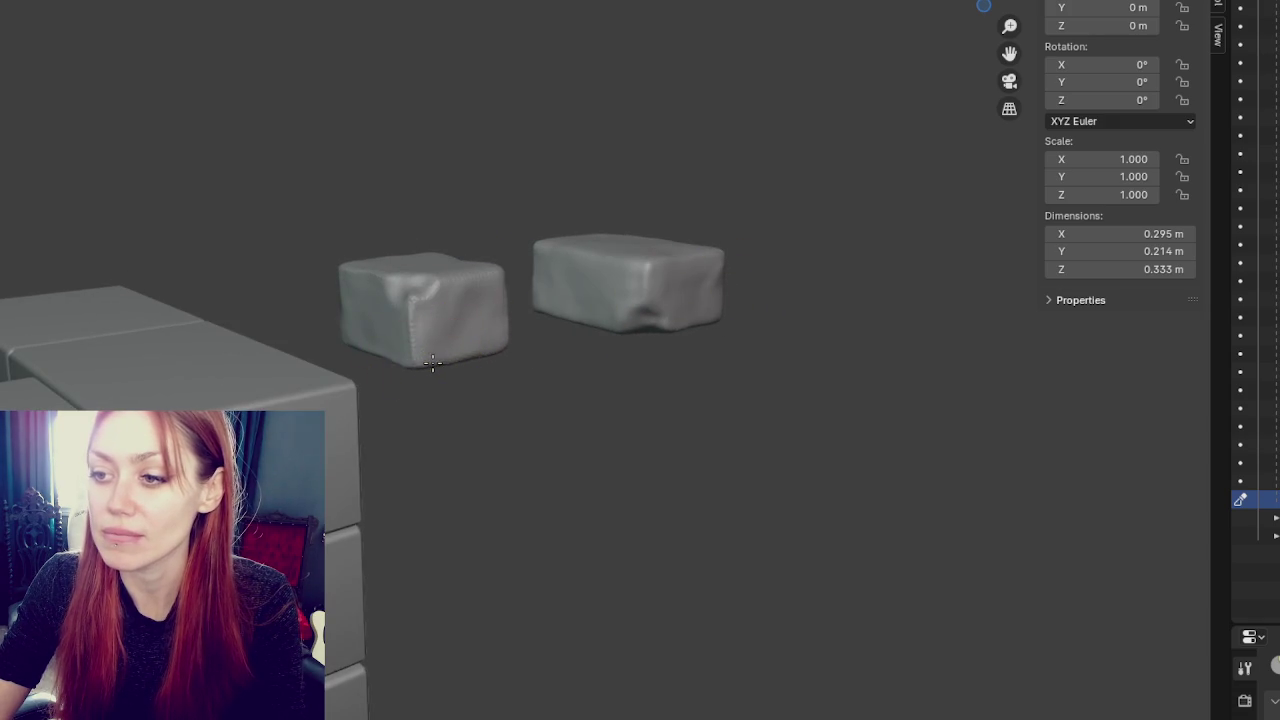
- Dab the smaller block's surface, then sculpt its top and an edge
middle_click_drag(574, 362, 466, 363)
left_click(383, 328)
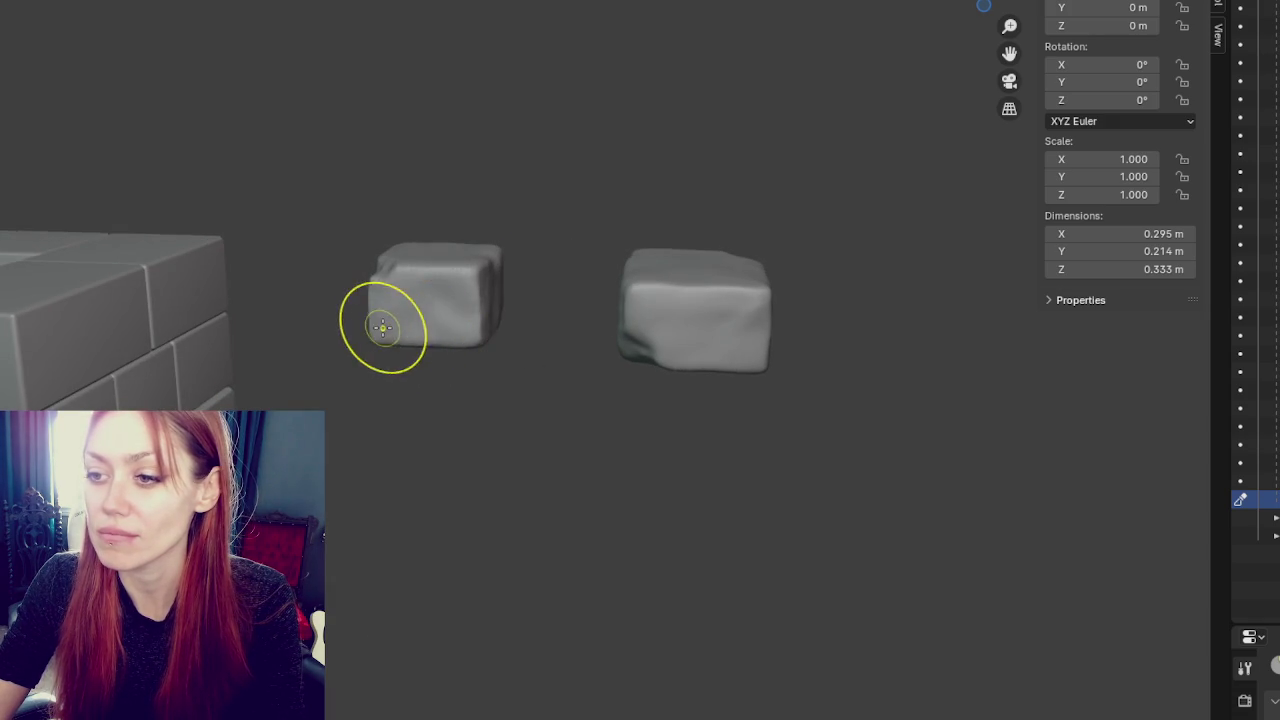
middle_click_drag(574, 306, 497, 263)
left_click_drag(497, 263, 506, 262)
mouse_move(506, 262)
middle_mouse_down()
mouse_move(523, 380)
mouse_move(540, 286)
middle_mouse_up()
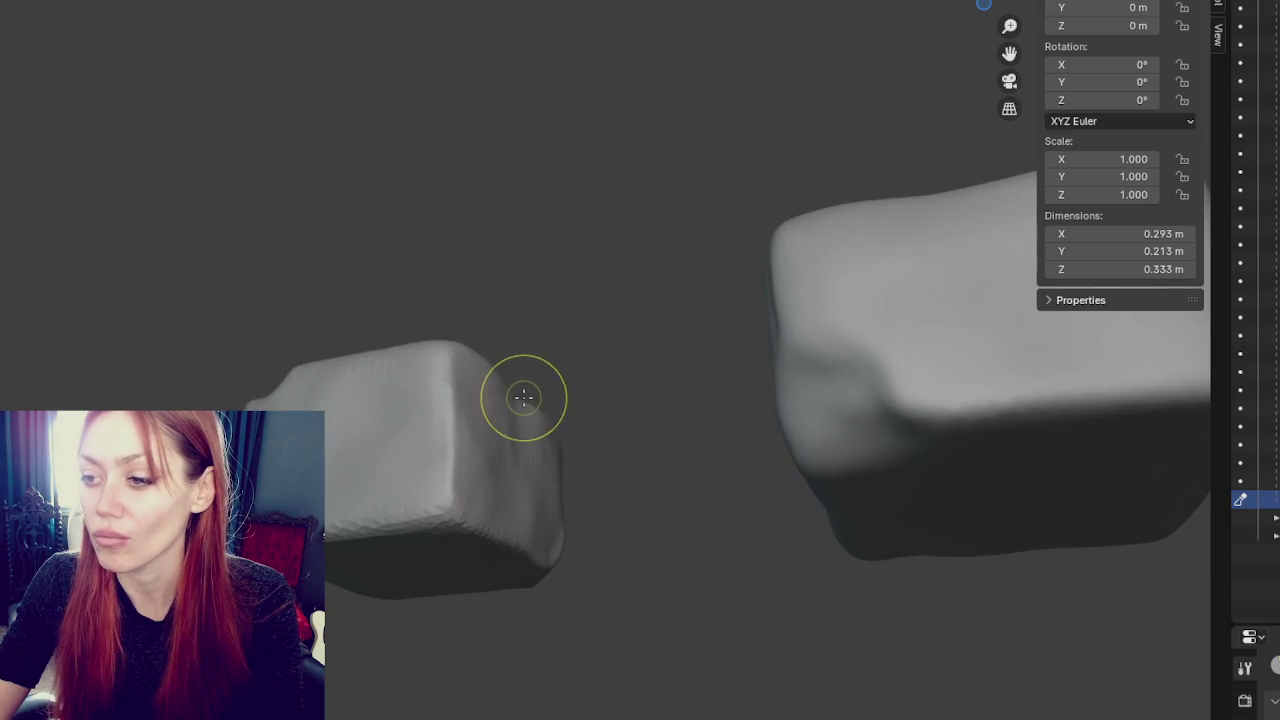
left_click_drag(514, 392, 523, 394)
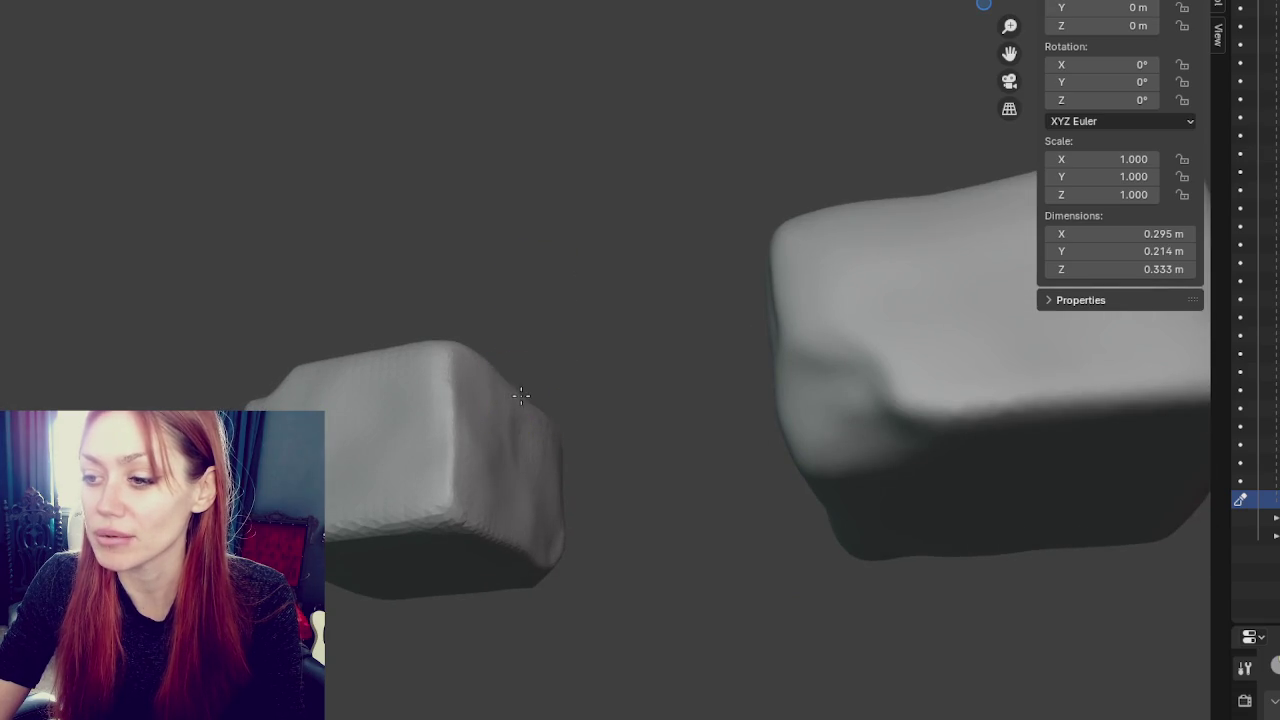
- Add one more stroke to the smaller block from a front view
mouse_move(533, 537)
middle_mouse_down()
mouse_move(389, 443)
mouse_move(683, 386)
mouse_move(980, 503)
middle_mouse_up()
scroll(683, 386, "down", 3)
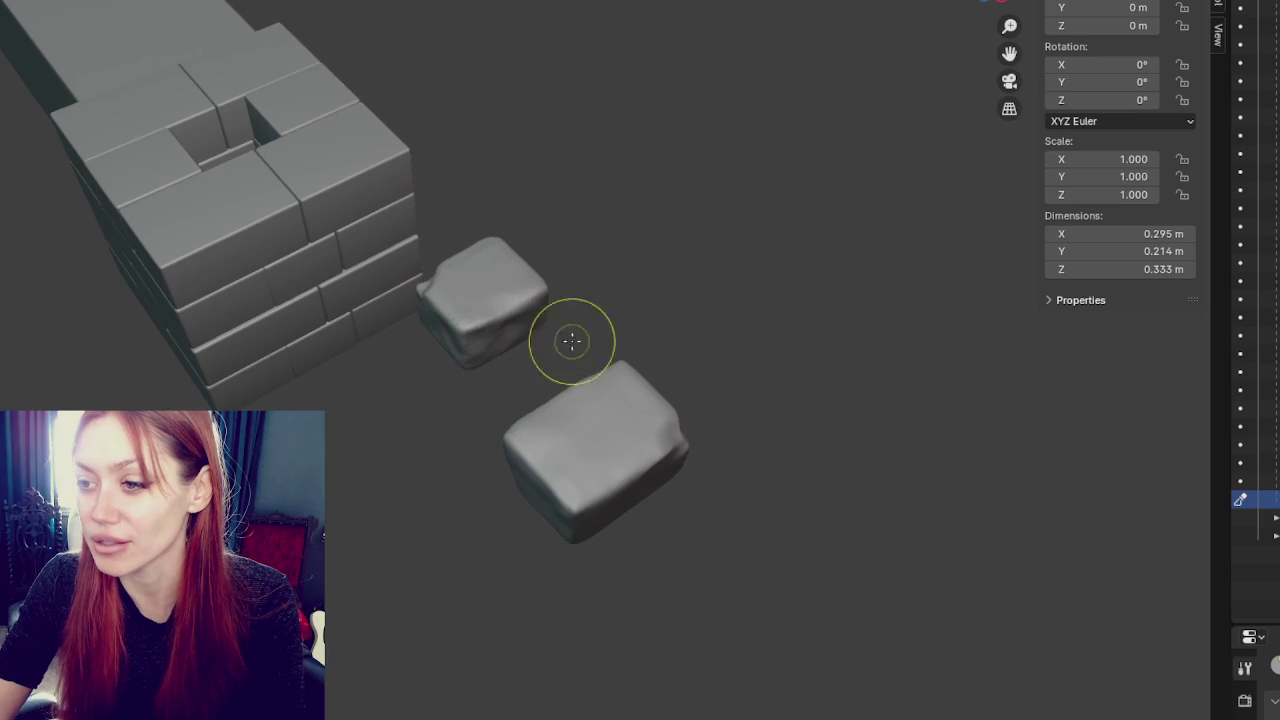
left_click_drag(526, 314, 503, 335)
mouse_move(503, 335)
middle_mouse_down()
mouse_move(687, 377)
mouse_move(700, 423)
middle_mouse_up()
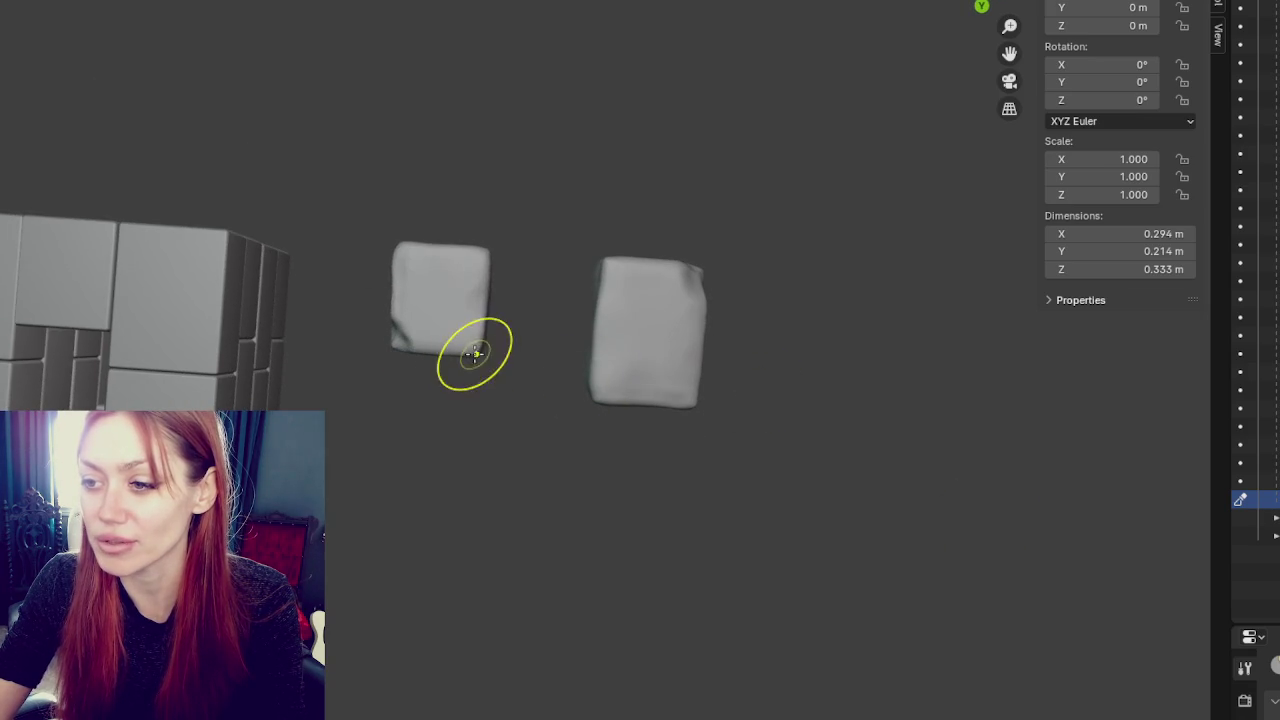
middle_click_drag(606, 332, 678, 207)
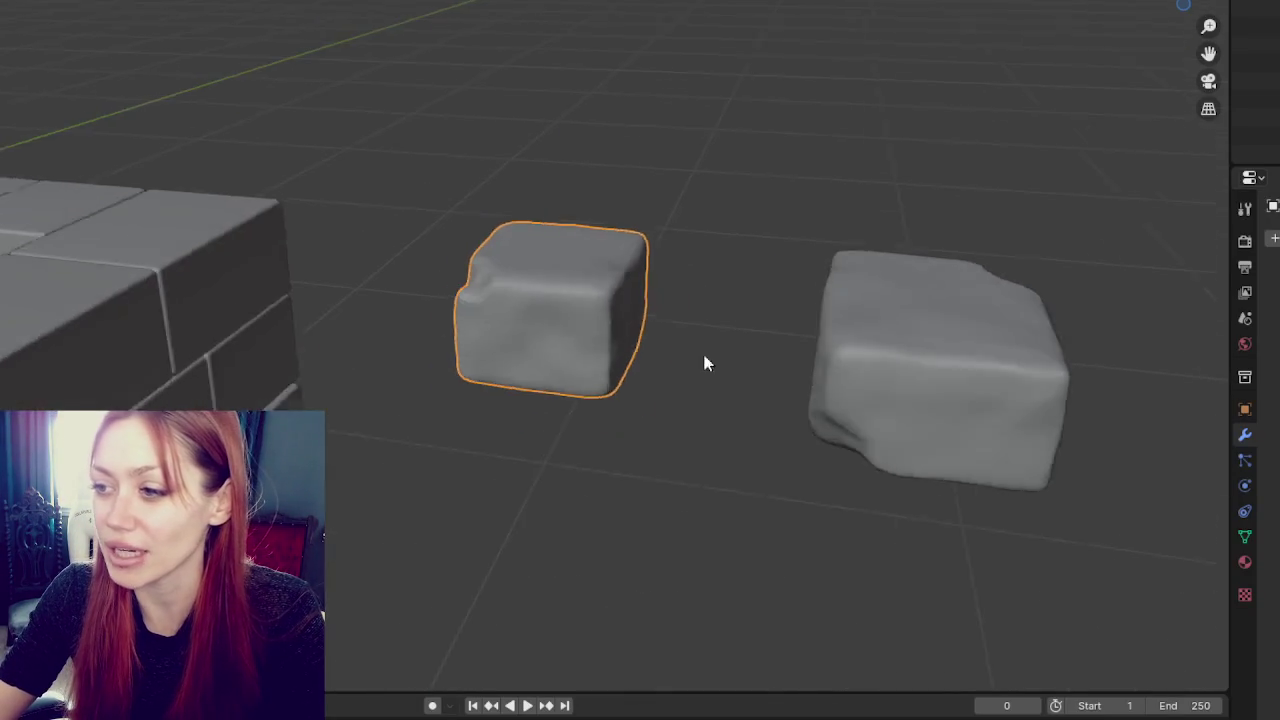
- Select the larger stone block on the right and frame the view on it
scroll(628, 351, "down", 5)
middle_click_drag(628, 351, 571, 343)
left_click(571, 343)
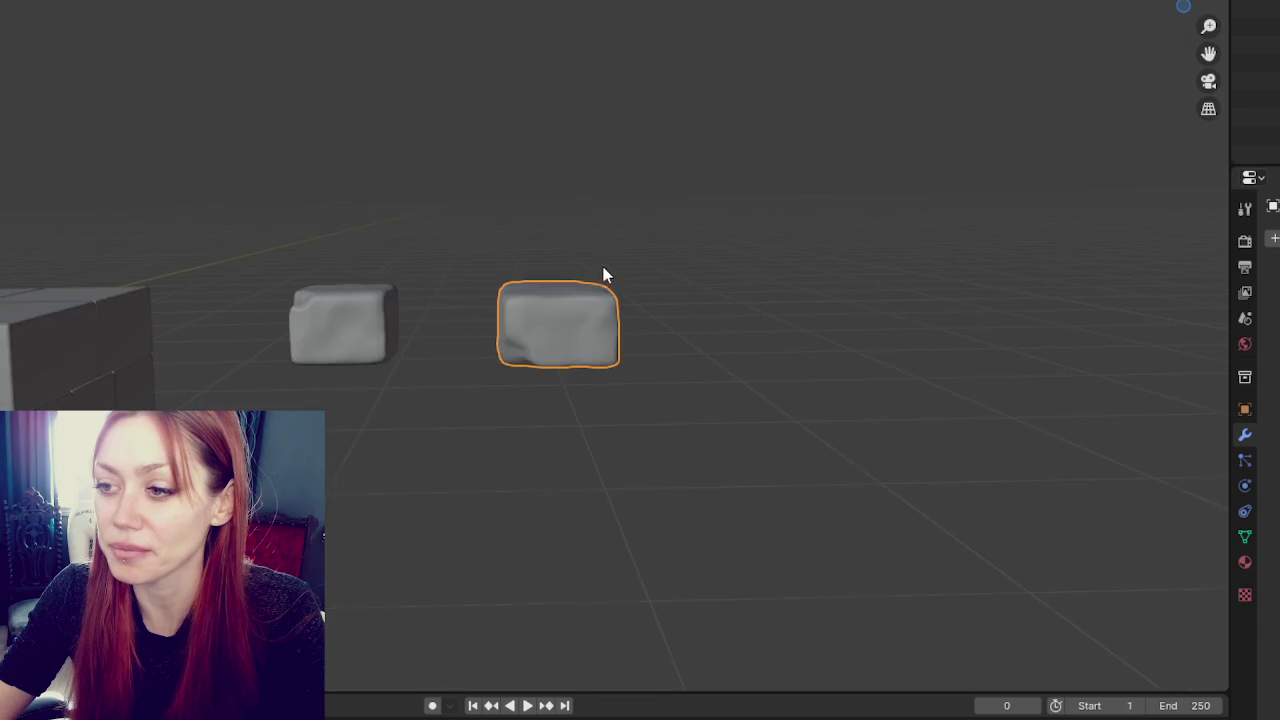
key("KP_Decimal")
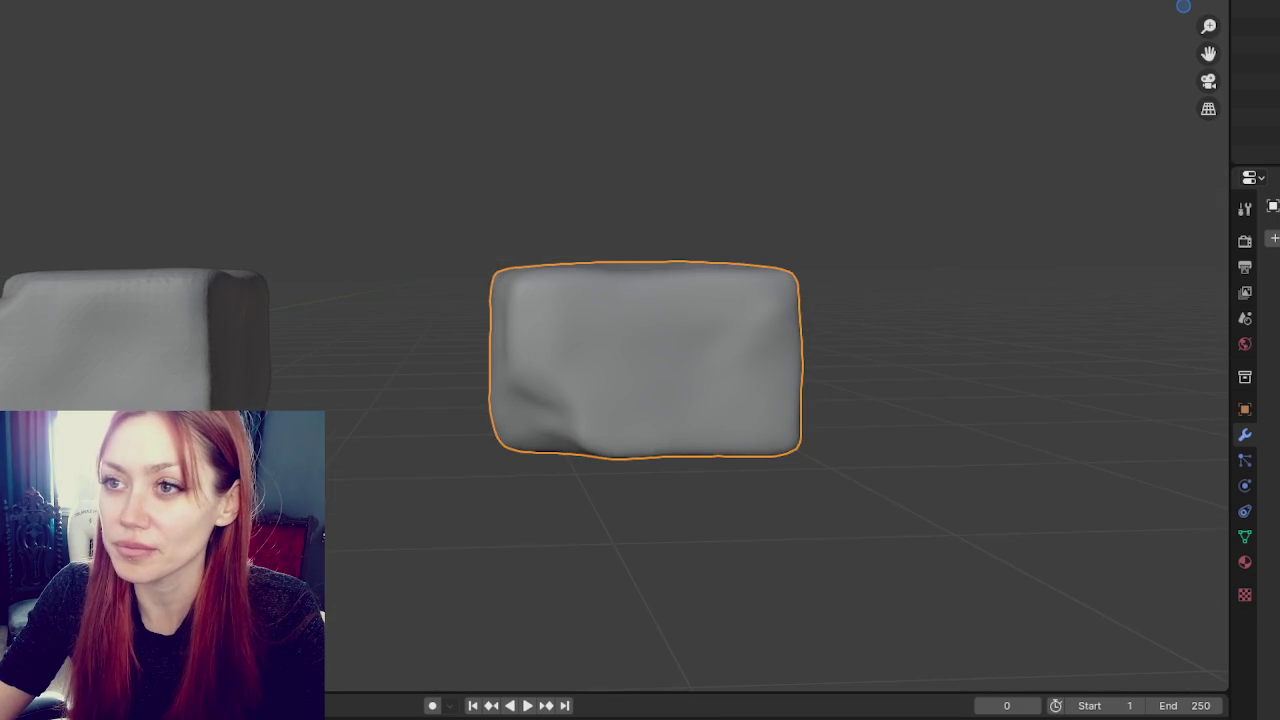
middle_click_drag(437, 337, 571, 329)
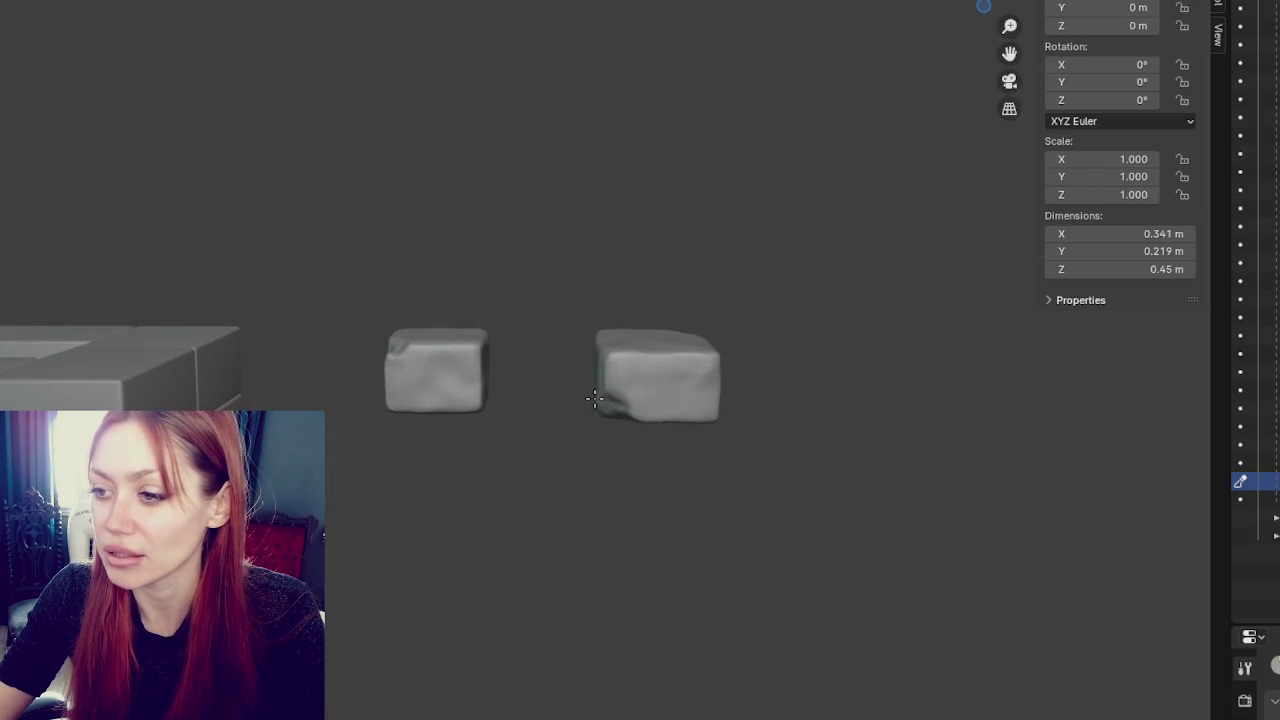
- Sculpt dents into the larger block's lower-left edge and deepen that edge
mouse_move(597, 399)
left_mouse_down()
mouse_move(601, 357)
mouse_move(643, 413)
left_mouse_up()
scroll(650, 358, "up", 2)
middle_click_drag(643, 413, 649, 543)
mouse_move(640, 380)
left_mouse_down()
mouse_move(636, 402)
mouse_move(634, 341)
left_mouse_up()
mouse_move(637, 340)
middle_mouse_down()
mouse_move(766, 357)
mouse_move(680, 365)
middle_mouse_up()
left_click_drag(680, 365, 674, 371)
middle_click_drag(655, 380, 664, 420)
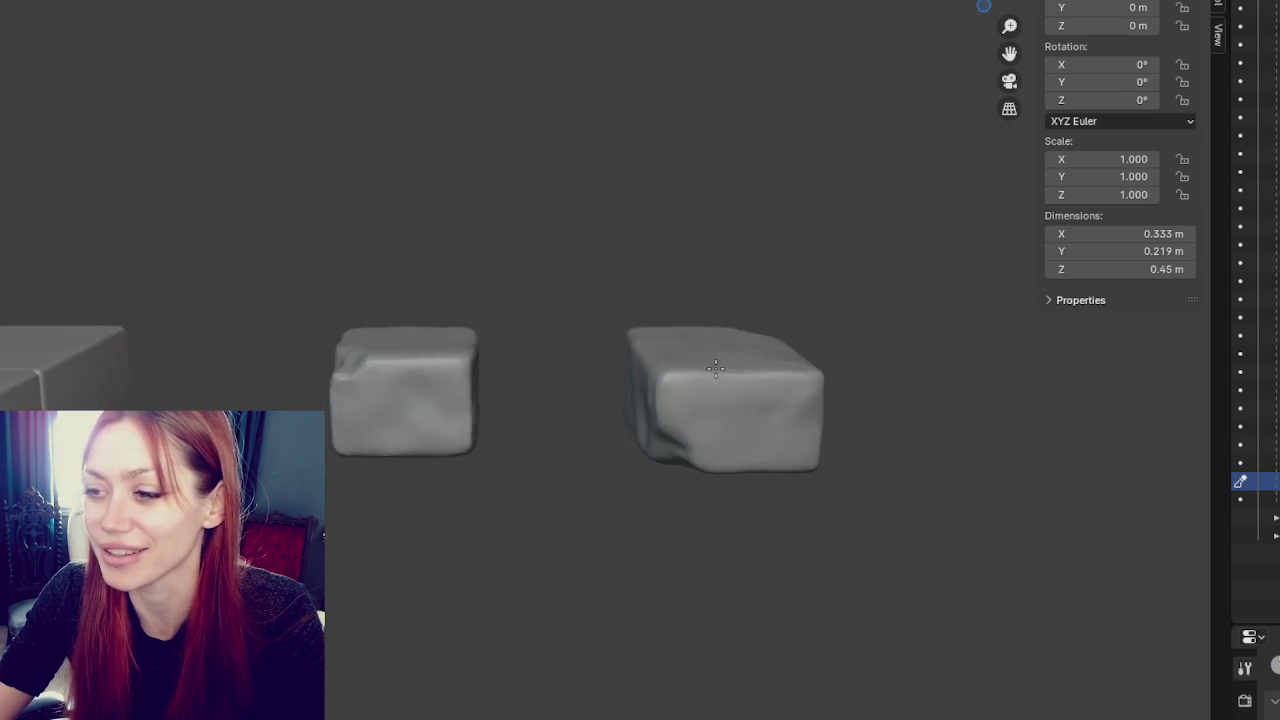
left_click_drag(666, 421, 646, 420)
- Reshape the larger block's left edge further and roughen its top
mouse_move(640, 416)
middle_mouse_down()
mouse_move(760, 366)
mouse_move(654, 374)
middle_mouse_up()
left_click_drag(654, 374, 643, 386)
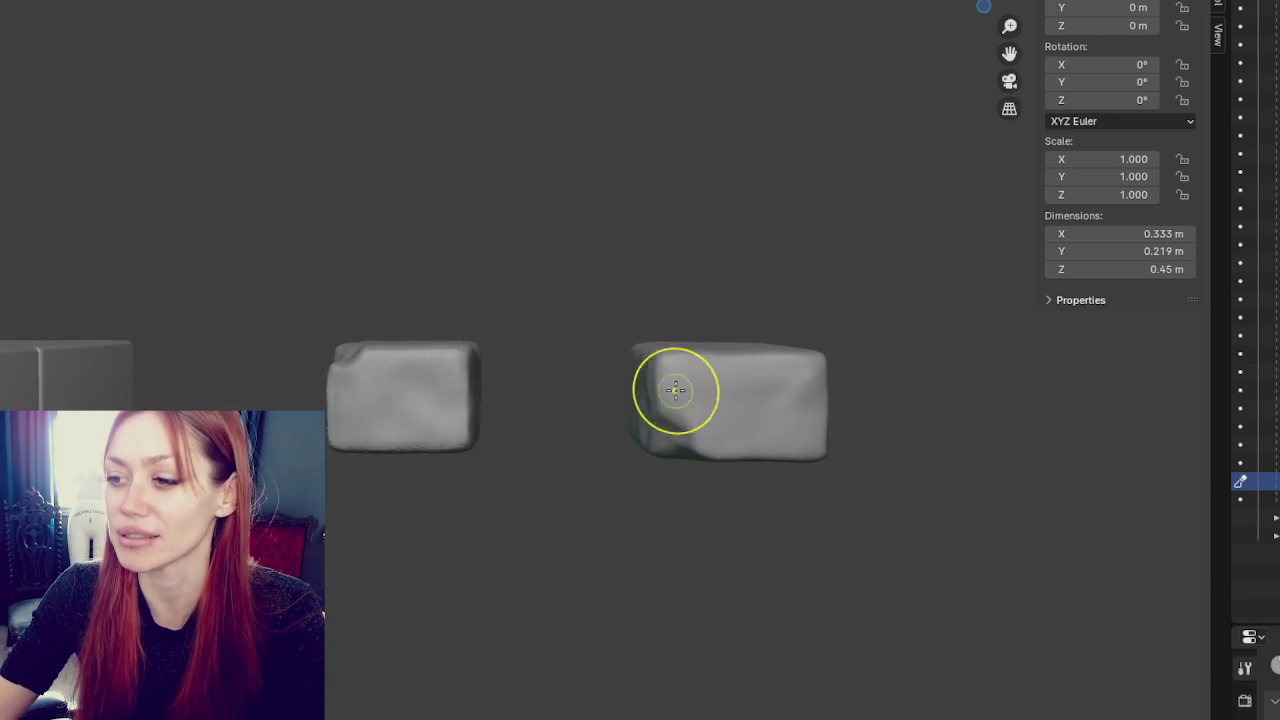
middle_click_drag(643, 386, 637, 425)
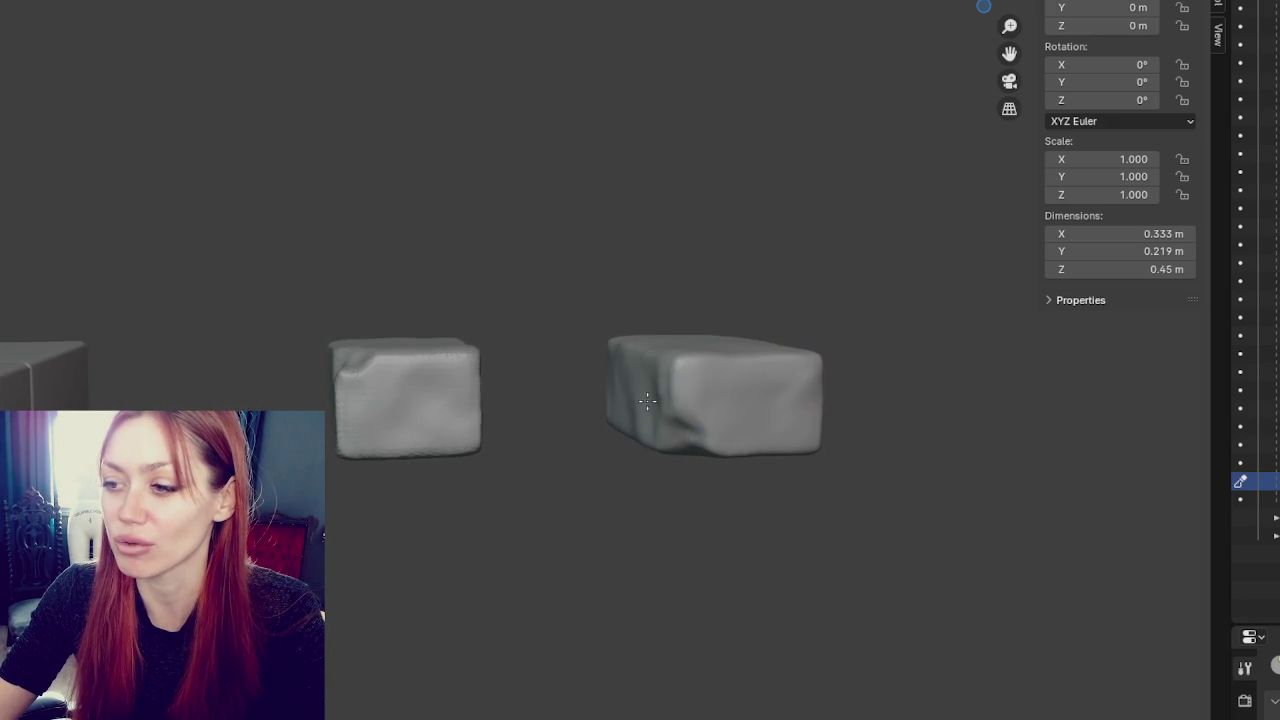
middle_click_drag(646, 368, 654, 380)
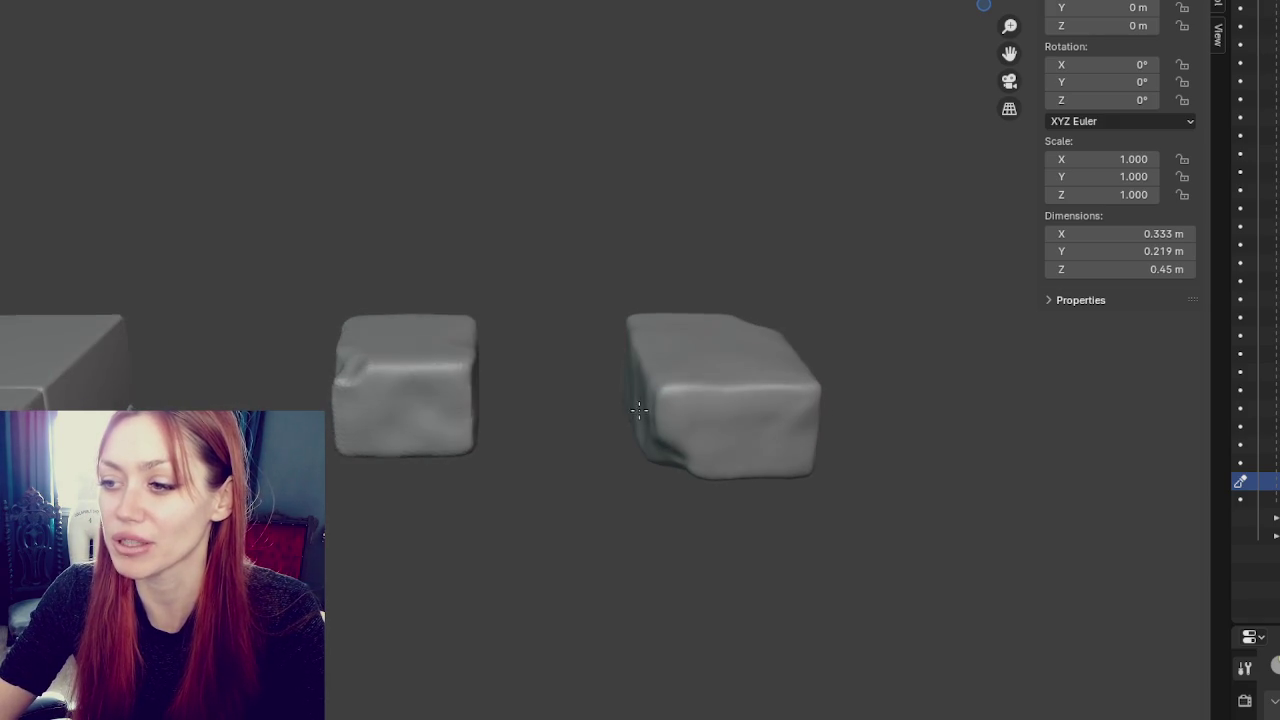
left_click_drag(654, 380, 752, 358)
mouse_move(752, 358)
middle_mouse_down()
mouse_move(280, 321)
mouse_move(678, 352)
middle_mouse_up()
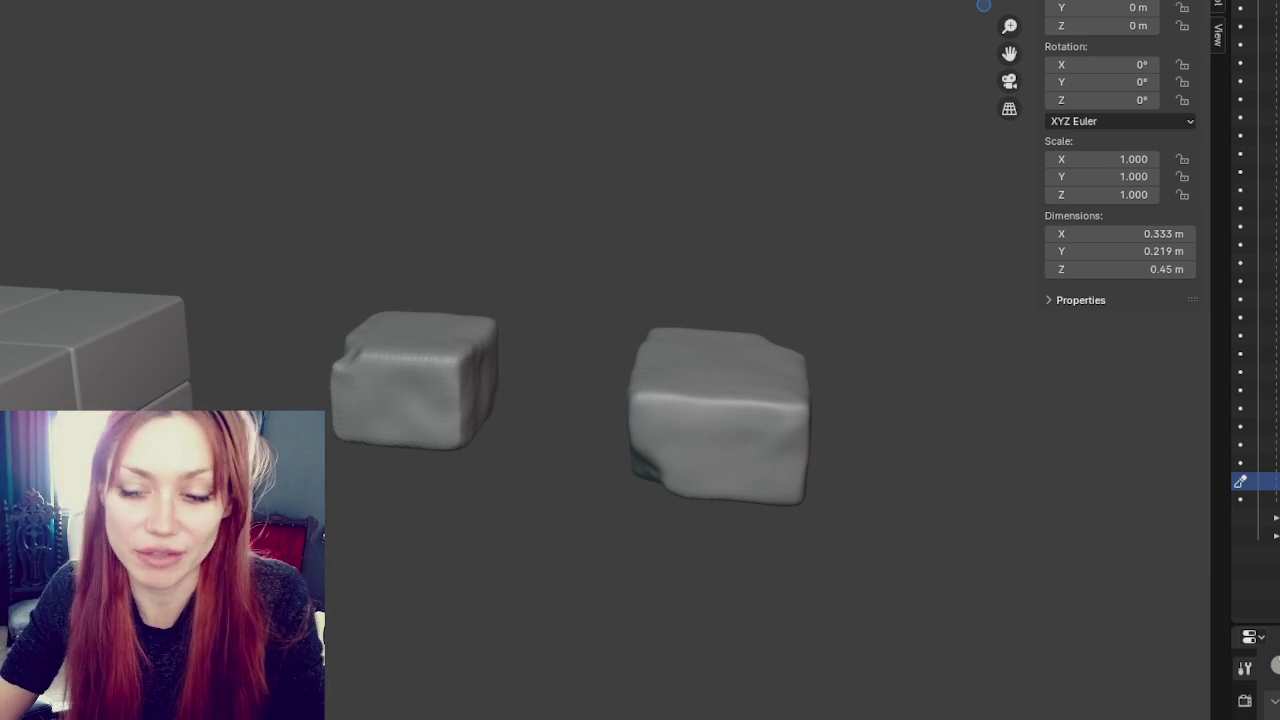
- Frame the right sculpted block and Shift-add the left block to the selection
middle_click_drag(771, 305, 393, 266)
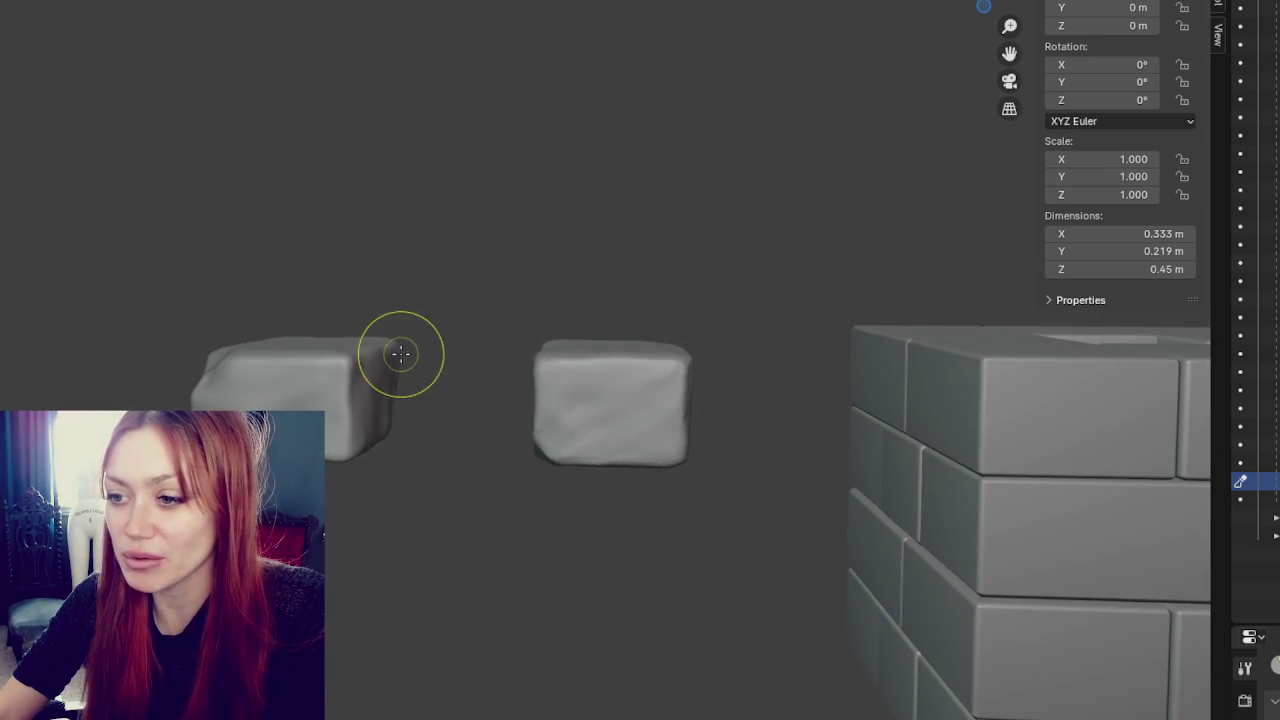
mouse_move(398, 354)
middle_mouse_down()
mouse_move(583, 318)
mouse_move(737, 314)
middle_mouse_up()
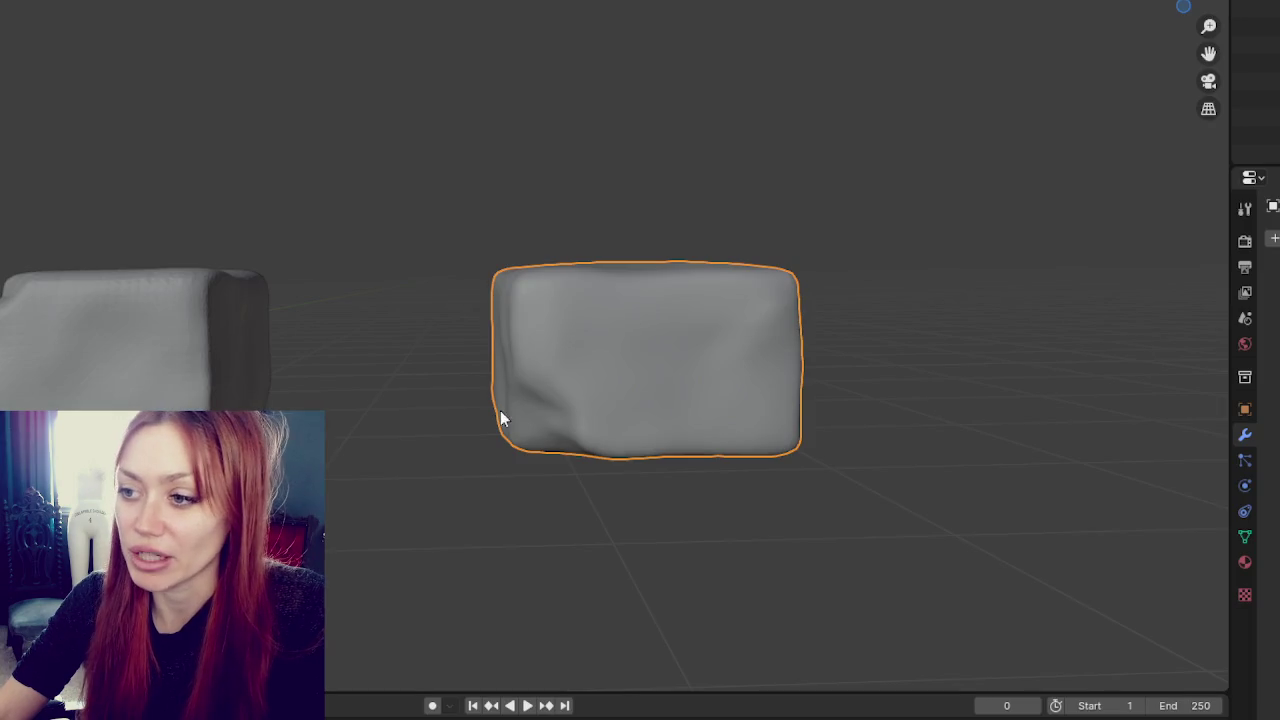
left_click(140, 330, "shift")
key("KP_Decimal")
left_click(300, 351)
left_click(560, 370)
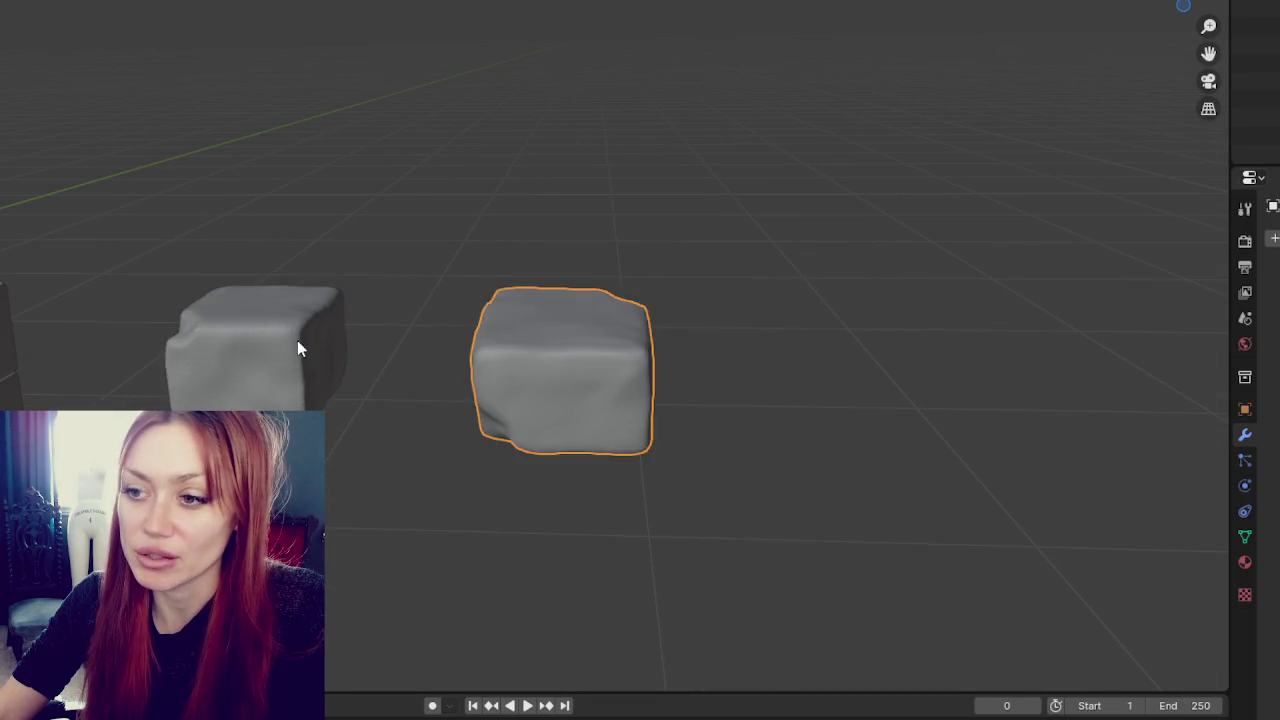
left_click(260, 350, "shift")
middle_click_drag(260, 350, 499, 247)
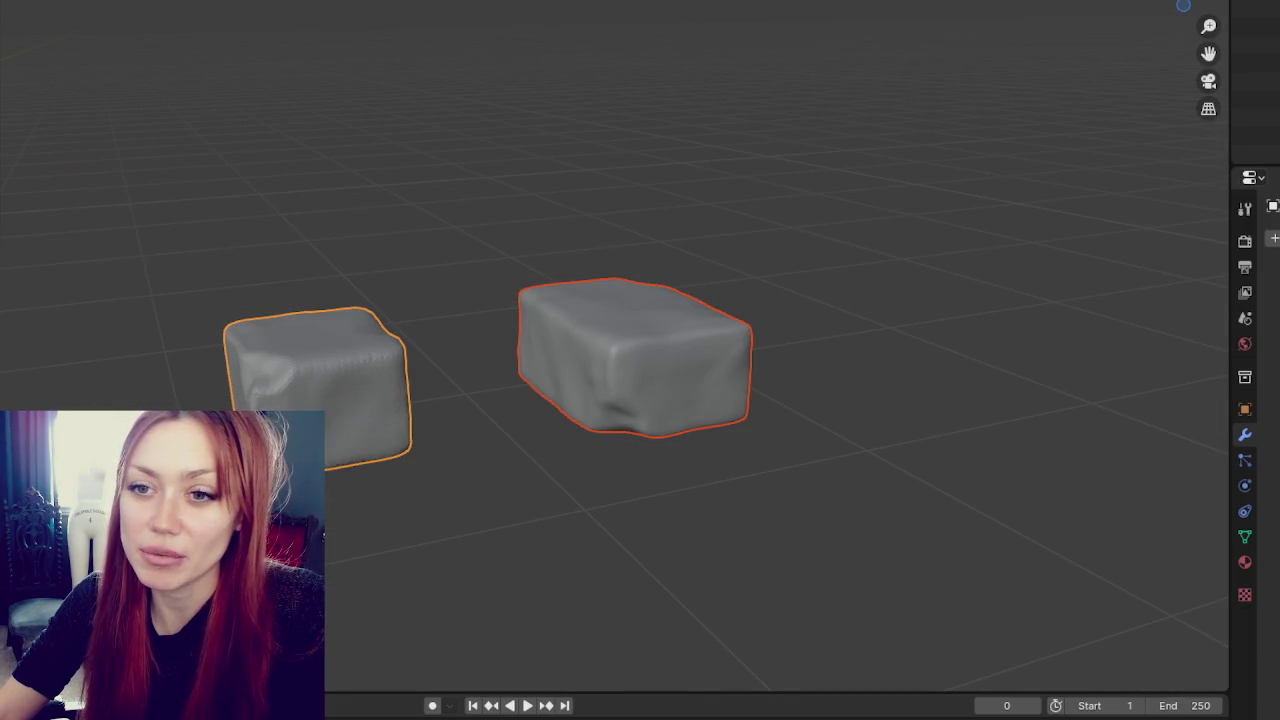
- Export the selection as bricks.fbx with Object Types set to Mesh and the saved preset applied
left_click(5, 147)
left_click(60, 311)
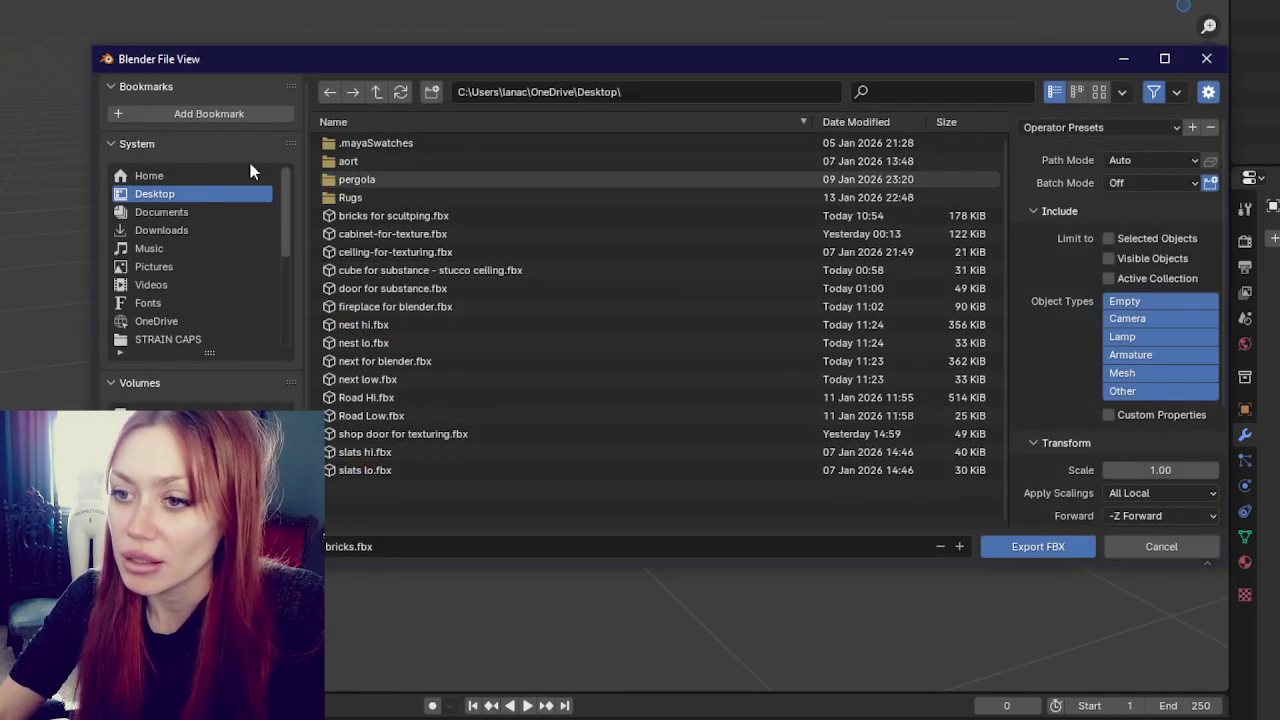
left_click(1118, 378)
left_click(1100, 127)
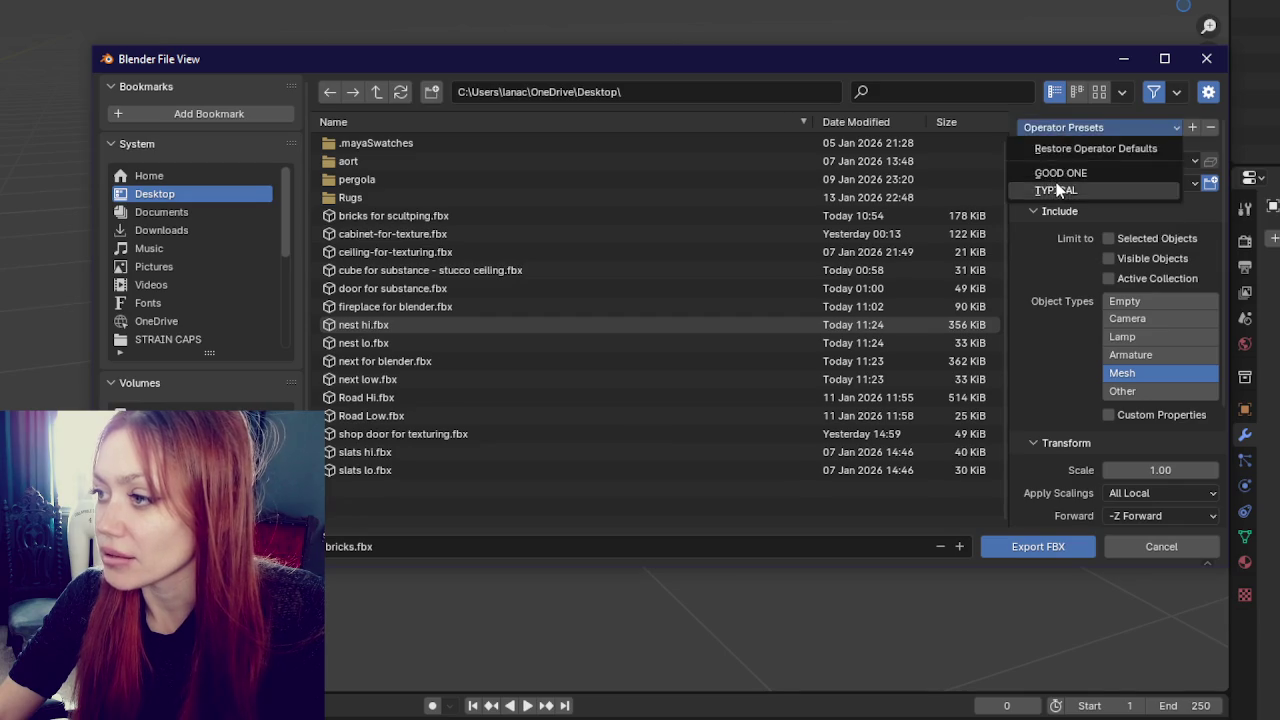
left_click(1057, 190)
left_click(602, 546)
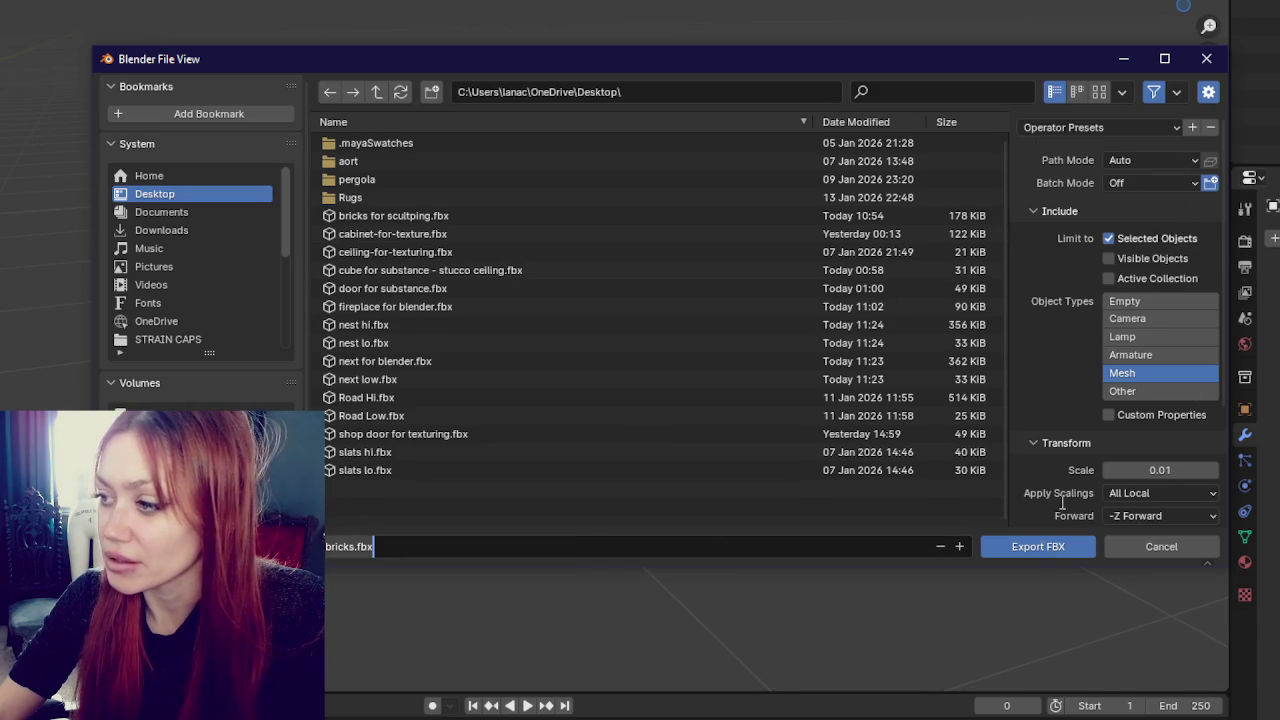
left_click(1037, 547)
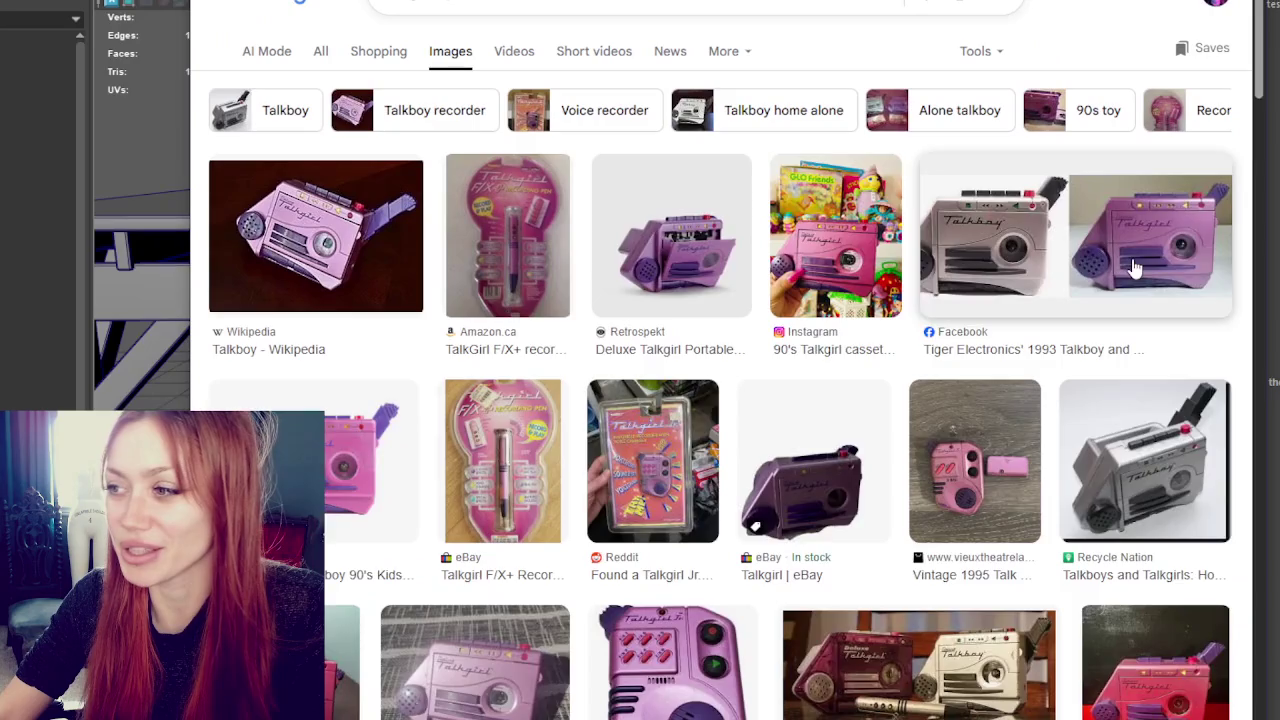
- Preview the Tiger Electronics 1993 Talkboy and Talkgirl comparison photo
left_click(1132, 265)
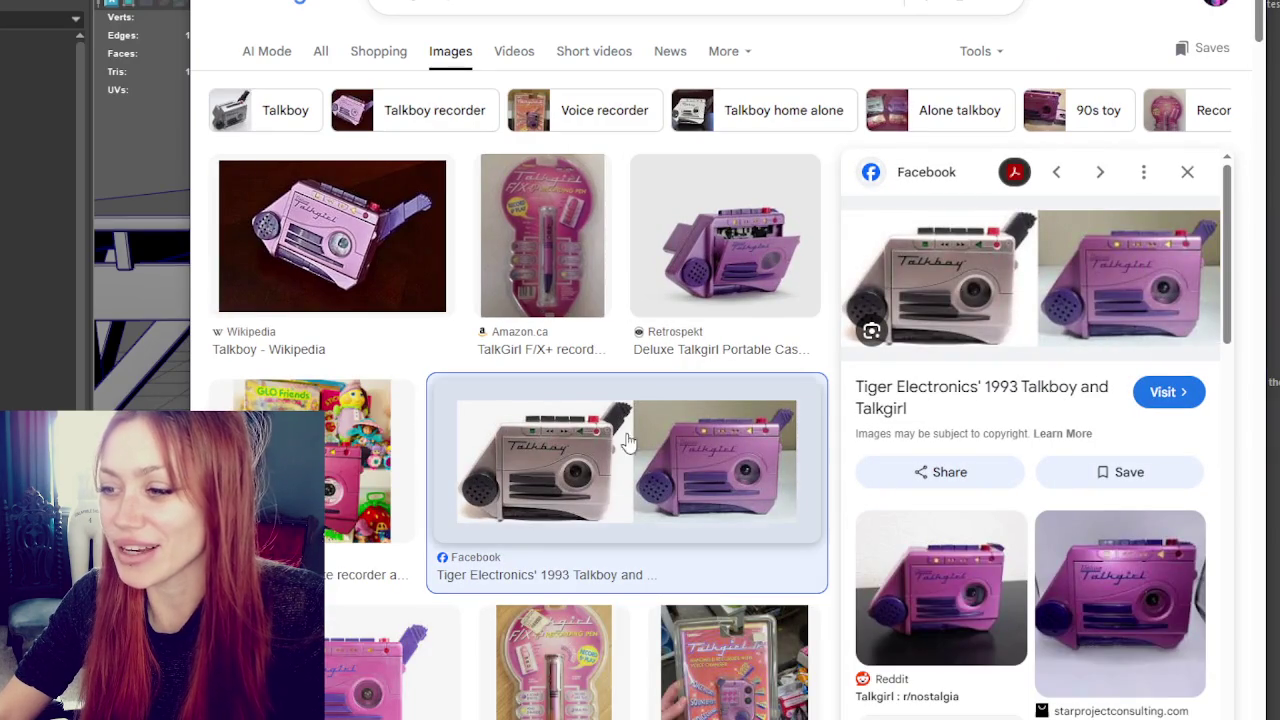
left_click(743, 238)
scroll(743, 236, "down", 3)
scroll(743, 230, "up", 2)
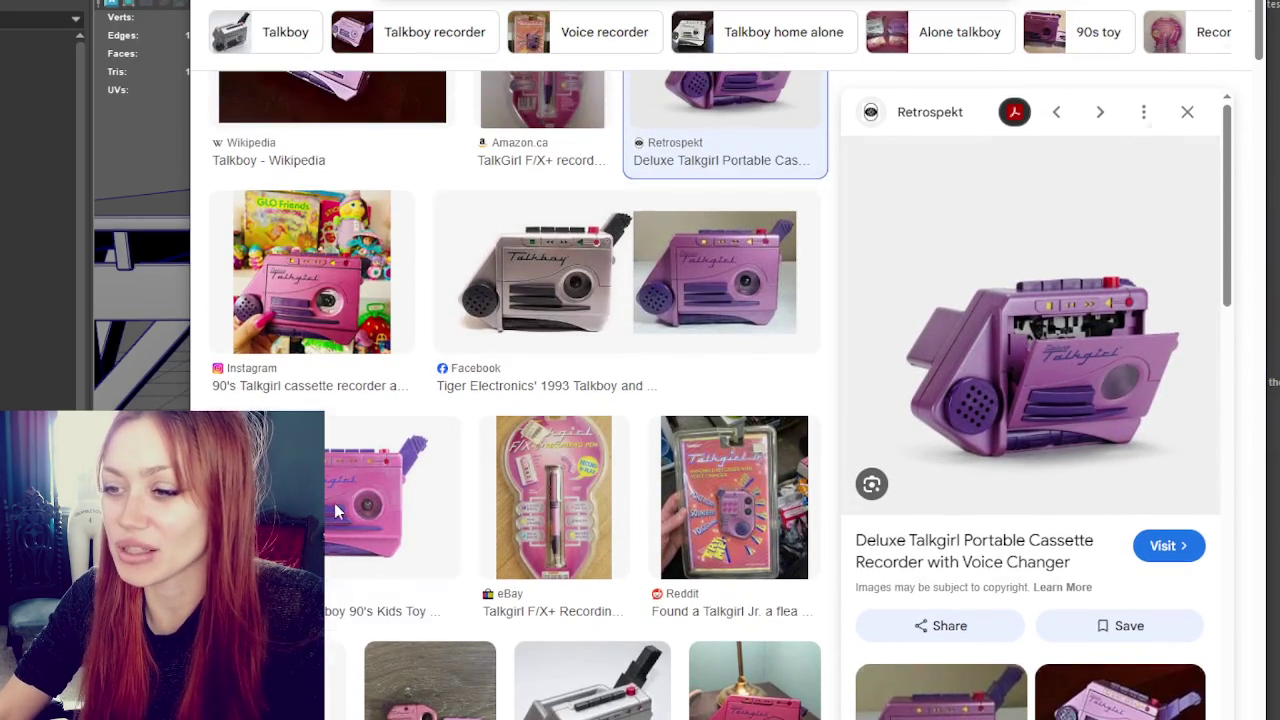
left_click(334, 503)
scroll(703, 291, "down", 3)
scroll(660, 250, "down", 1)
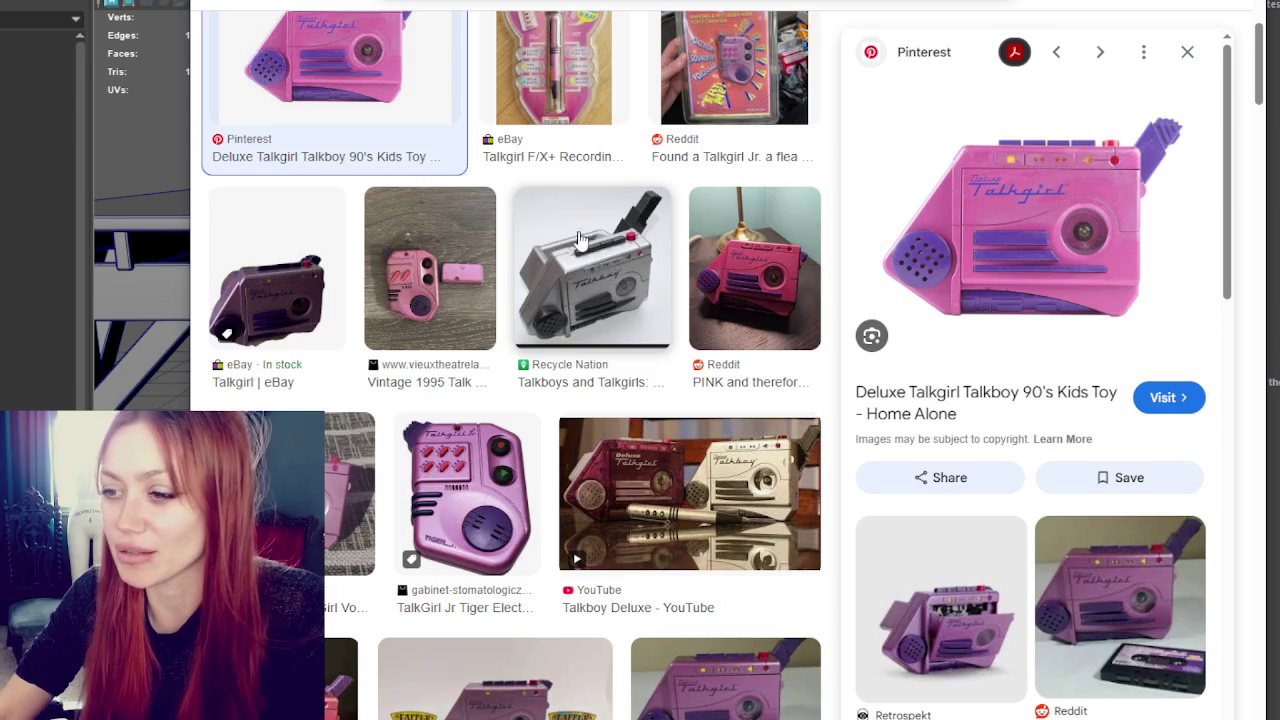
scroll(600, 203, "down", 2)
scroll(666, 354, "down", 2)
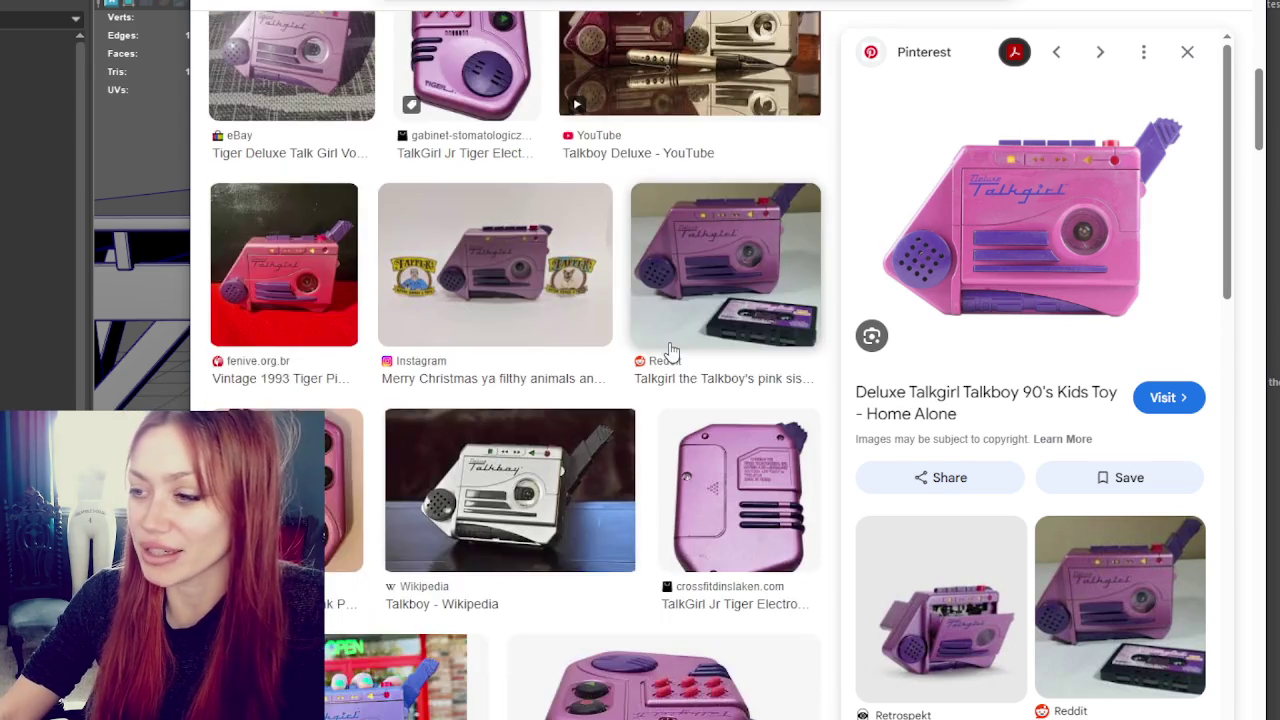
scroll(670, 350, "up", 7)
scroll(690, 310, "up", 1)
scroll(720, 270, "up", 2)
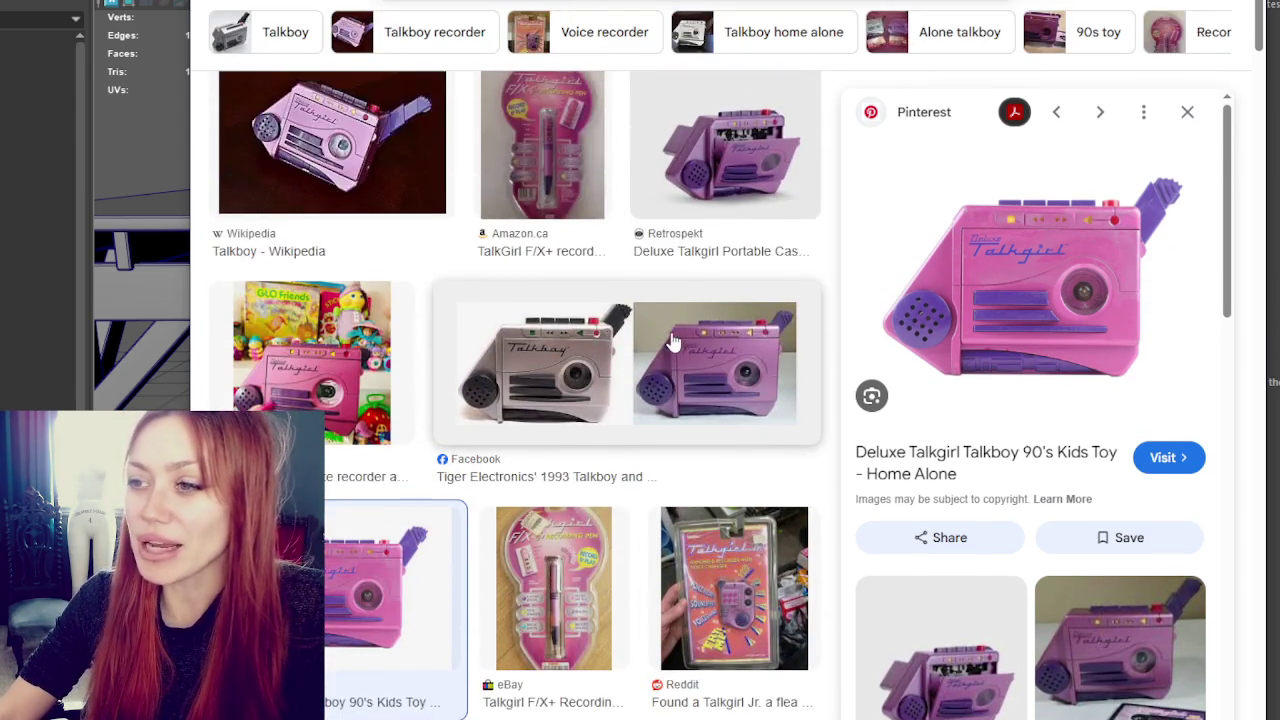
scroll(743, 228, "up", 1)
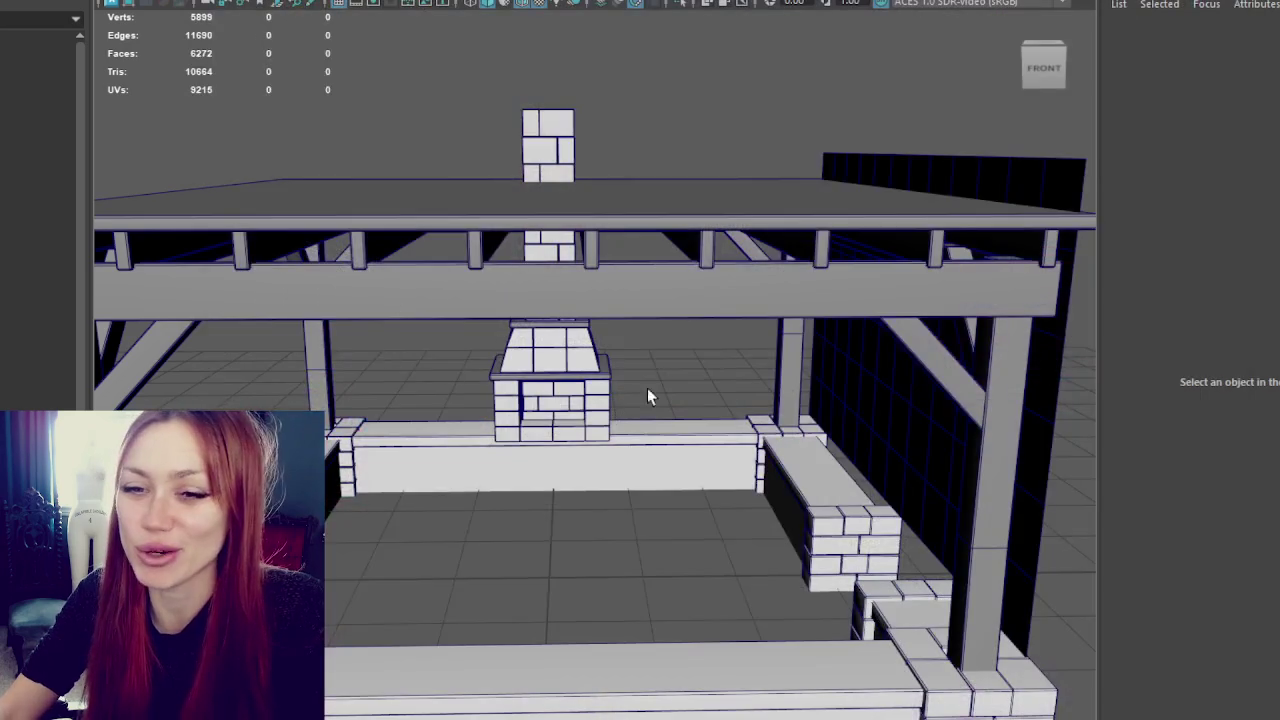
left_click_drag(647, 397, 657, 289, "alt")
scroll(621, 268, "up", 3)
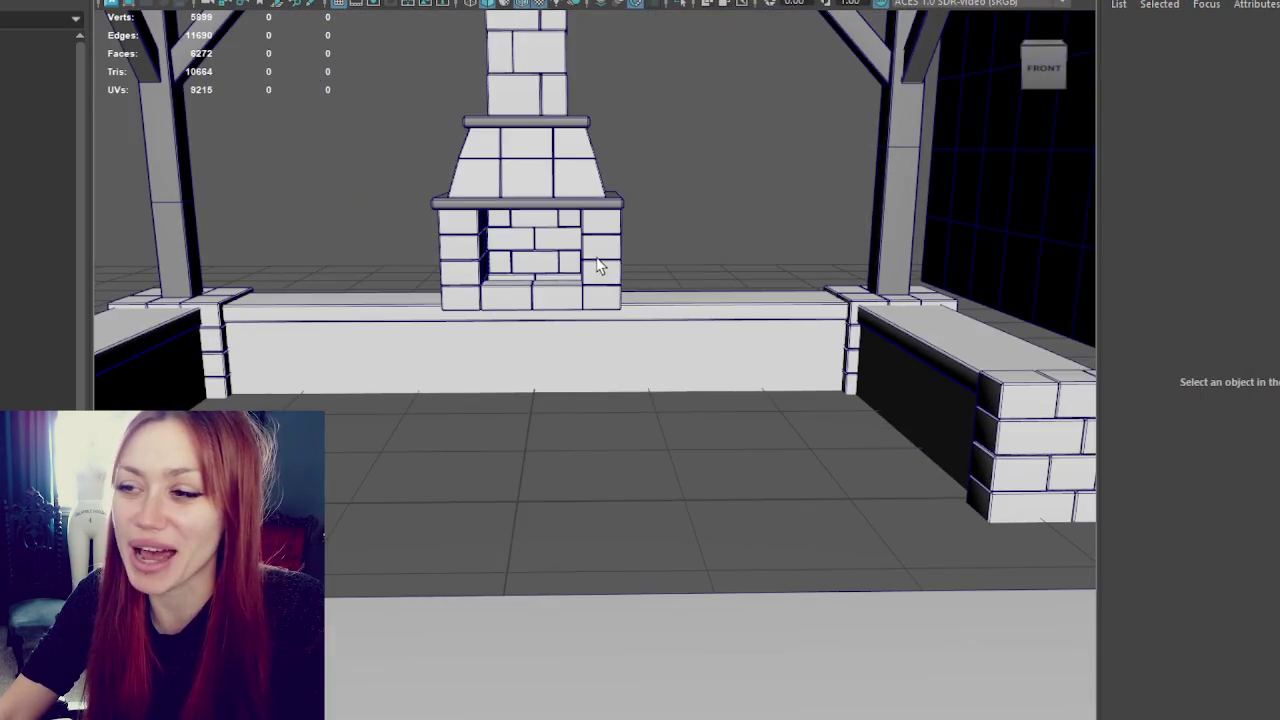
left_click(616, 270)
left_click_drag(766, 331, 741, 313, "alt")
scroll(493, 309, "down", 5)
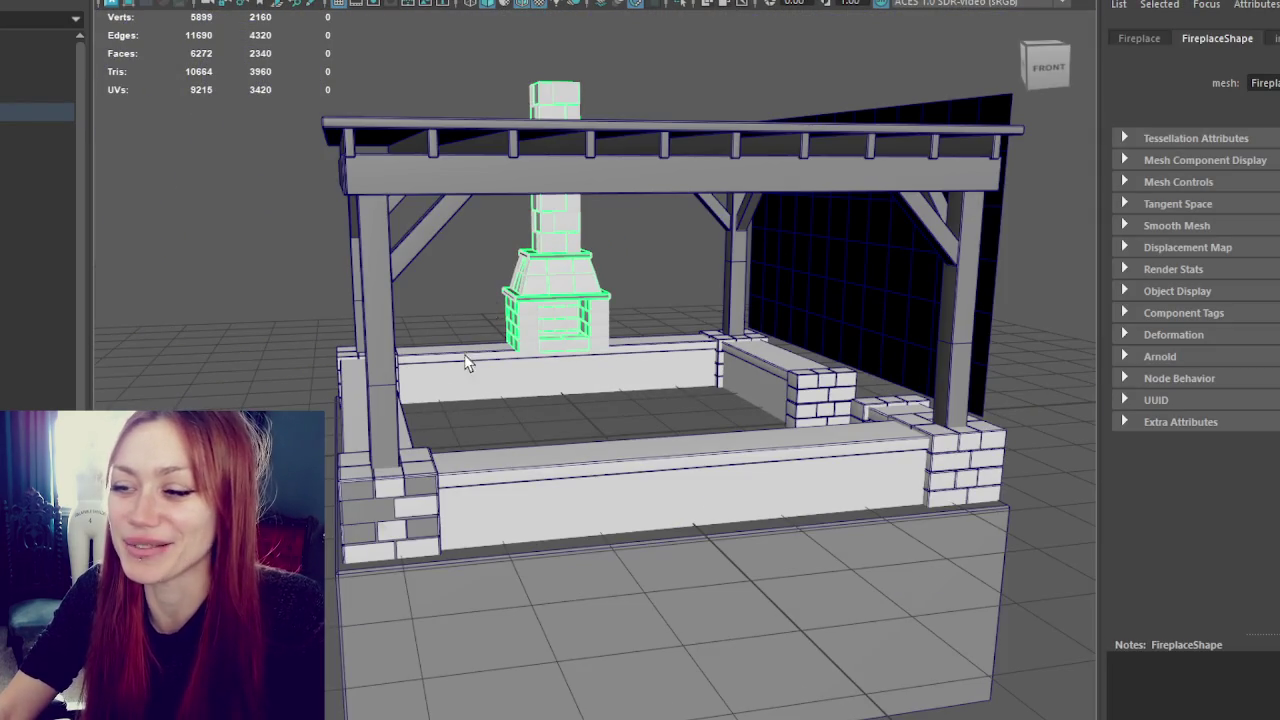
left_click_drag(396, 494, 430, 450, "alt")
left_click(331, 435)
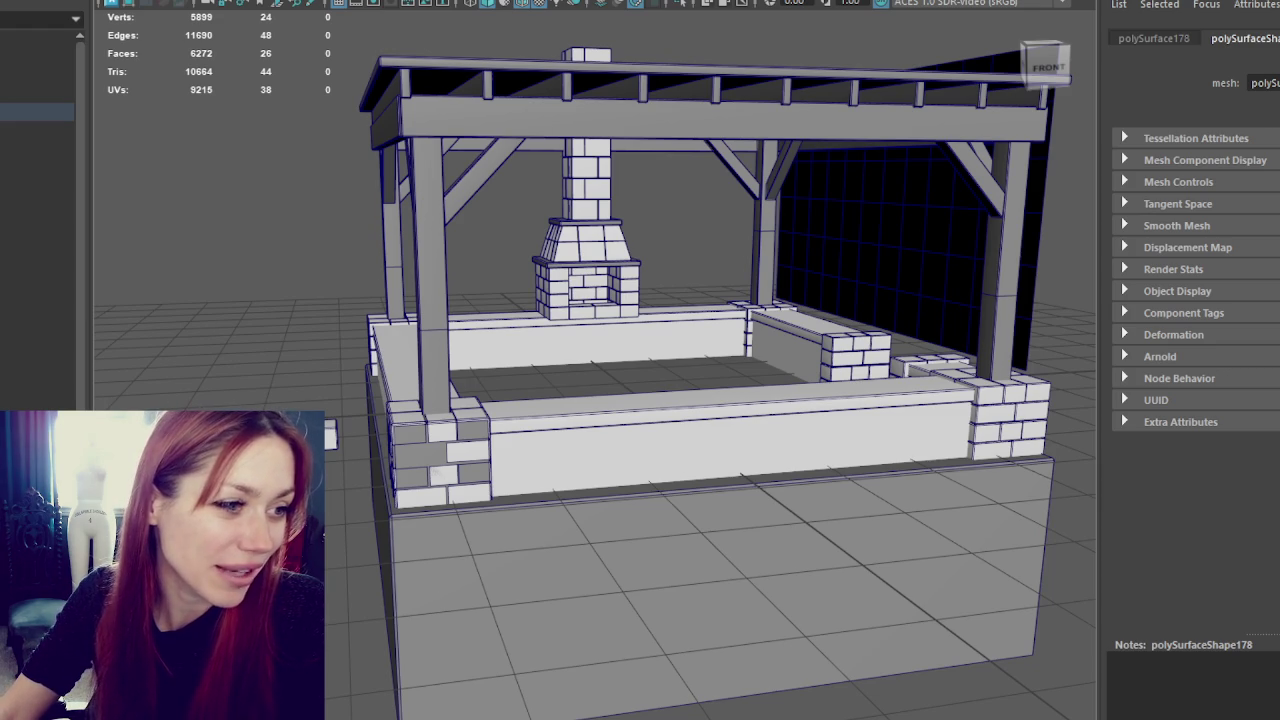
mouse_move(2, 240)
left_mouse_down()
mouse_move(325, 232)
mouse_move(238, 206)
left_mouse_up()
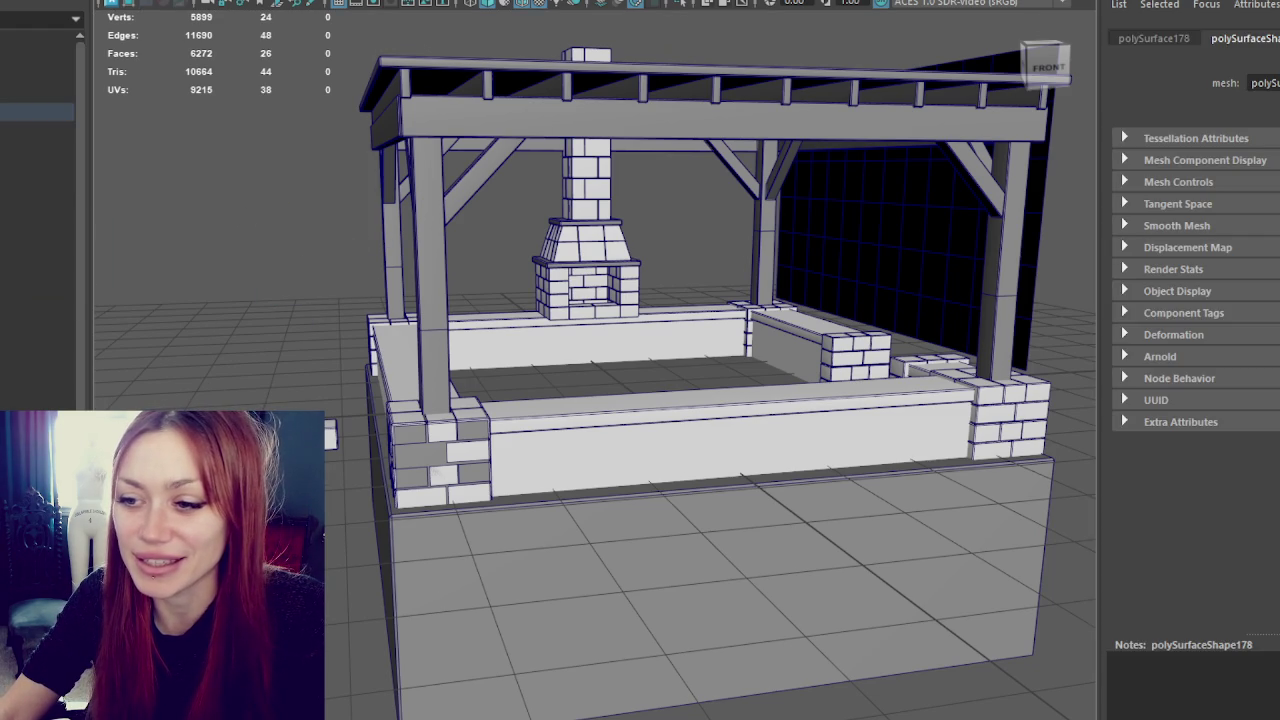
key("f")
mouse_move(333, 458)
left_mouse_down("alt")
mouse_move(386, 500)
mouse_move(343, 457)
left_mouse_up("alt")
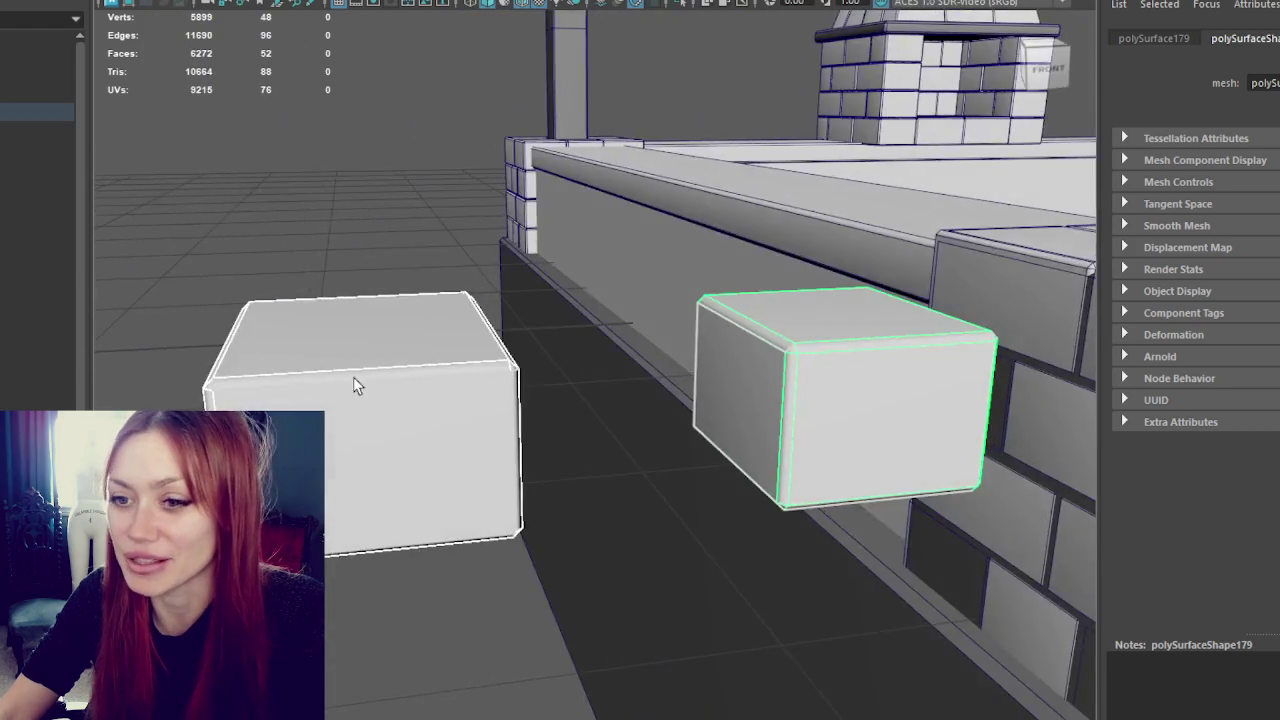
scroll(343, 457, "down", 3)
left_click(36, 294)
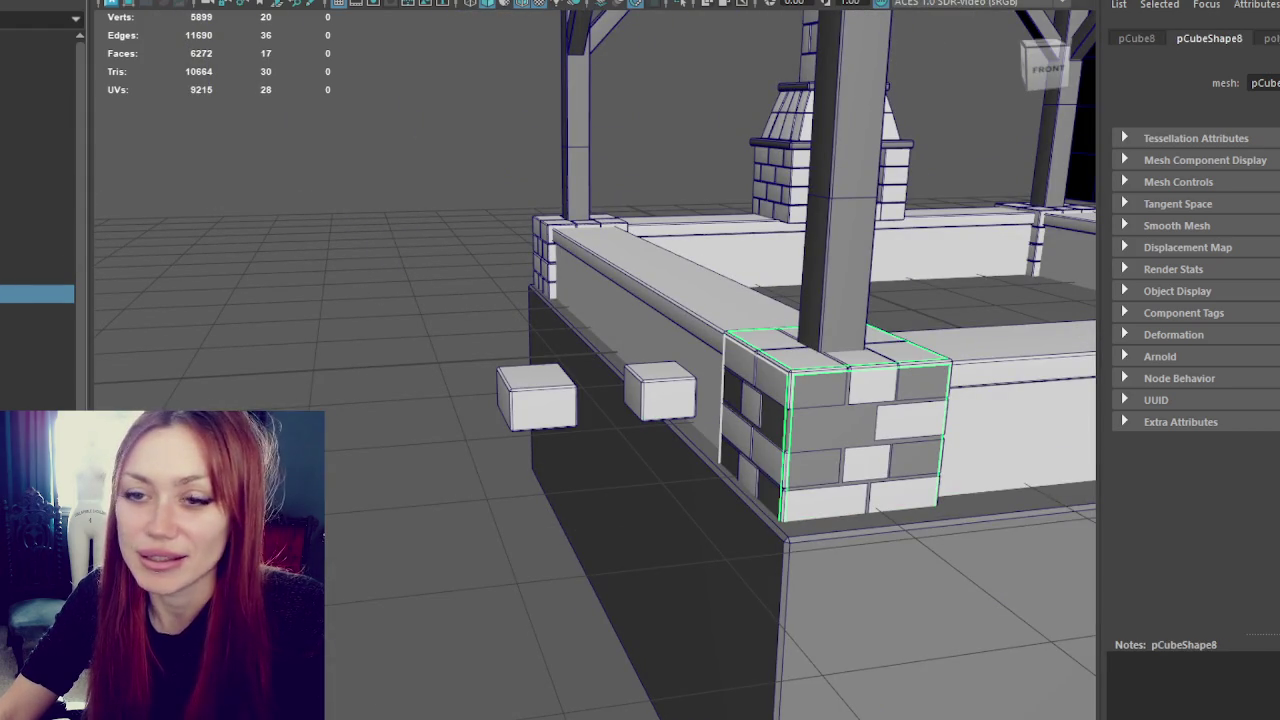
left_click(540, 412)
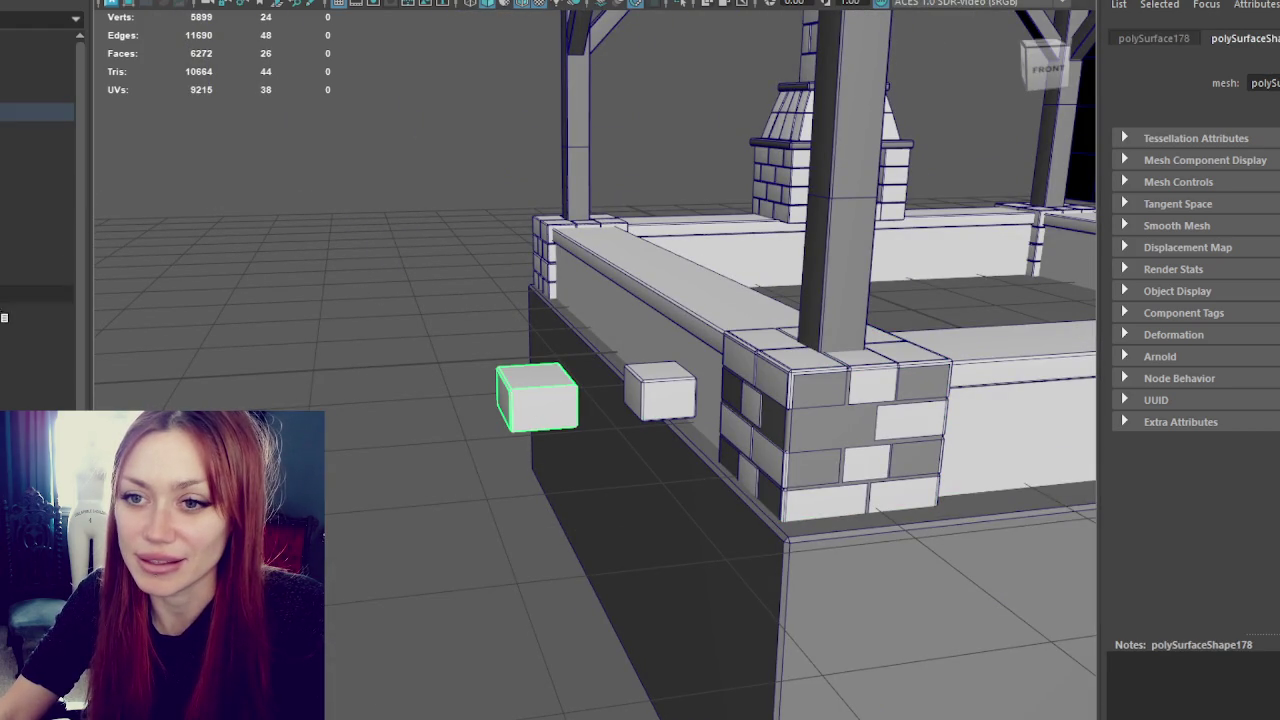
key("Right")
left_click(537, 397, "shift")
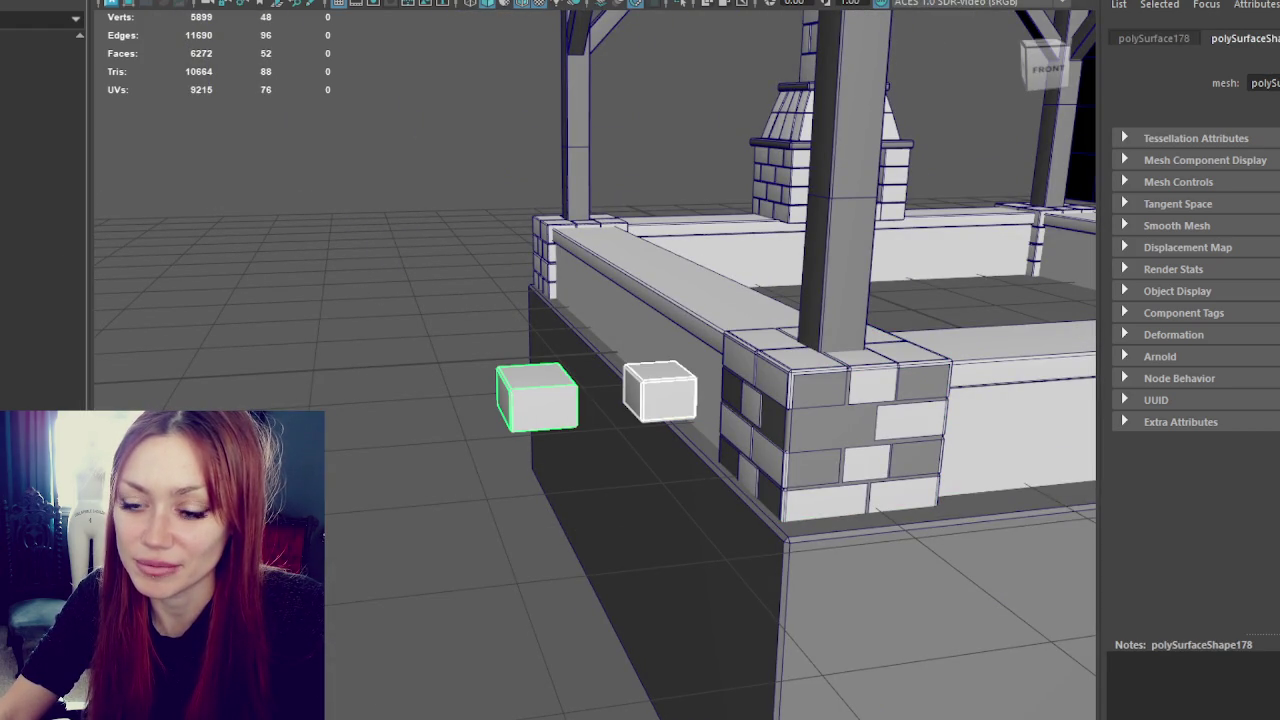
scroll(763, 263, "down", 5)
left_click_drag(763, 263, 635, 292, "alt")
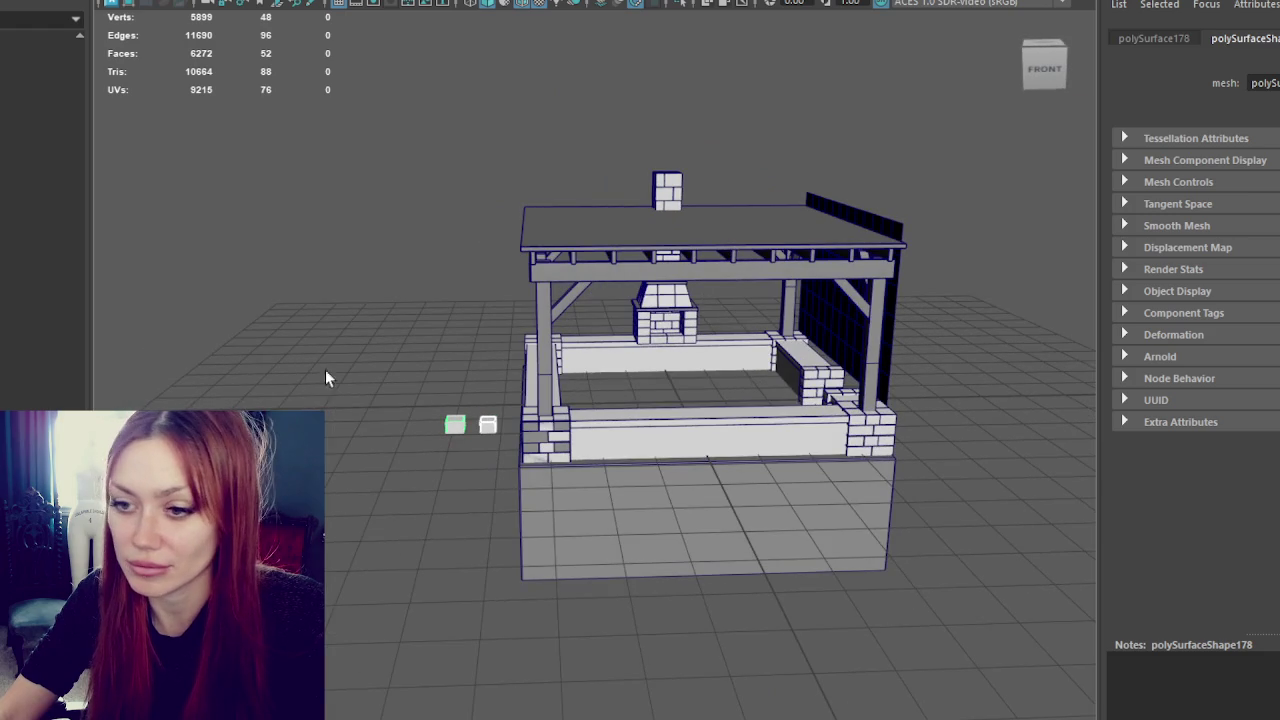
key("Right")
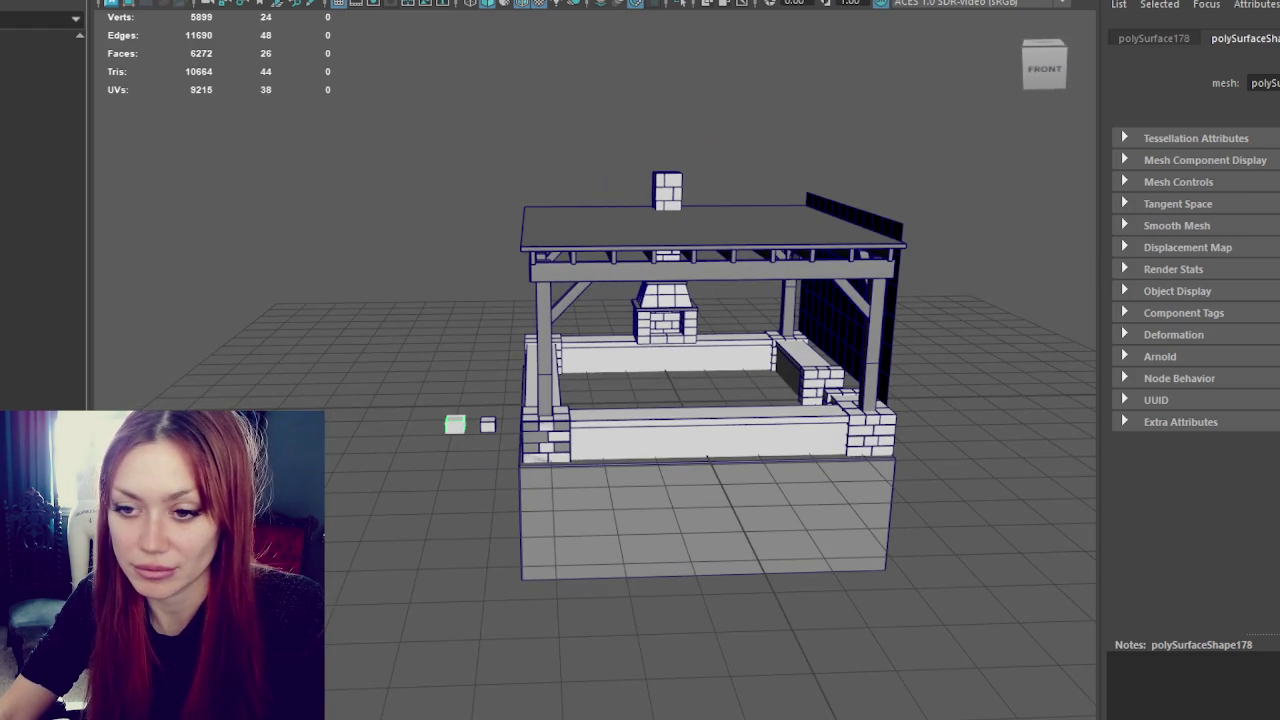
left_click(1000, 130)
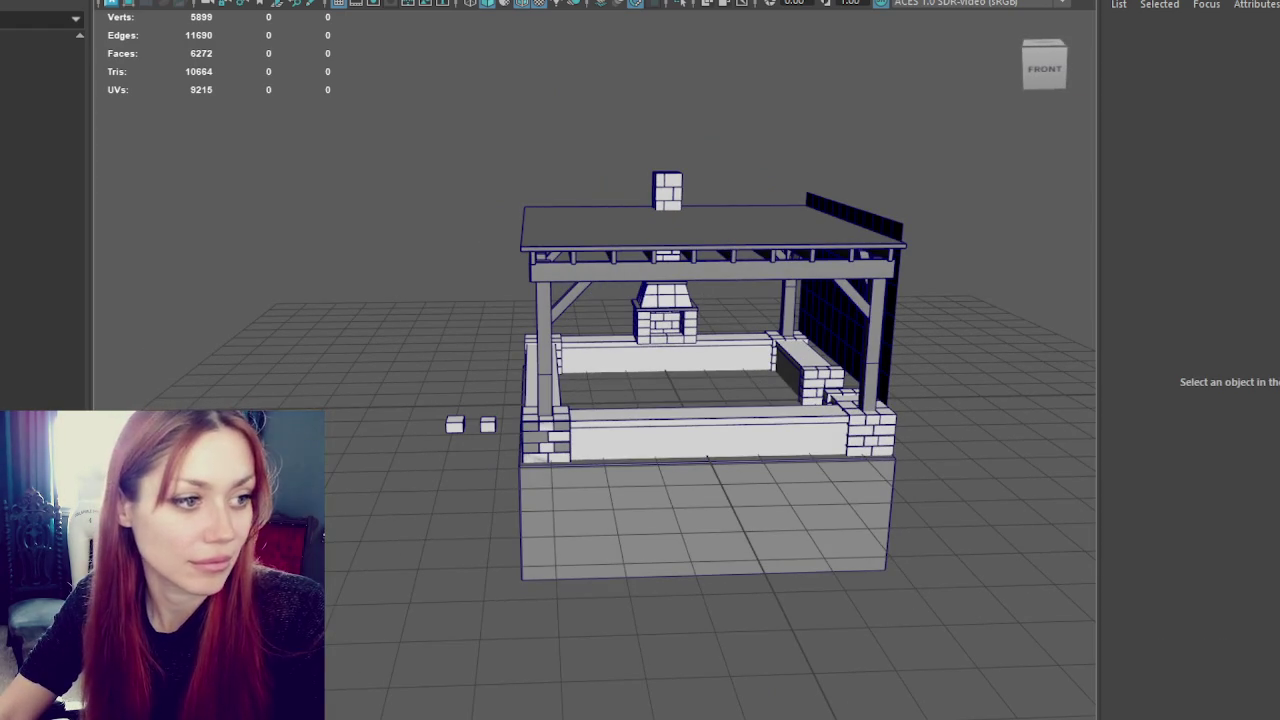
- Import the sculpted .mb brick blocks file and frame the two textured cubes
left_click_drag(5, 292, 251, 286)
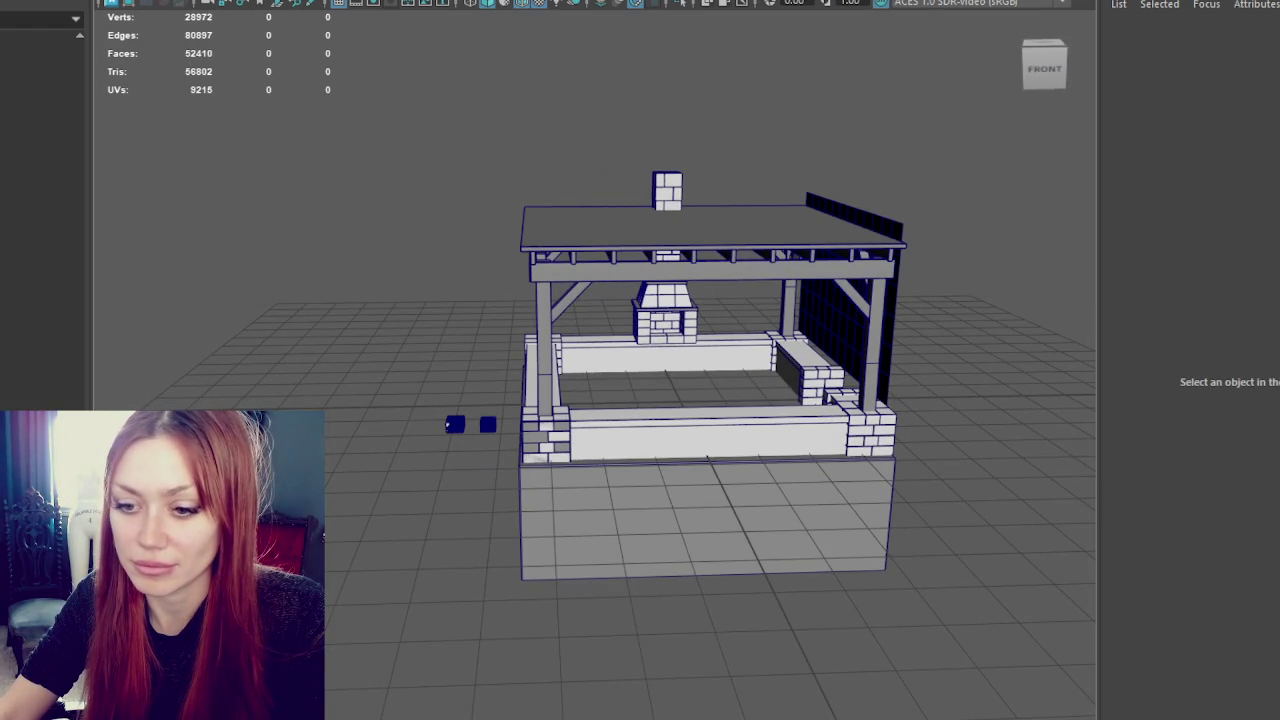
key("f")
mouse_move(428, 563)
left_mouse_down("alt")
mouse_move(443, 597)
mouse_move(455, 595)
left_mouse_up("alt")
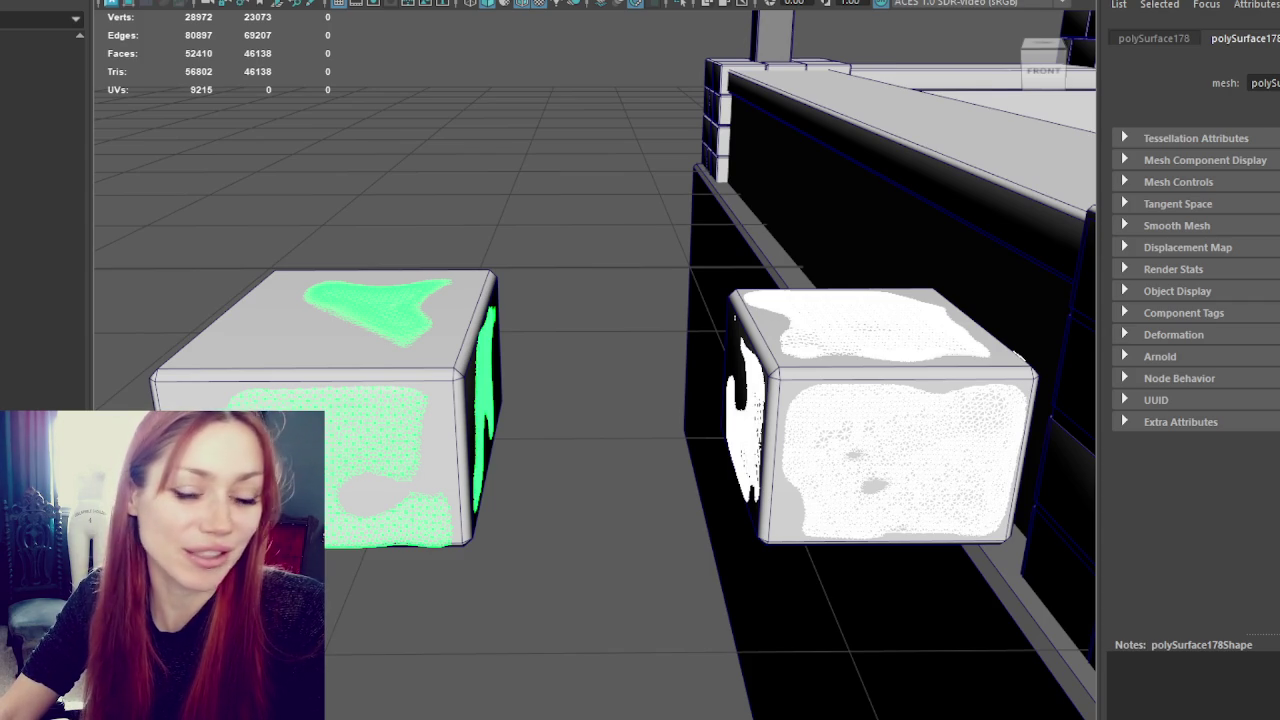
scroll(430, 325, "down", 3)
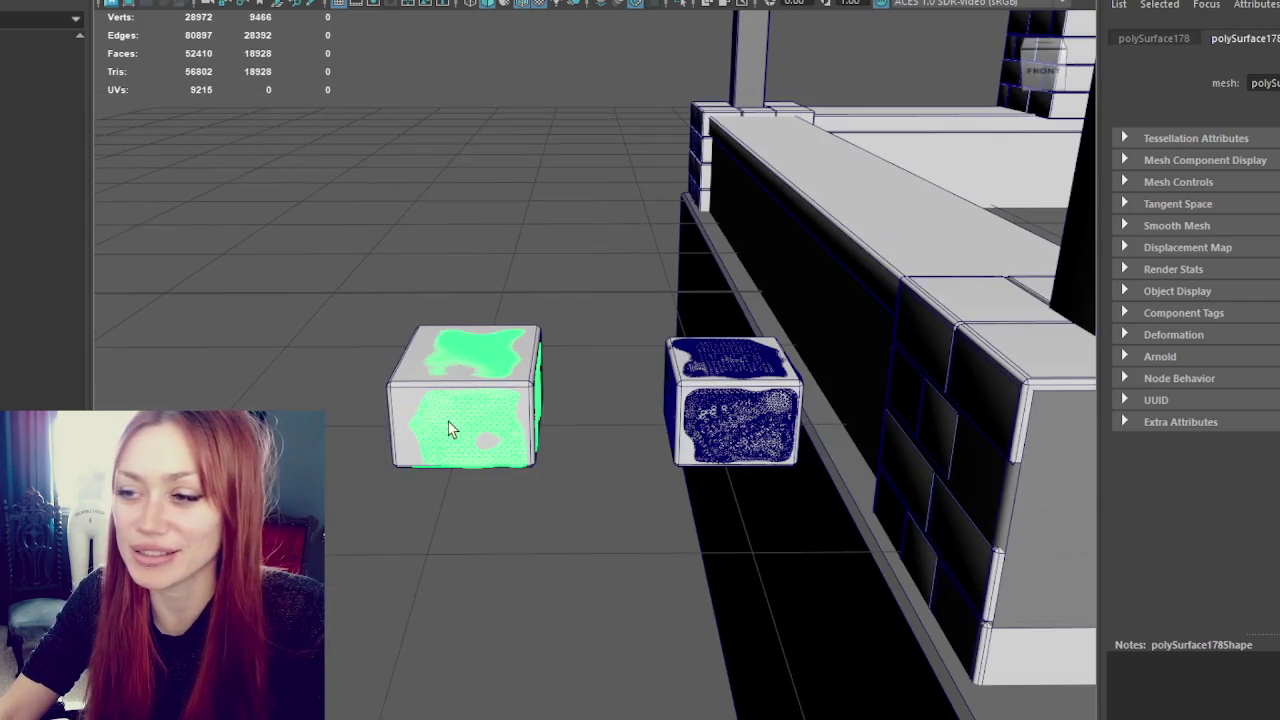
- Select each sculpted cube in turn and zoom out to see them with the pillar base
left_click(400, 390)
key("f")
mouse_move(546, 386)
left_mouse_down("alt")
mouse_move(660, 409)
mouse_move(638, 313)
mouse_move(660, 371)
mouse_move(620, 380)
left_mouse_up("alt")
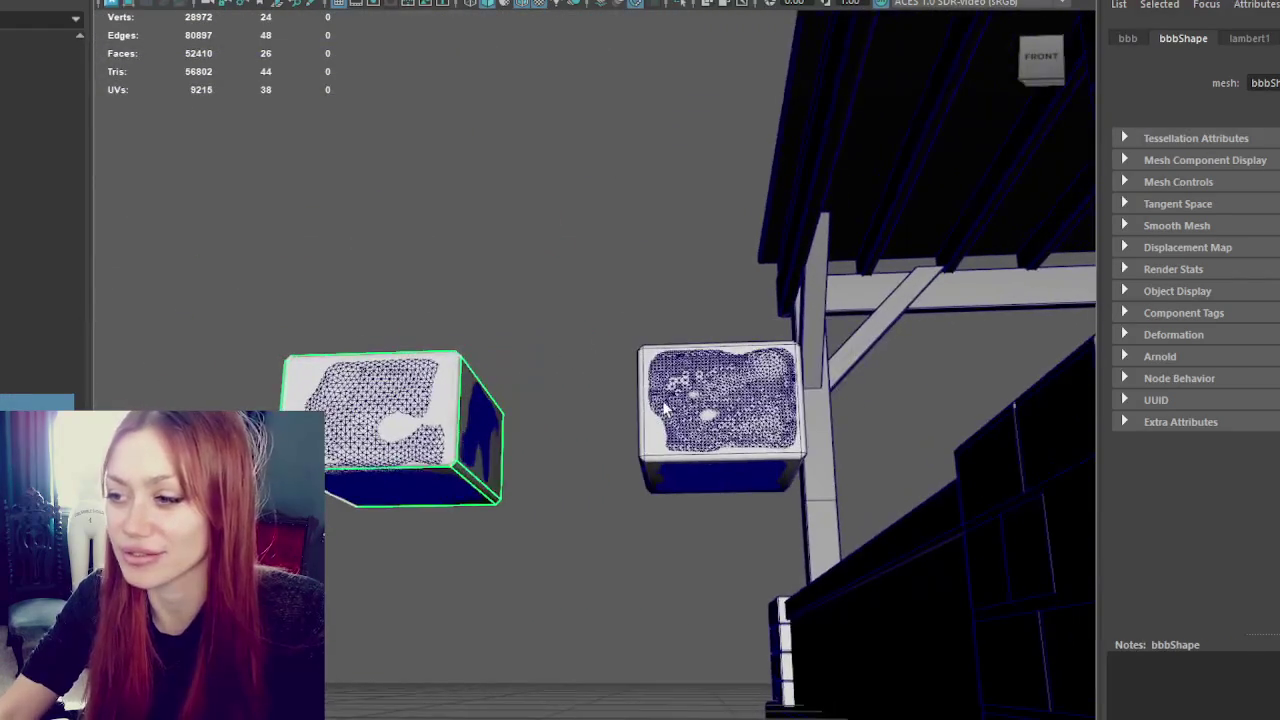
left_click(645, 440)
left_click(433, 436)
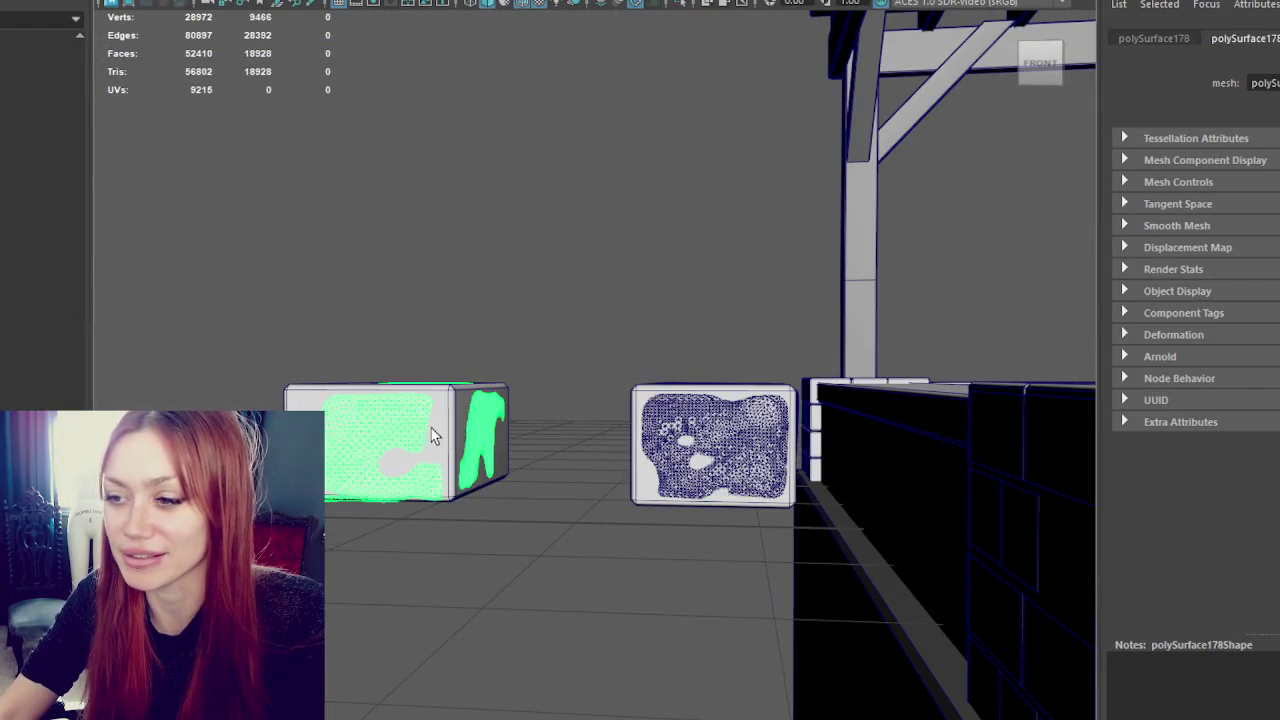
left_click(690, 427)
left_click_drag(471, 234, 551, 274, "alt")
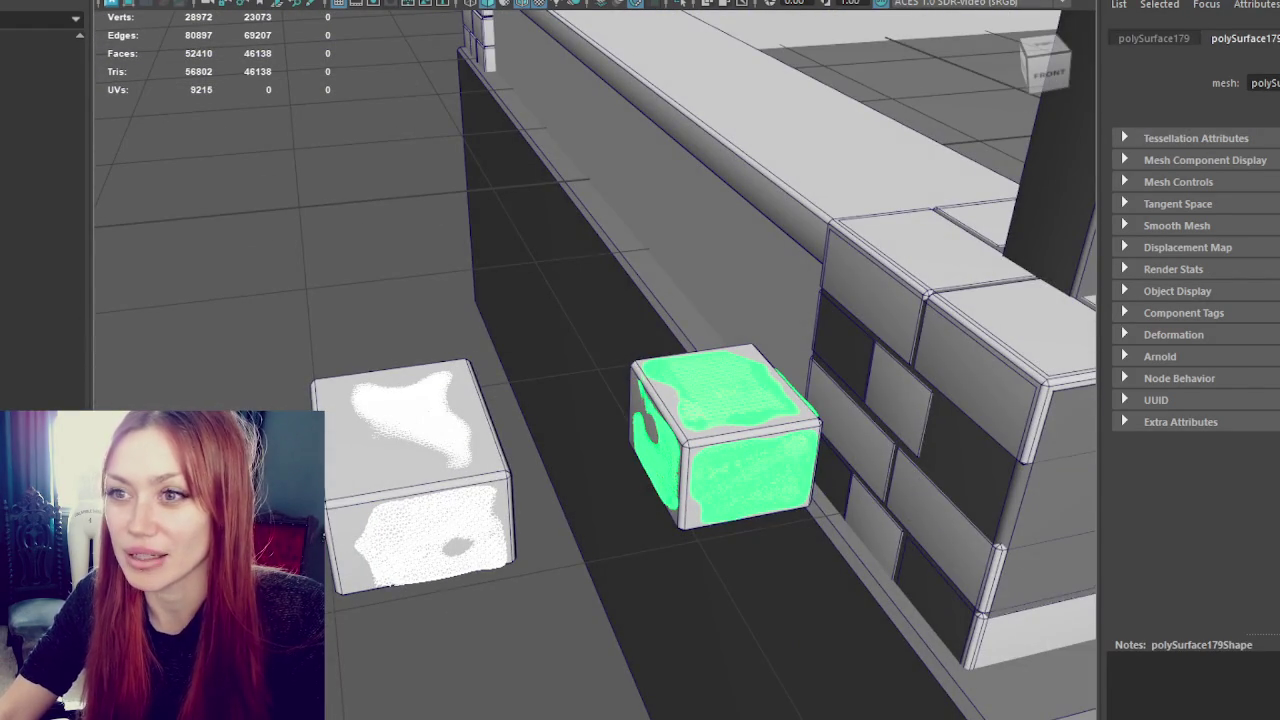
right_click_drag(937, 400, 781, 402, "alt")
scroll(693, 455, "up", 3)
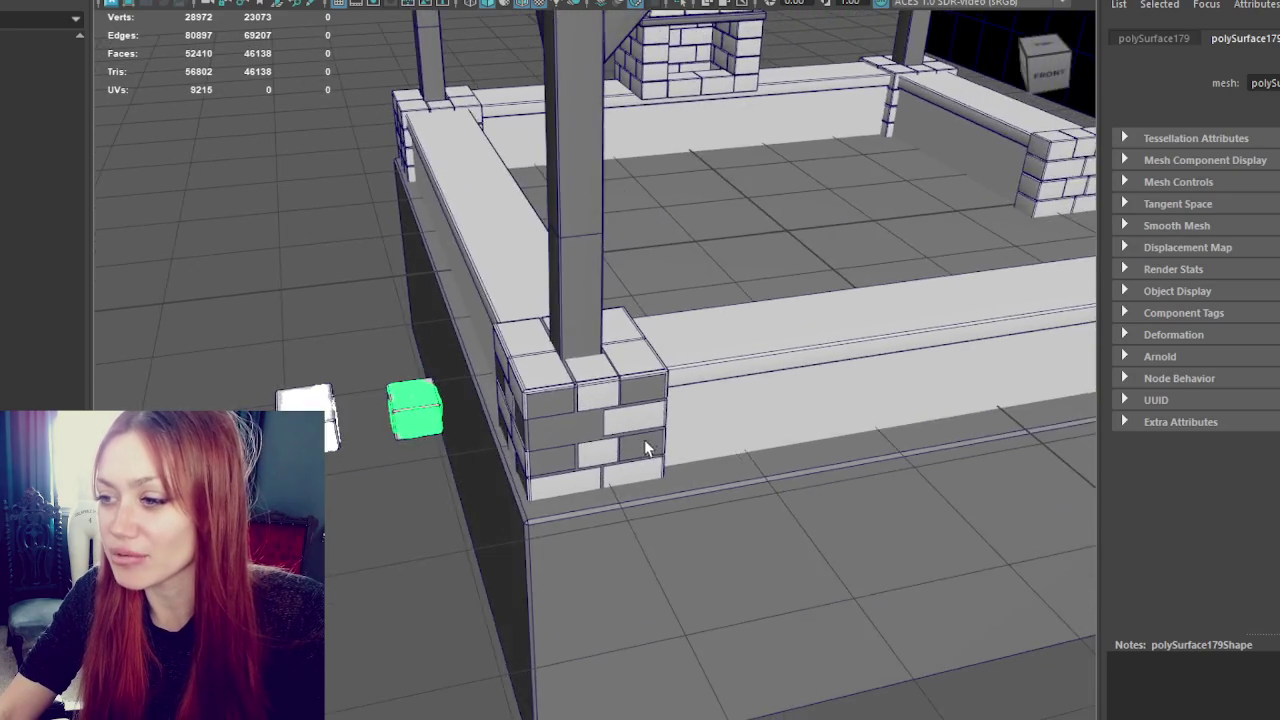
scroll(649, 443, "up", 3)
scroll(600, 400, "up", 3)
scroll(350, 440, "down", 2)
scroll(350, 440, "down", 2)
- Duplicate the left sculpted cube and move the copy onto the pillar's corner brick
left_click(620, 388)
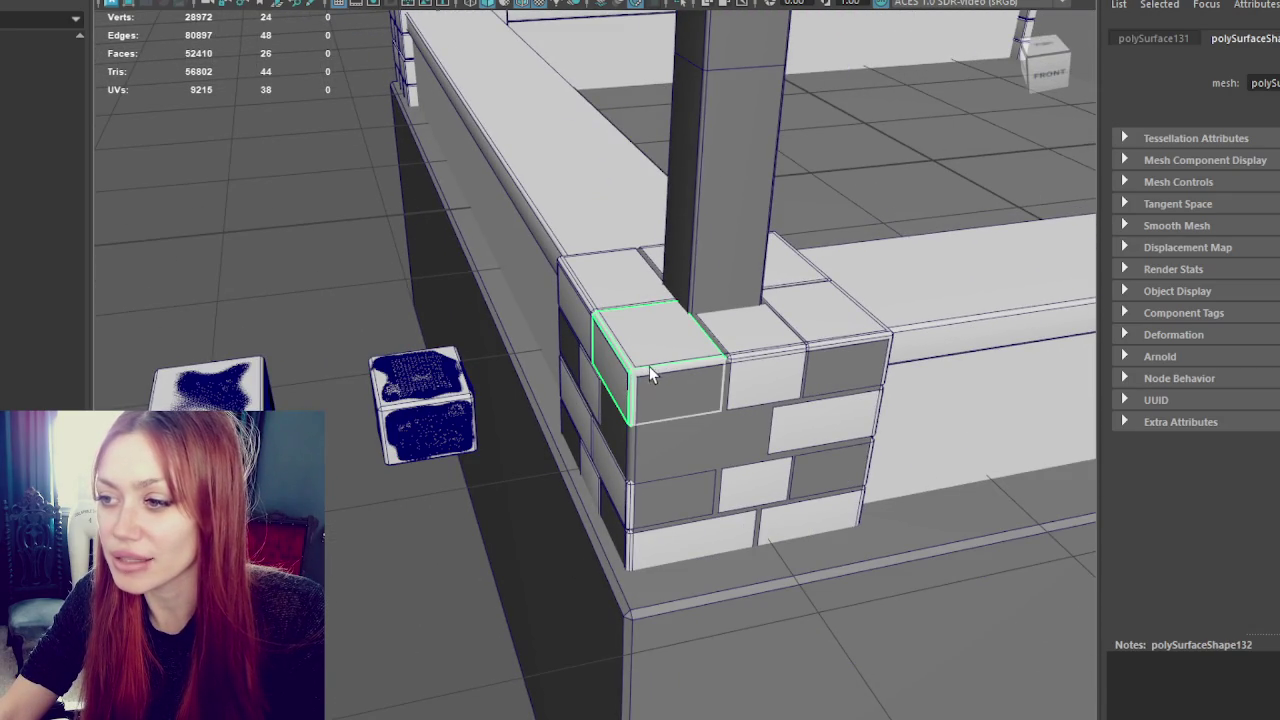
left_click(288, 405)
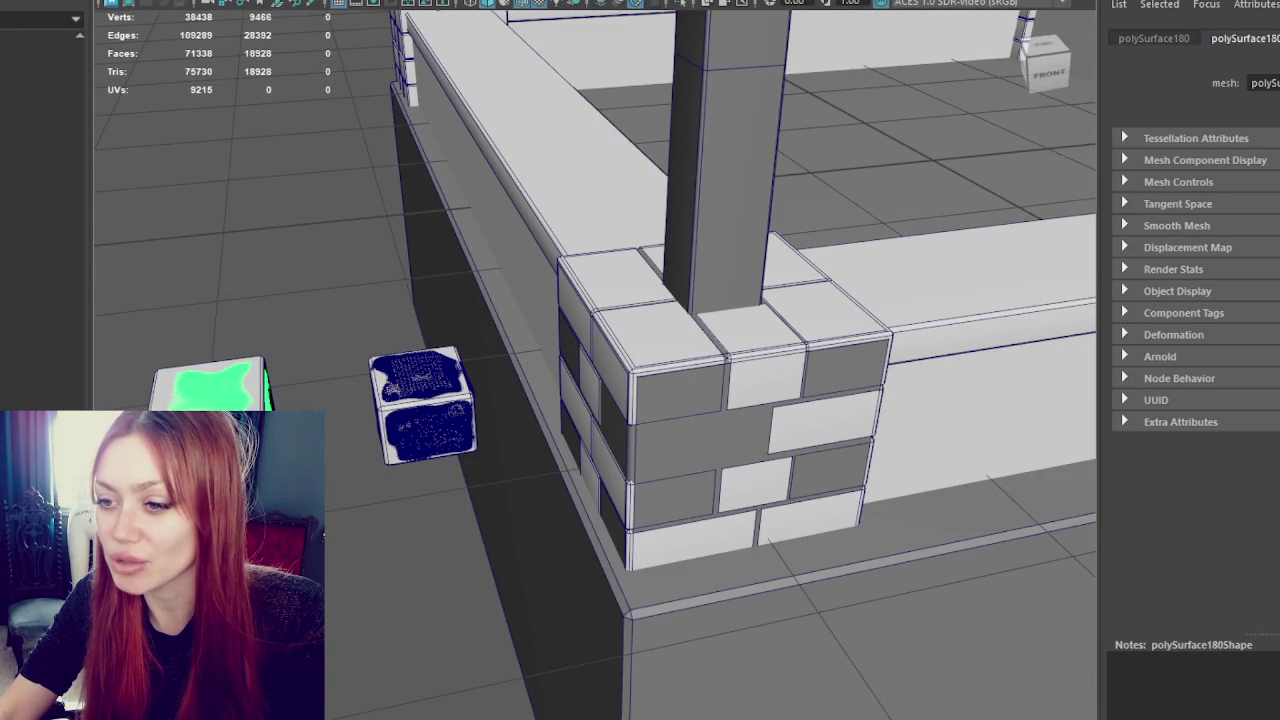
left_click(410, 423)
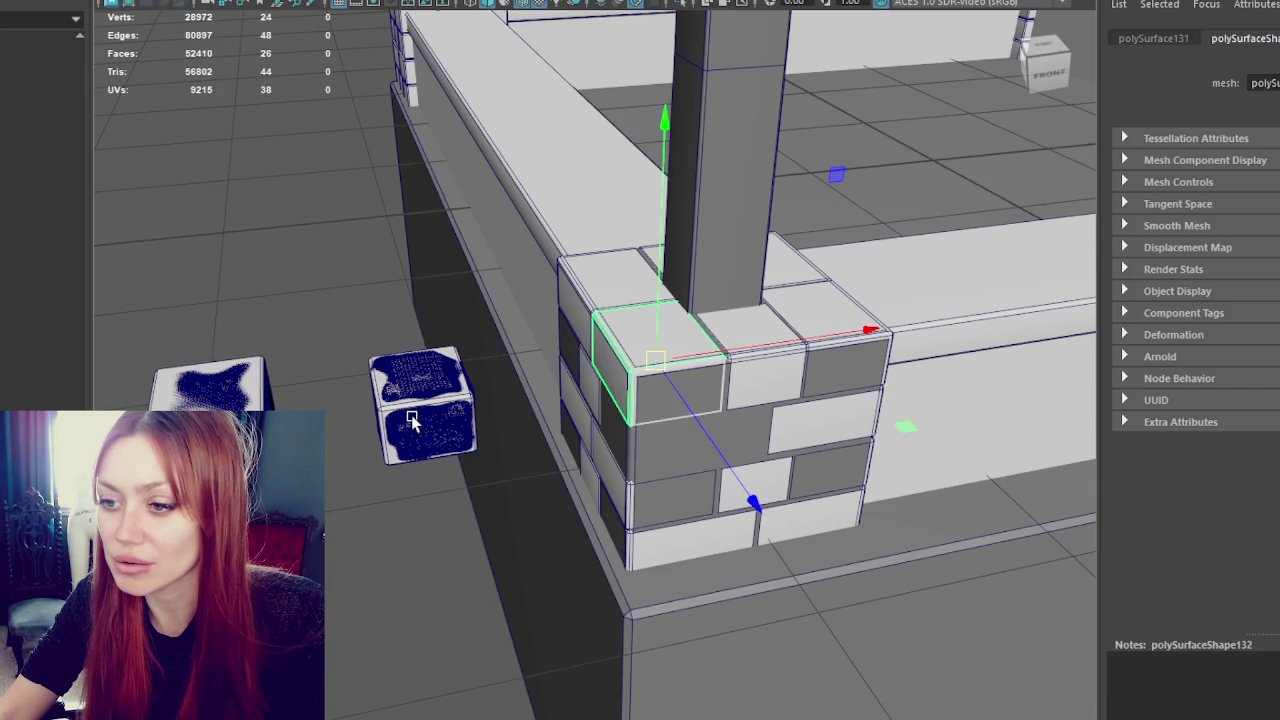
key("ctrl+z")
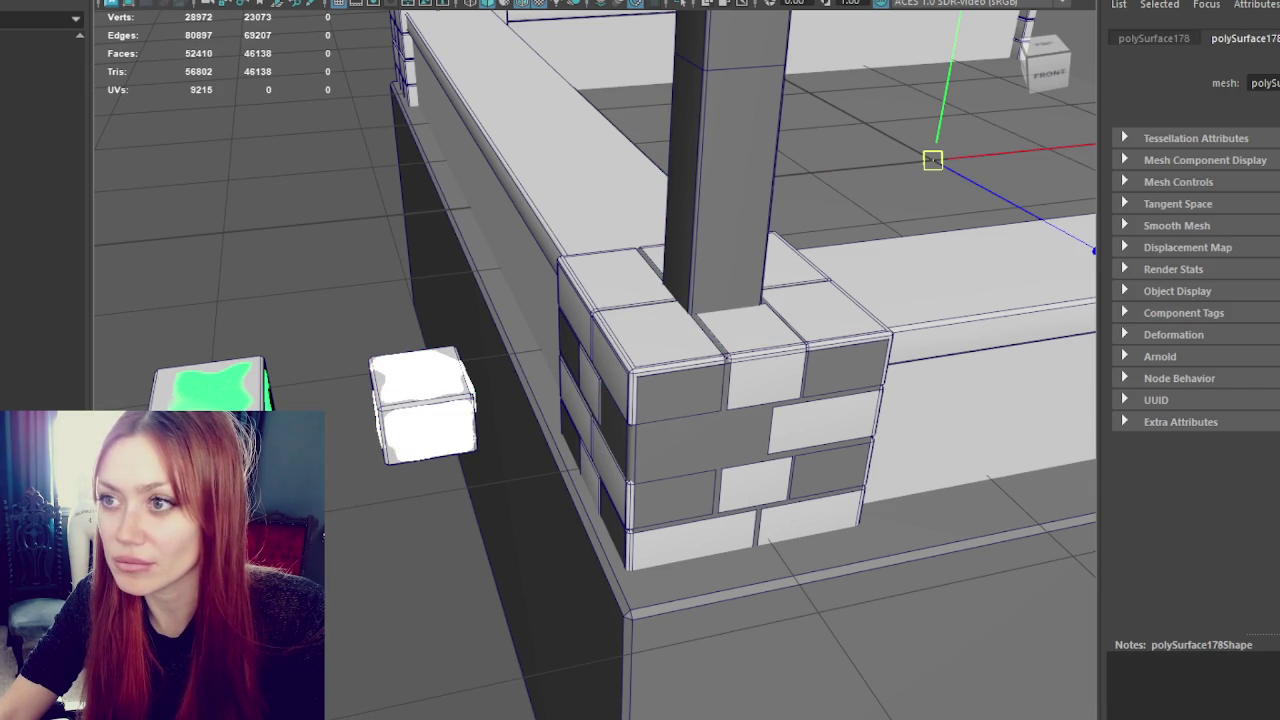
left_click_drag(455, 392, 500, 360)
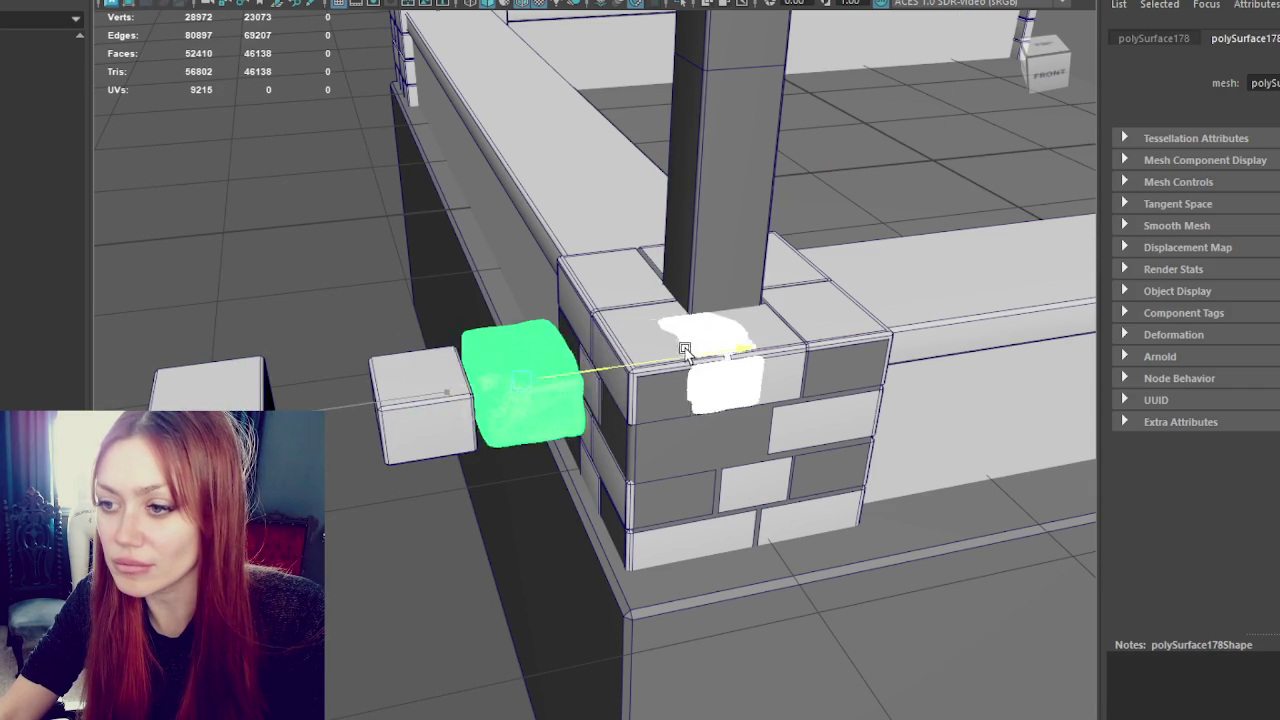
key("ctrl+d")
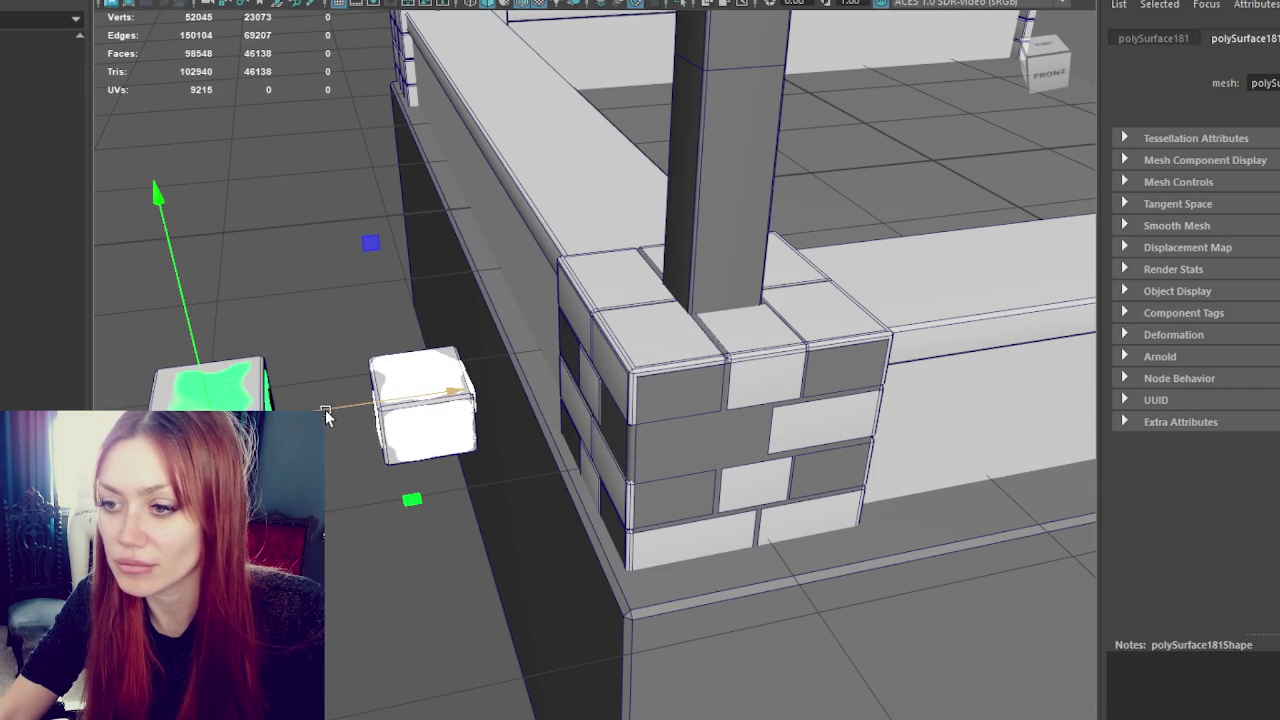
left_click_drag(329, 410, 690, 375)
left_click(735, 366)
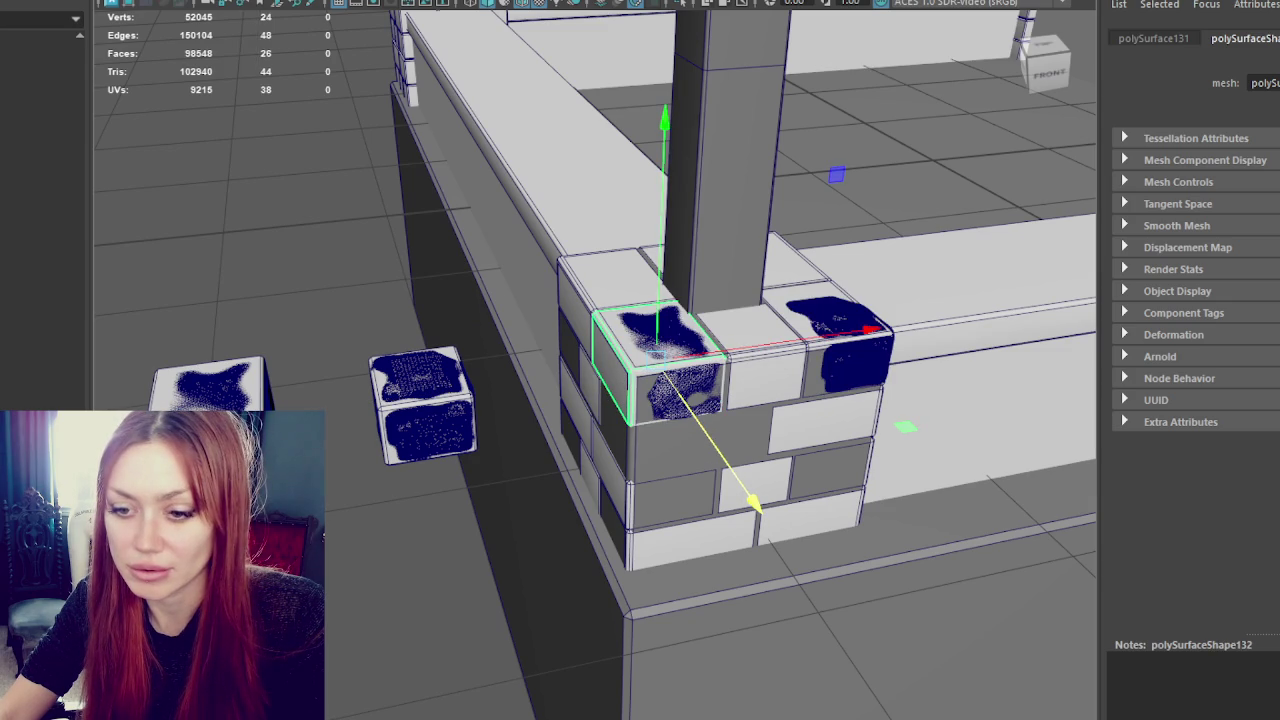
scroll(37, 250, "down", 3)
- Hide and reshow the Bricks group, then push the front decal piece into the wall
key("Up")
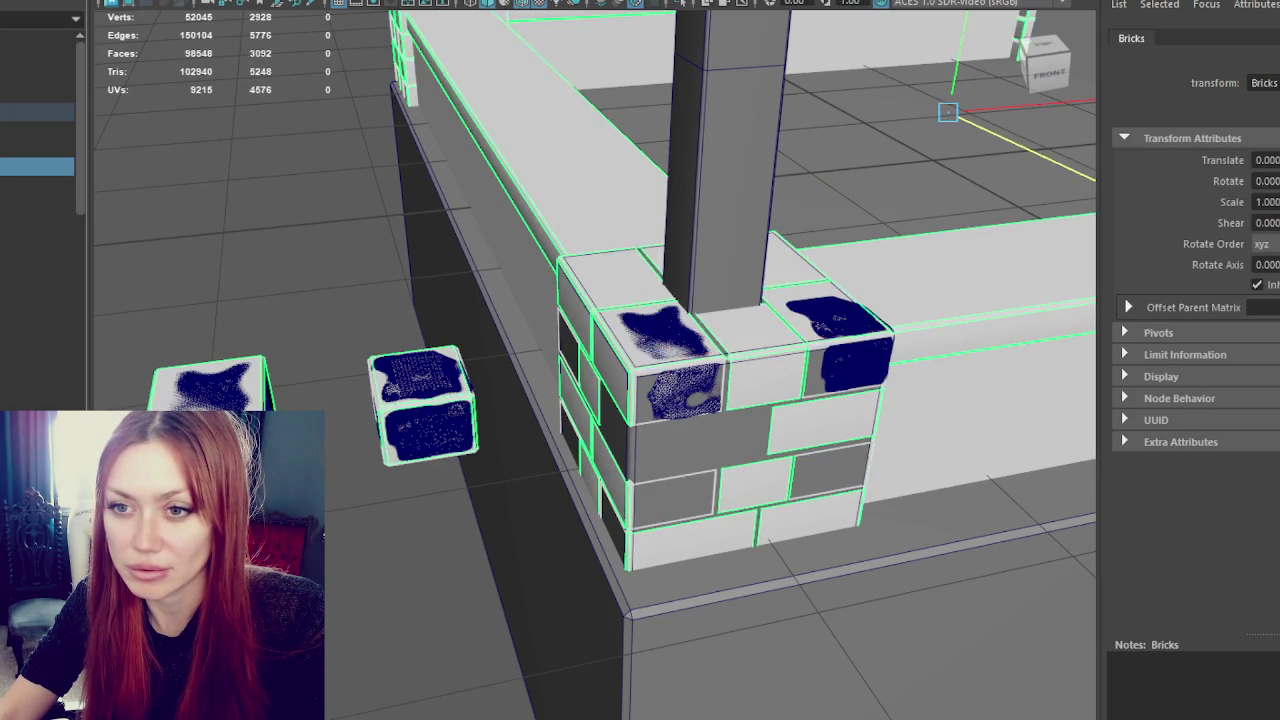
key("ctrl+h")
key("shift+h")
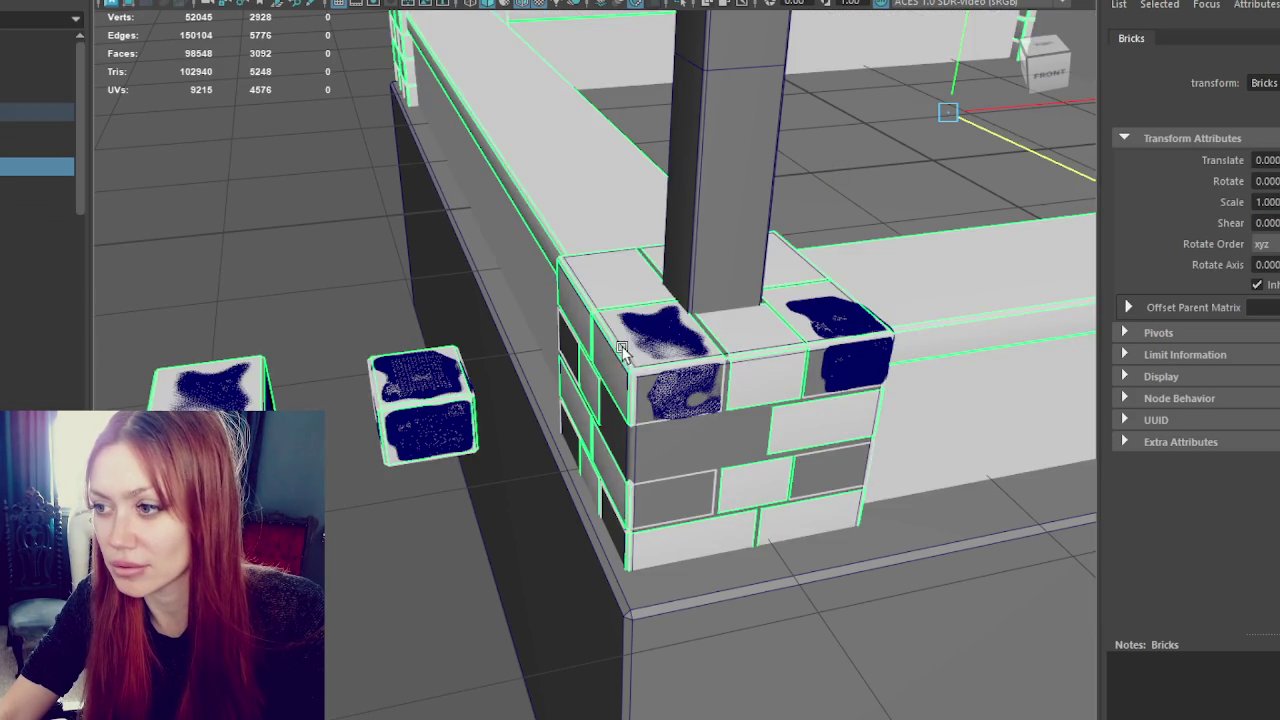
left_click(643, 372)
scroll(648, 395, "up", 3)
scroll(650, 410, "up", 2)
left_click(651, 410)
left_click_drag(596, 414, 614, 411)
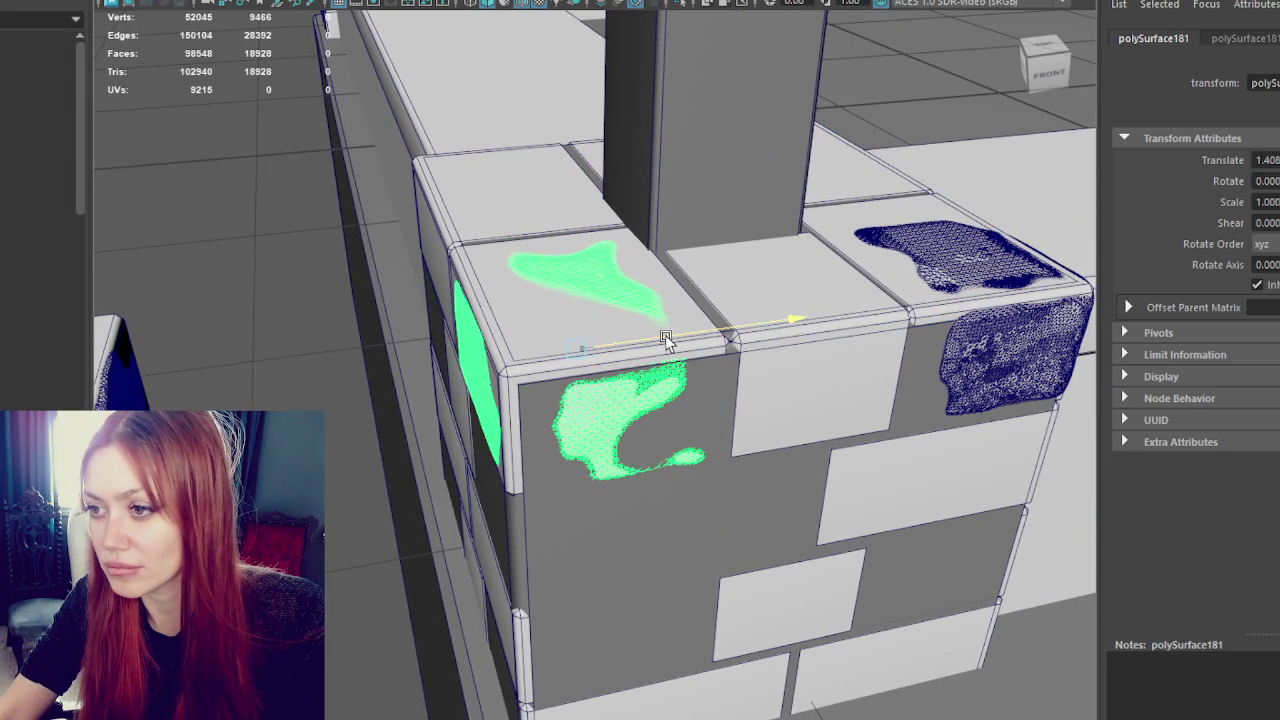
- Duplicate the decal piece and place the copy on the adjacent corner brick
key("ctrl+d")
mouse_move(666, 337)
left_mouse_down()
mouse_move(955, 300)
mouse_move(671, 320)
mouse_move(637, 398)
mouse_move(807, 562)
mouse_move(1000, 537)
left_mouse_up()
key("e")
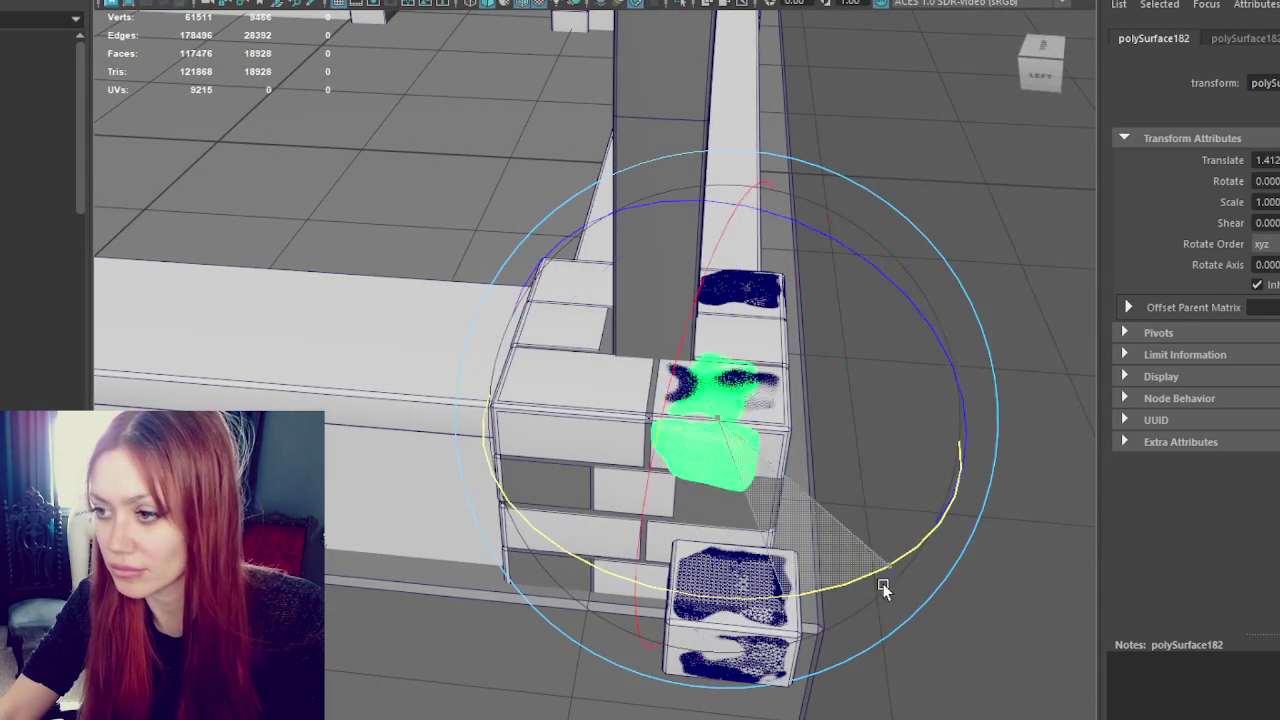
key("w")
left_click_drag(805, 444, 704, 430)
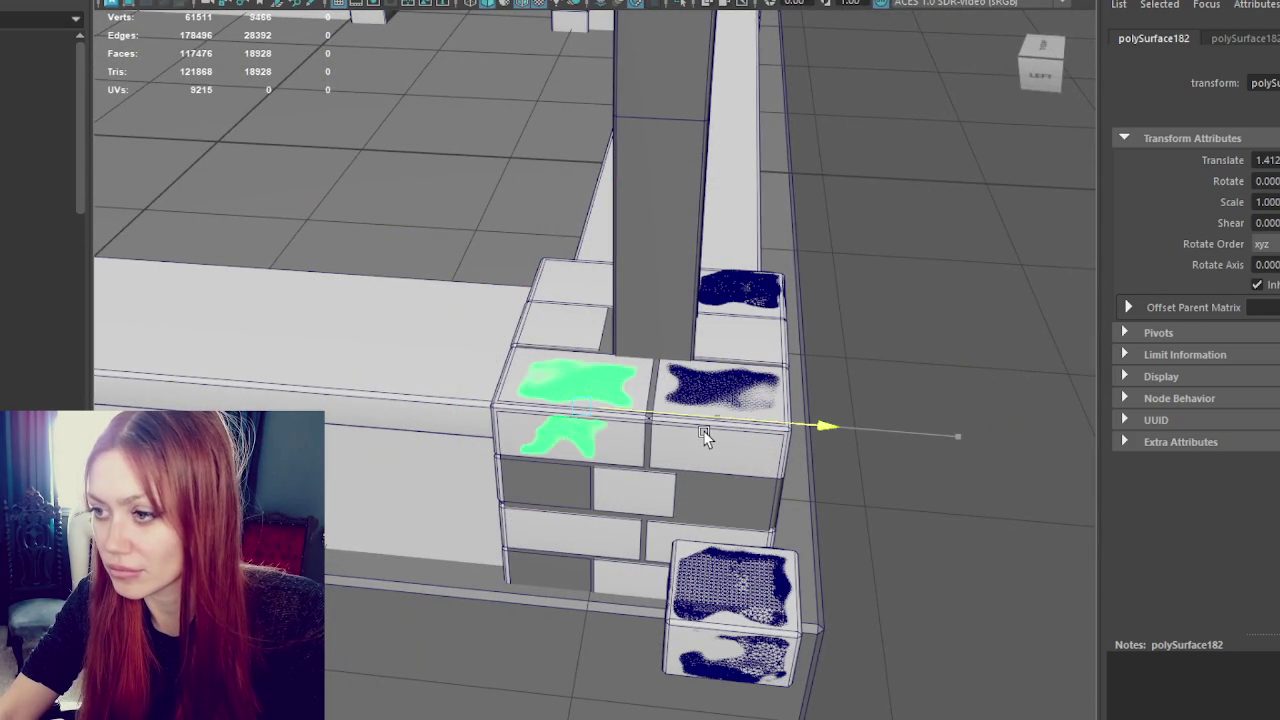
- Delete the low-poly corner brick beneath the decal pieces
left_click(702, 440)
left_click(620, 416)
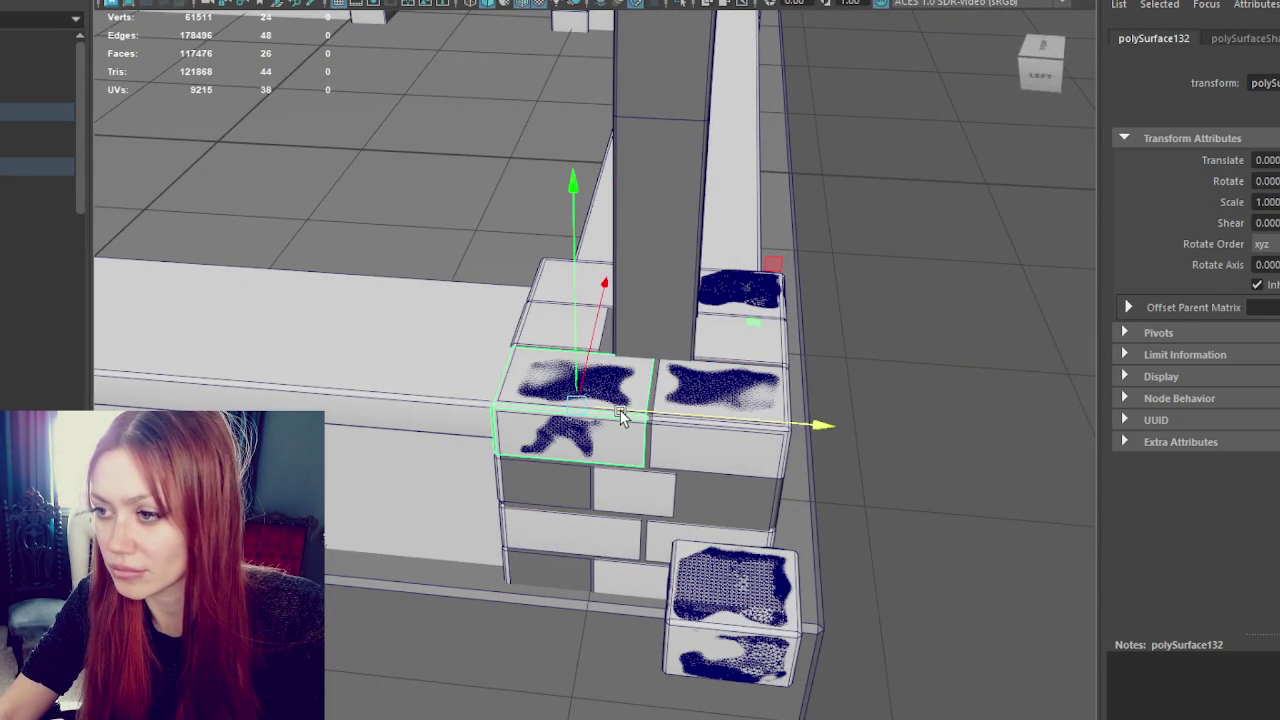
left_click(749, 434)
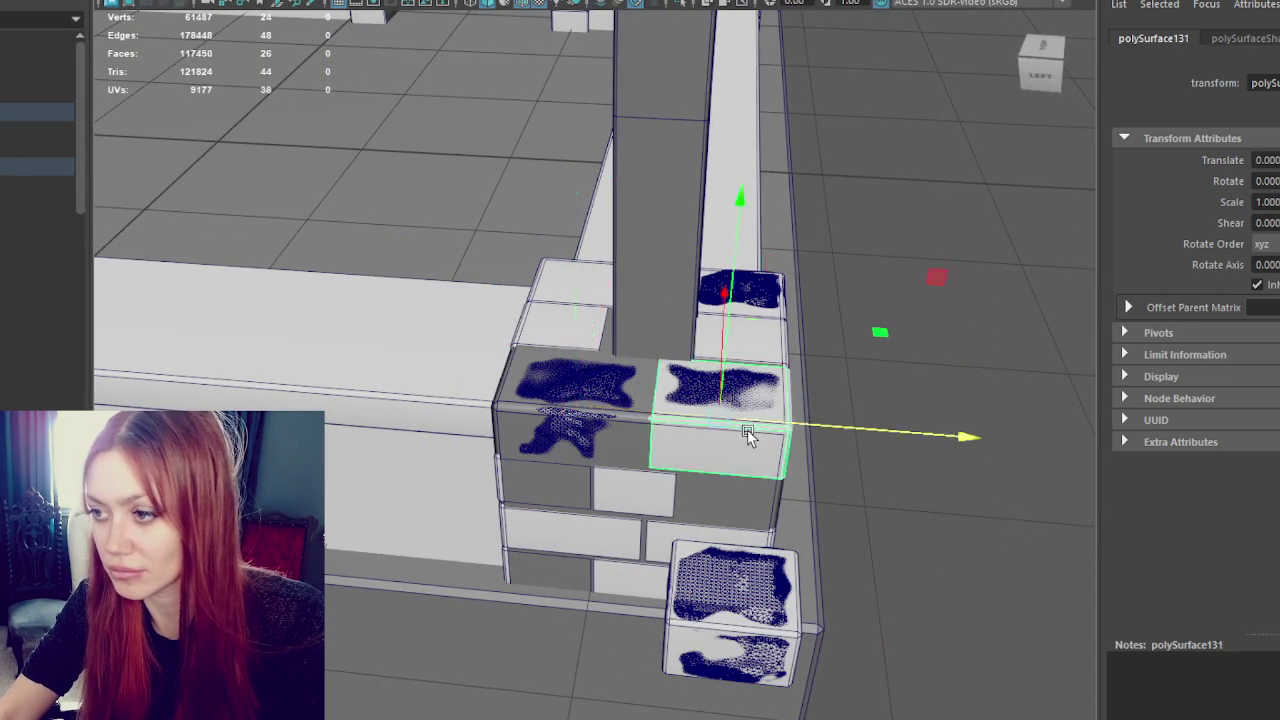
left_click(778, 310)
left_click(737, 309)
left_click(740, 290)
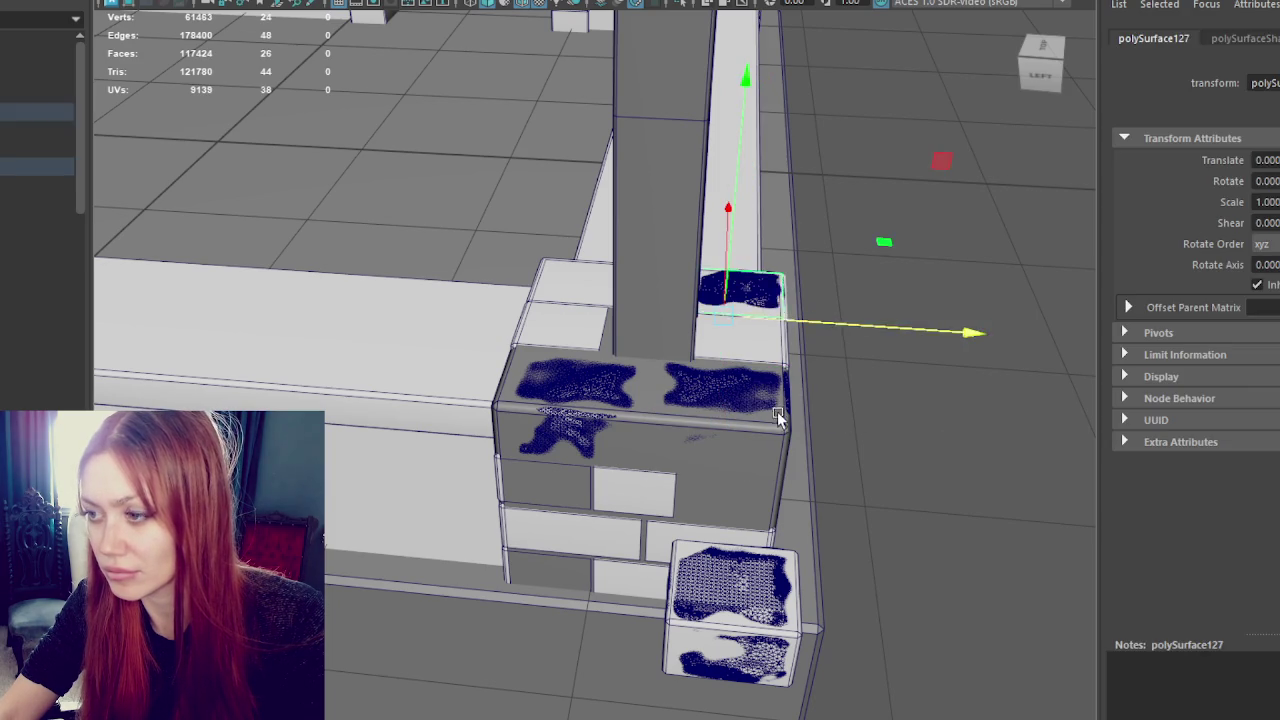
left_click(781, 436)
key("Delete")
- Shift the right sculpted block along the row beside the pillar
left_click(557, 414)
left_click_drag(557, 414, 657, 410, "alt")
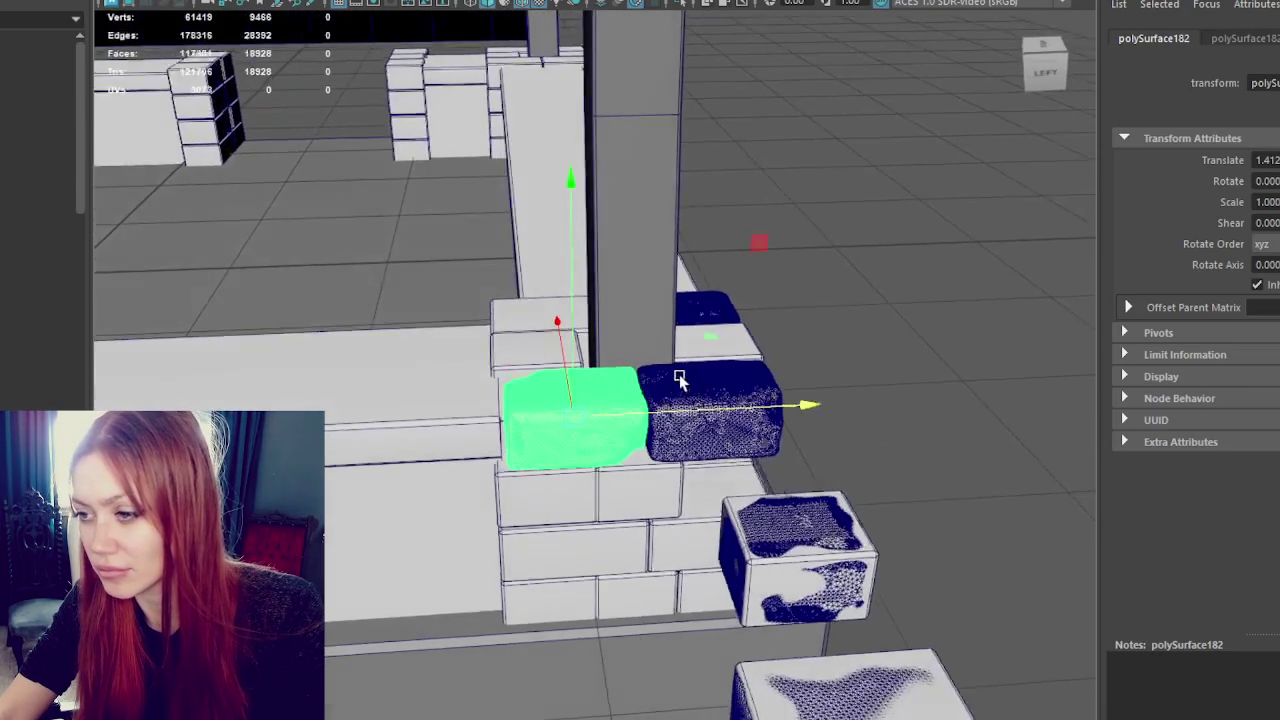
left_click(700, 415)
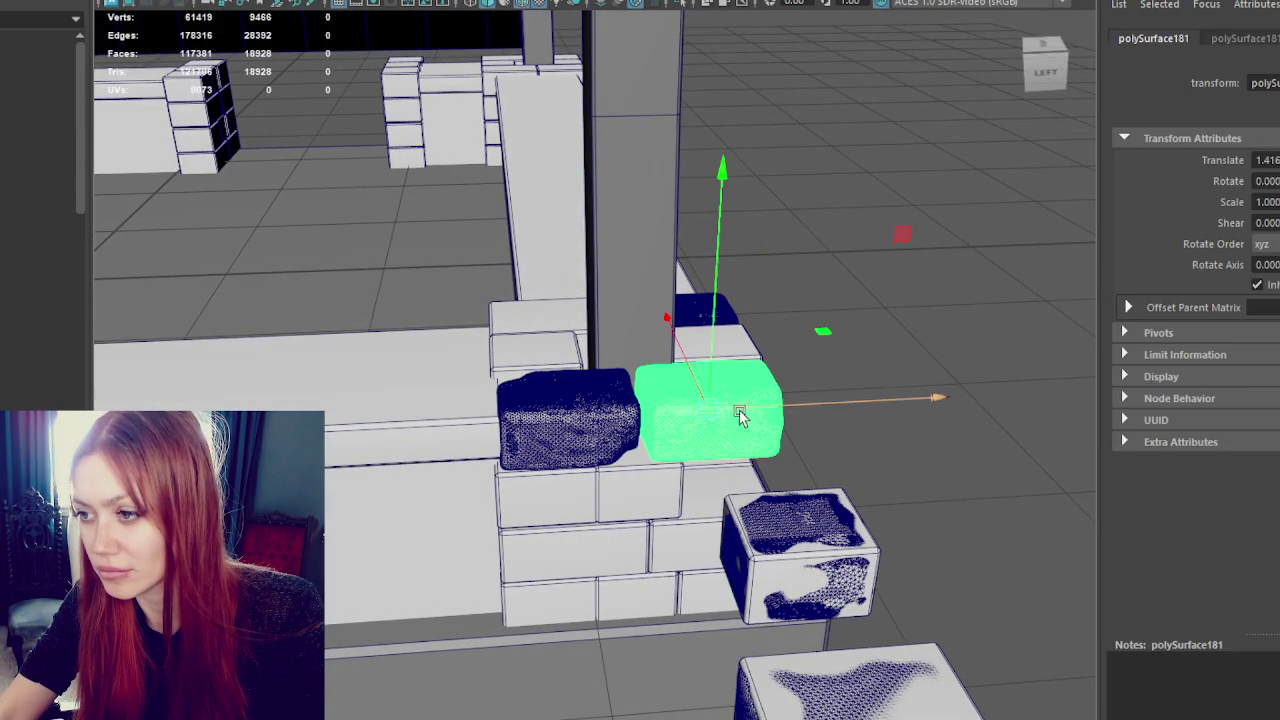
mouse_move(750, 415)
left_mouse_down()
mouse_move(591, 417)
mouse_move(731, 417)
mouse_move(770, 538)
mouse_move(598, 452)
mouse_move(652, 443)
left_mouse_up()
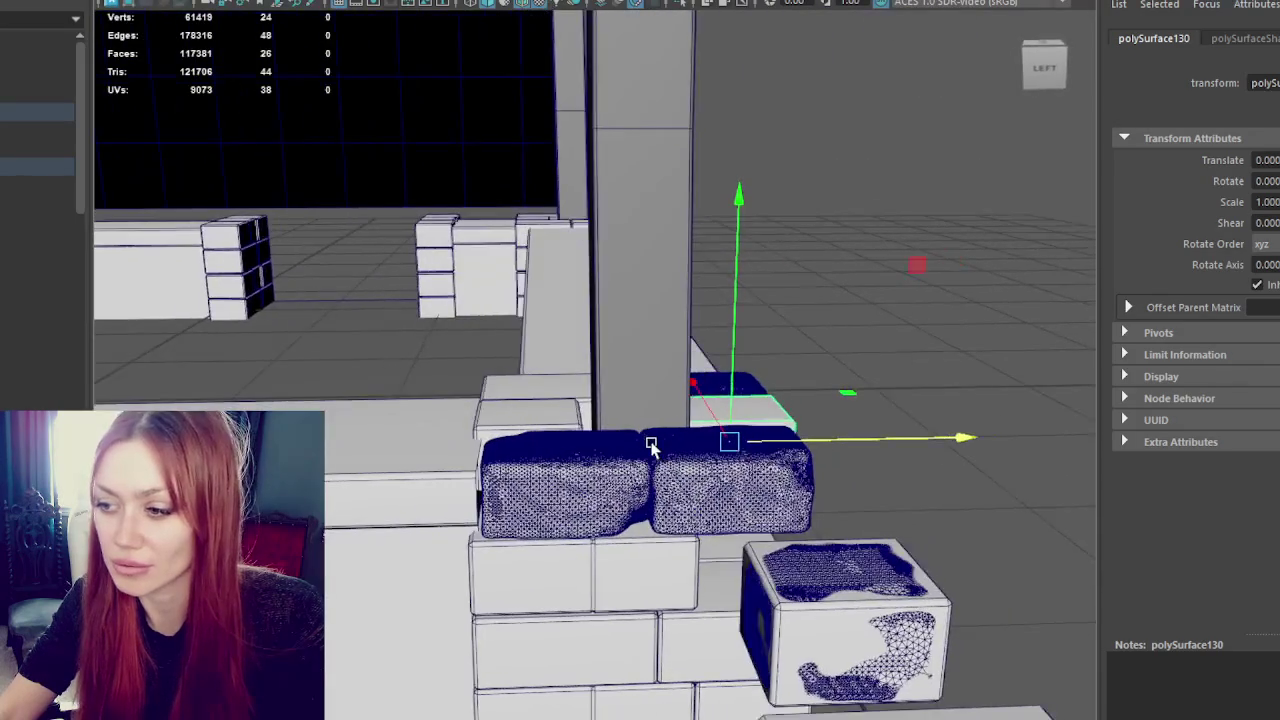
right_click_drag(671, 443, 678, 538, "alt")
scroll(678, 538, "down", 3)
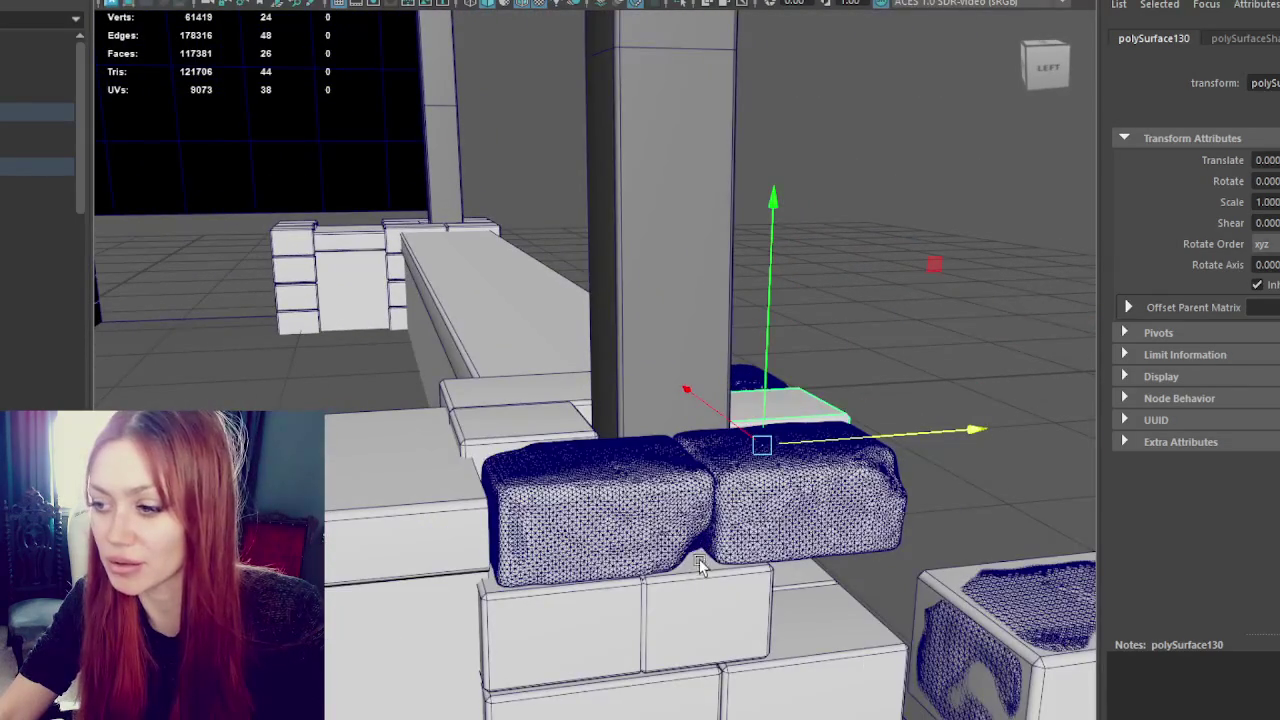
mouse_move(735, 567)
left_mouse_down("alt")
mouse_move(624, 562)
mouse_move(628, 597)
mouse_move(601, 568)
mouse_move(702, 560)
left_mouse_up("alt")
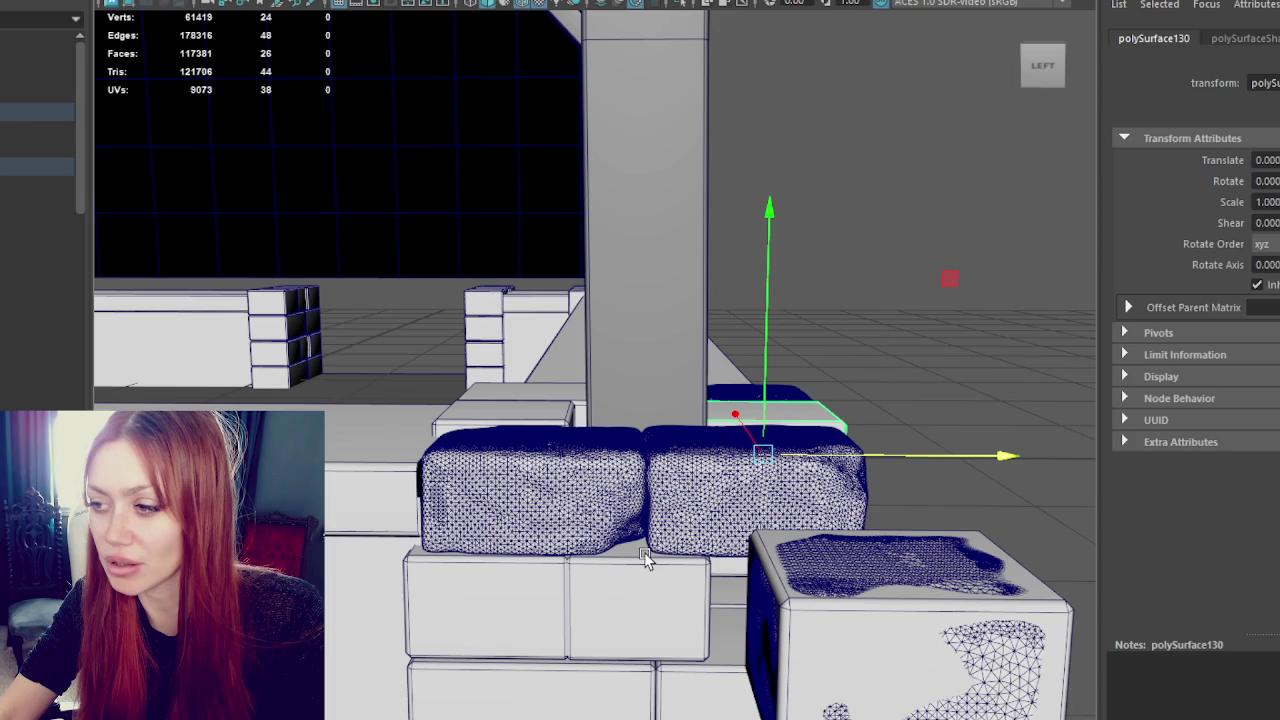
mouse_move(660, 560)
left_mouse_down("alt")
mouse_move(851, 606)
mouse_move(688, 610)
mouse_move(560, 580)
mouse_move(407, 512)
mouse_move(520, 566)
mouse_move(474, 543)
left_mouse_up("alt")
- Delete the low-poly block at the pillar base and move a sculpted block against the pillar
left_click(520, 566)
left_click(523, 503)
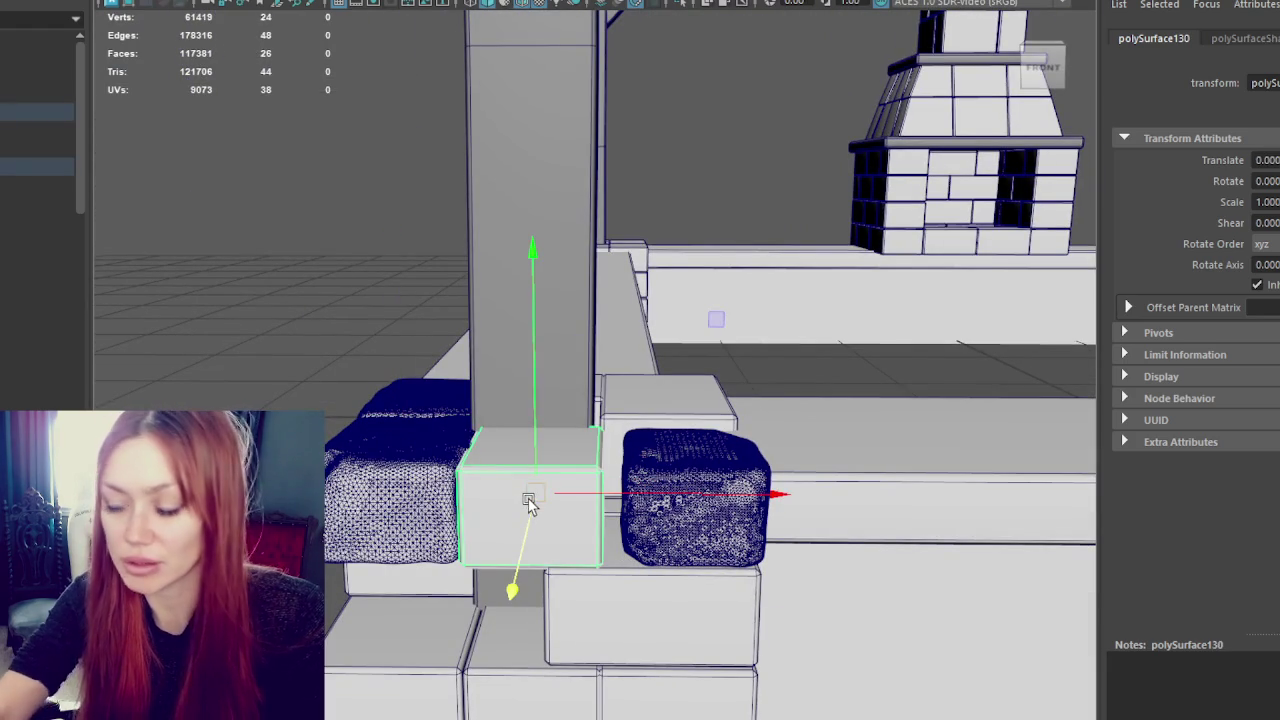
key("Delete")
left_click(648, 457)
left_click_drag(648, 457, 732, 547, "alt")
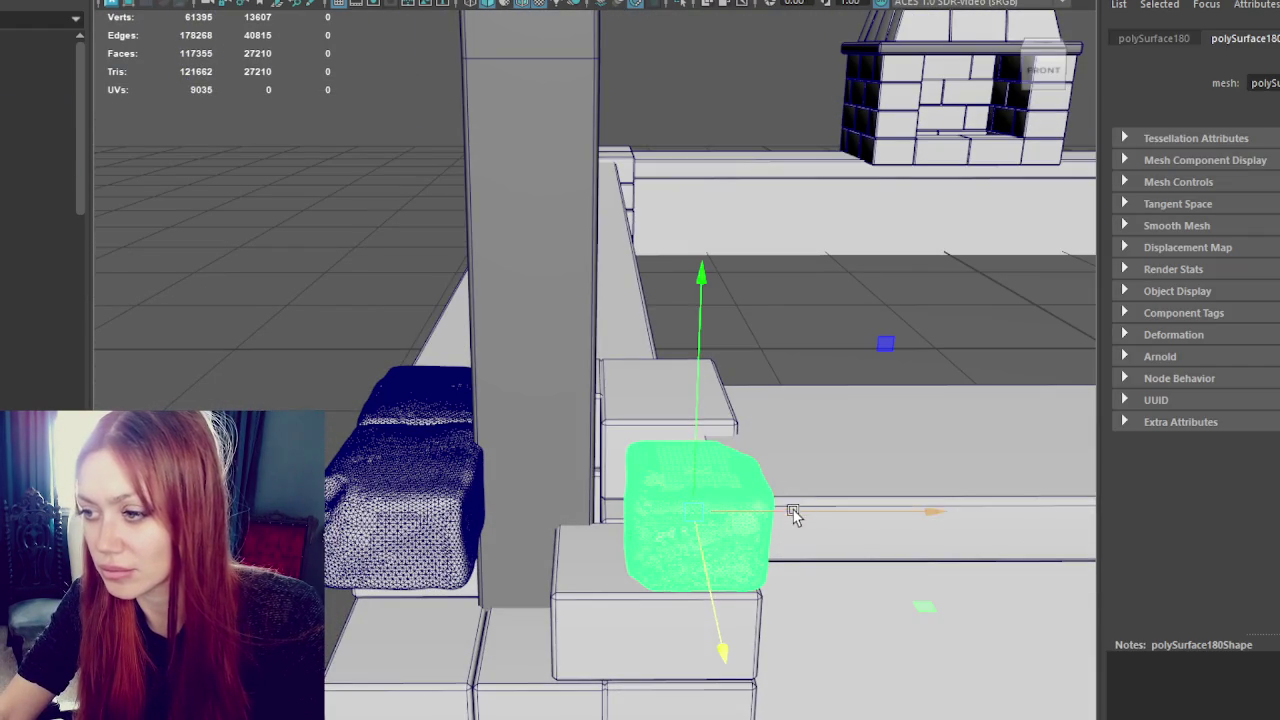
left_click_drag(791, 512, 634, 526)
mouse_move(537, 572)
left_mouse_down()
mouse_move(809, 545)
mouse_move(886, 394)
left_mouse_up()
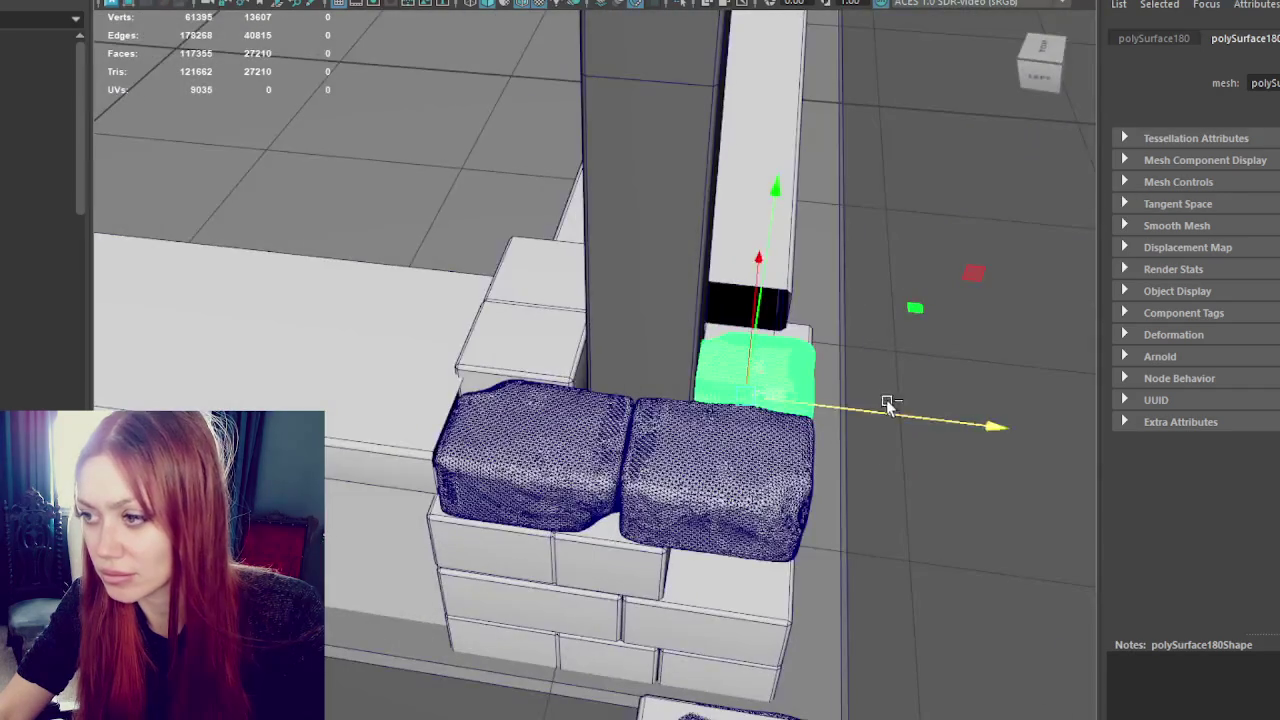
- Nudge the back-left sculpted block slightly along its axis
left_click(694, 414)
left_click(500, 340)
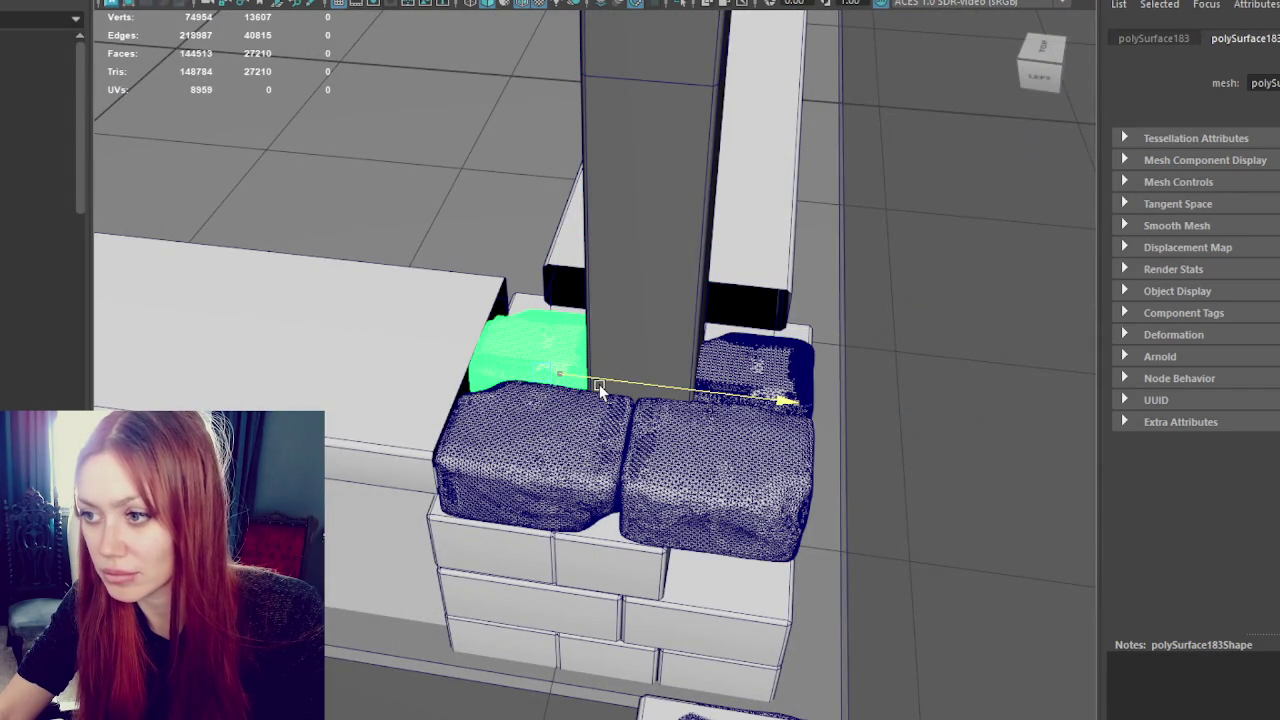
left_click_drag(612, 386, 723, 414, "alt")
left_click_drag(598, 355, 605, 356)
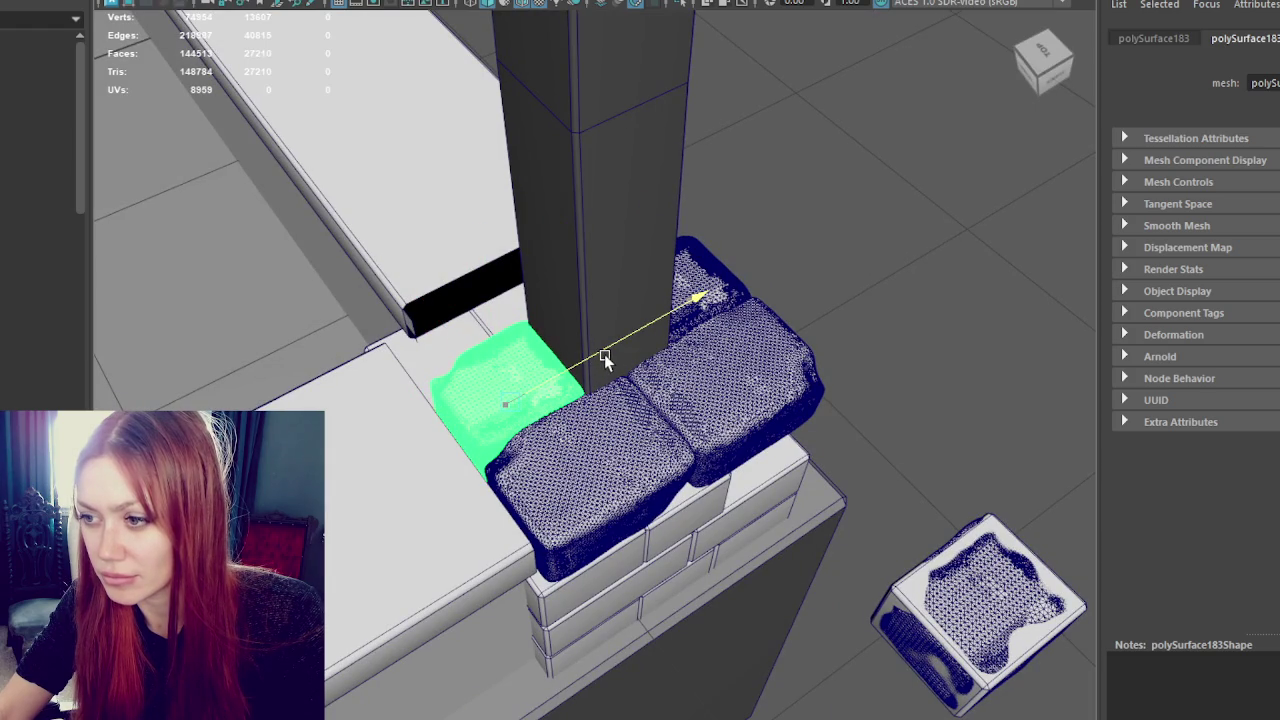
left_click(737, 320)
mouse_move(737, 320)
left_mouse_down("alt")
mouse_move(651, 363)
mouse_move(548, 355)
mouse_move(837, 371)
mouse_move(786, 366)
left_mouse_up("alt")
- Duplicate the two left blocks, move the copies against the column and rotate them to fit
left_click(503, 400, "shift")
key("ctrl+d")
left_click_drag(826, 434, 686, 329)
key("e")
left_click_drag(714, 98, 893, 276)
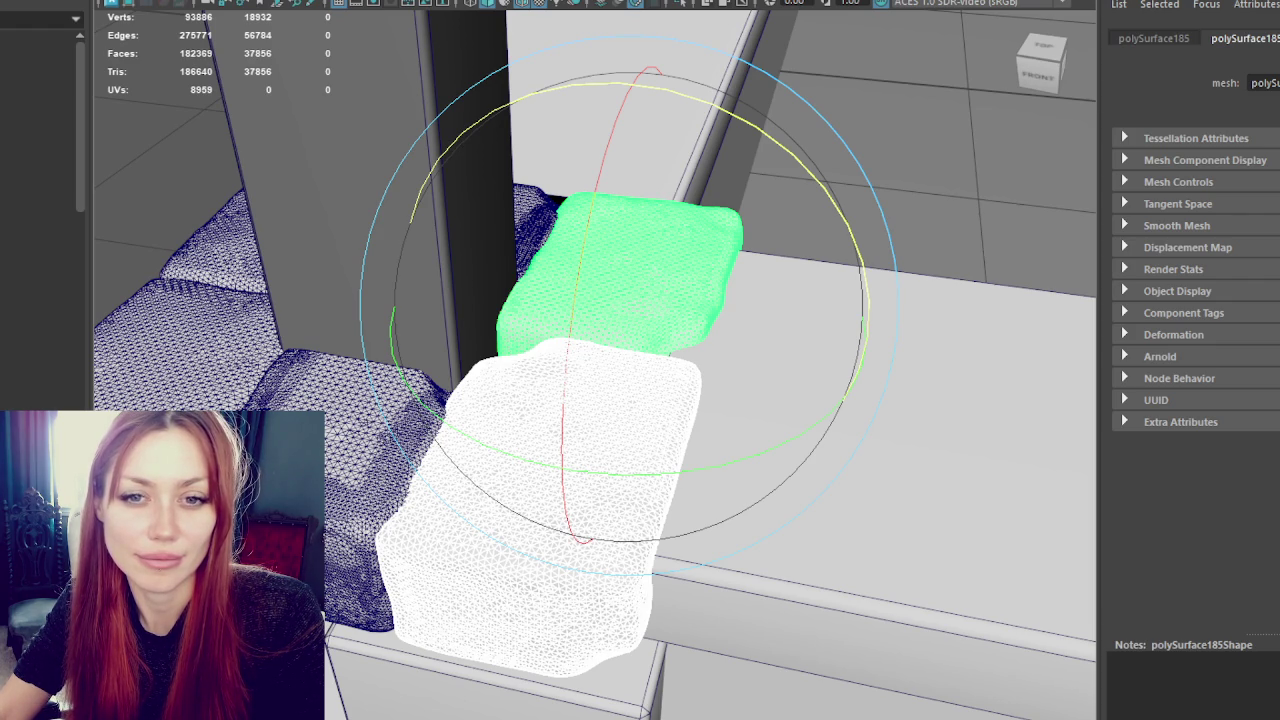
- Clone a sculpted block along one axis into the remaining gap at the pillar base
key("ctrl+z")
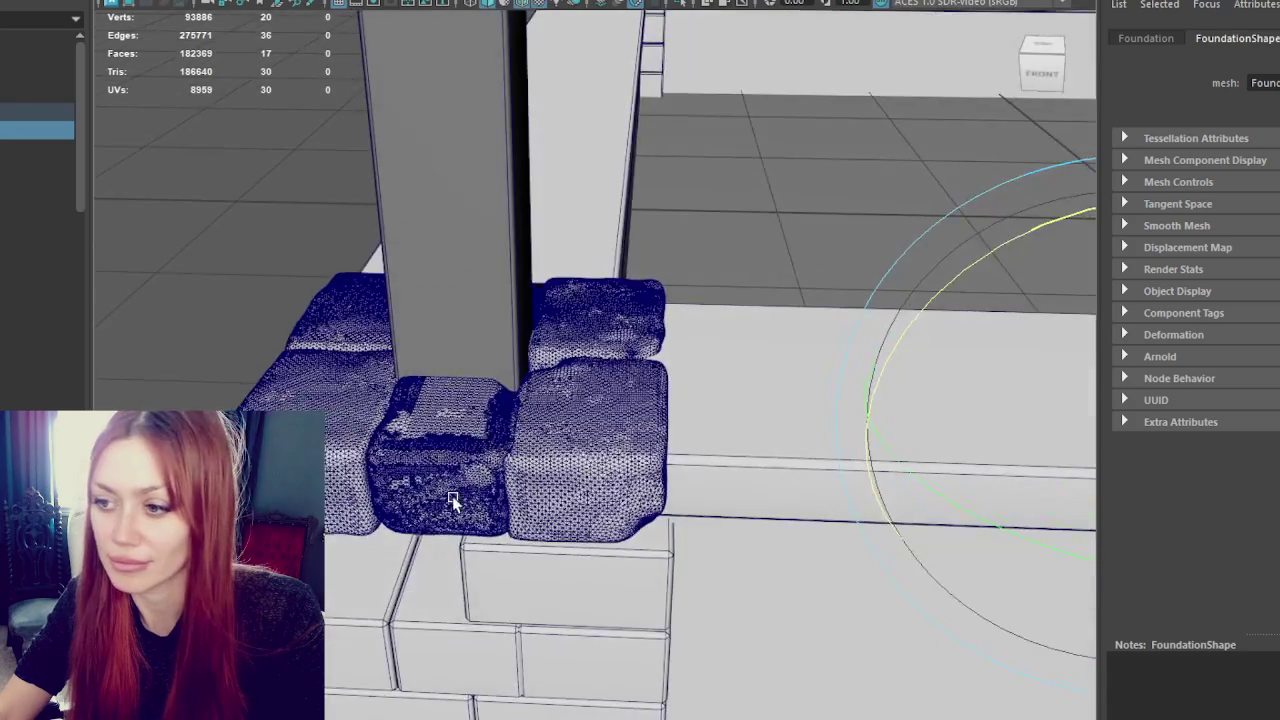
left_click(496, 478)
left_click_drag(514, 463, 702, 345, "alt")
left_click(689, 347)
mouse_move(410, 368)
left_mouse_down("shift")
mouse_move(700, 363)
mouse_move(557, 345)
mouse_move(560, 366)
left_mouse_up("shift")
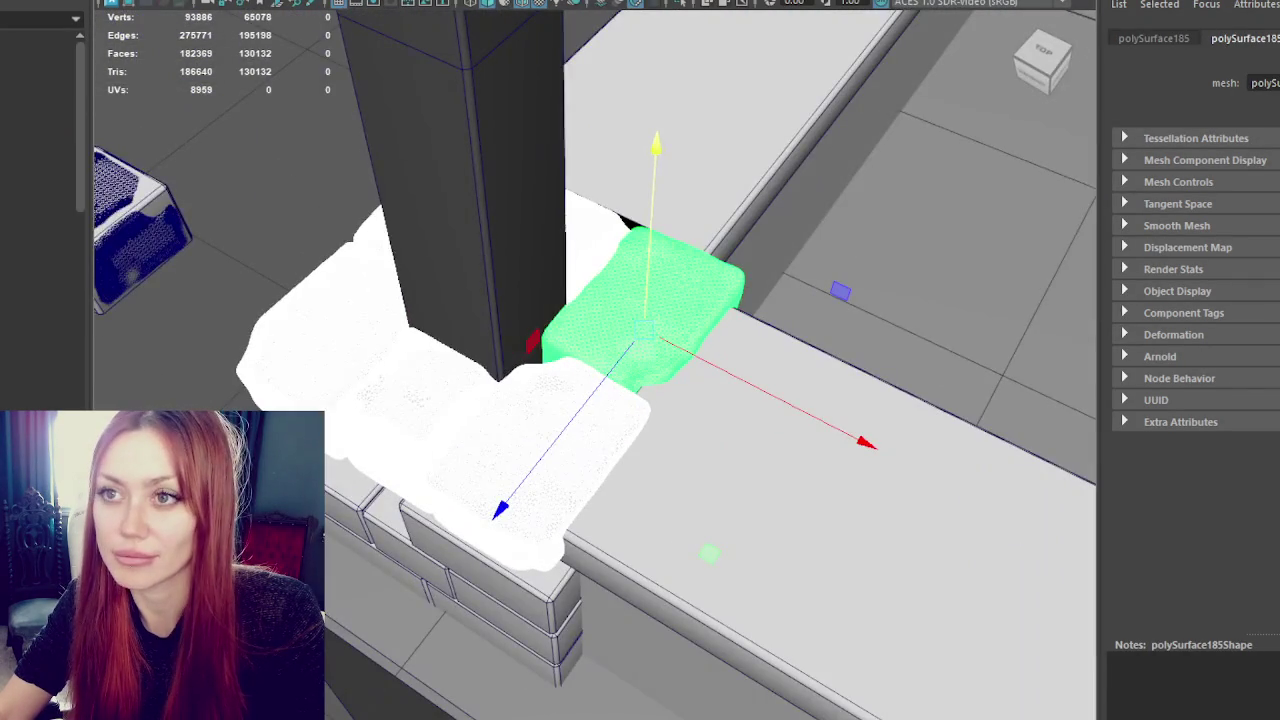
- Combine the selected sculpted blocks into one mesh with Mesh > Combine
left_click(120, 0)
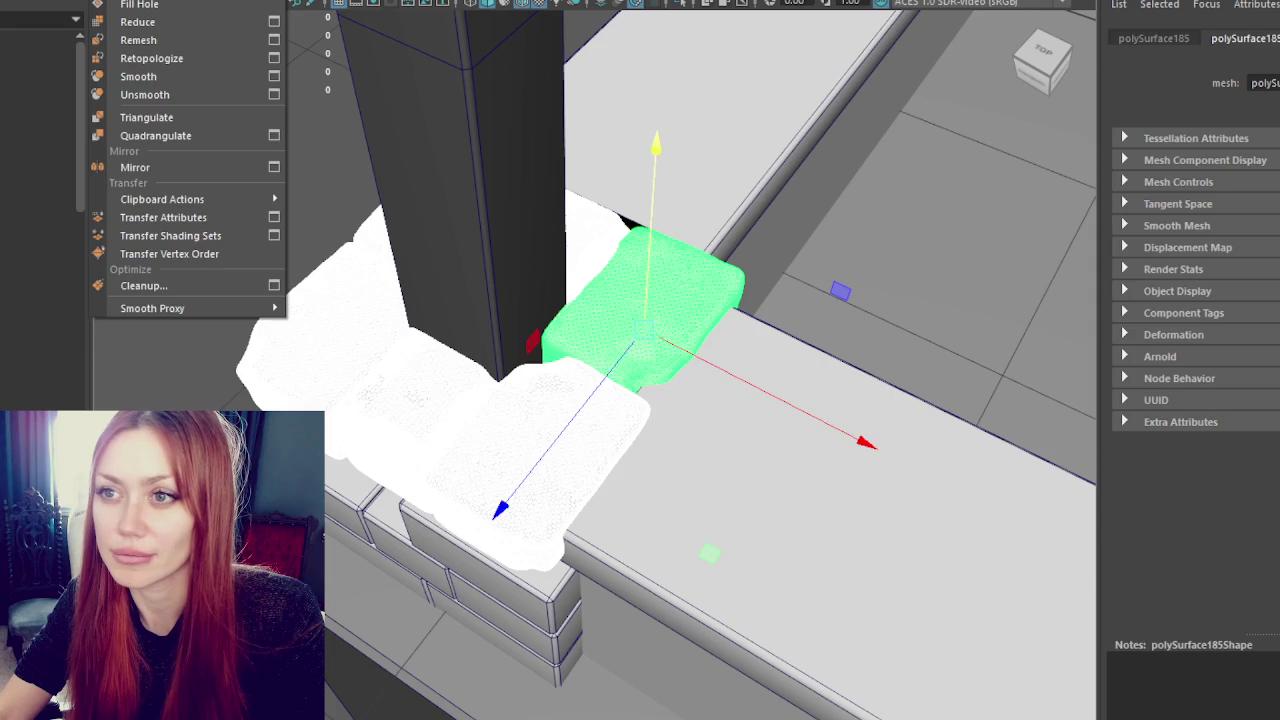
left_click(140, 0)
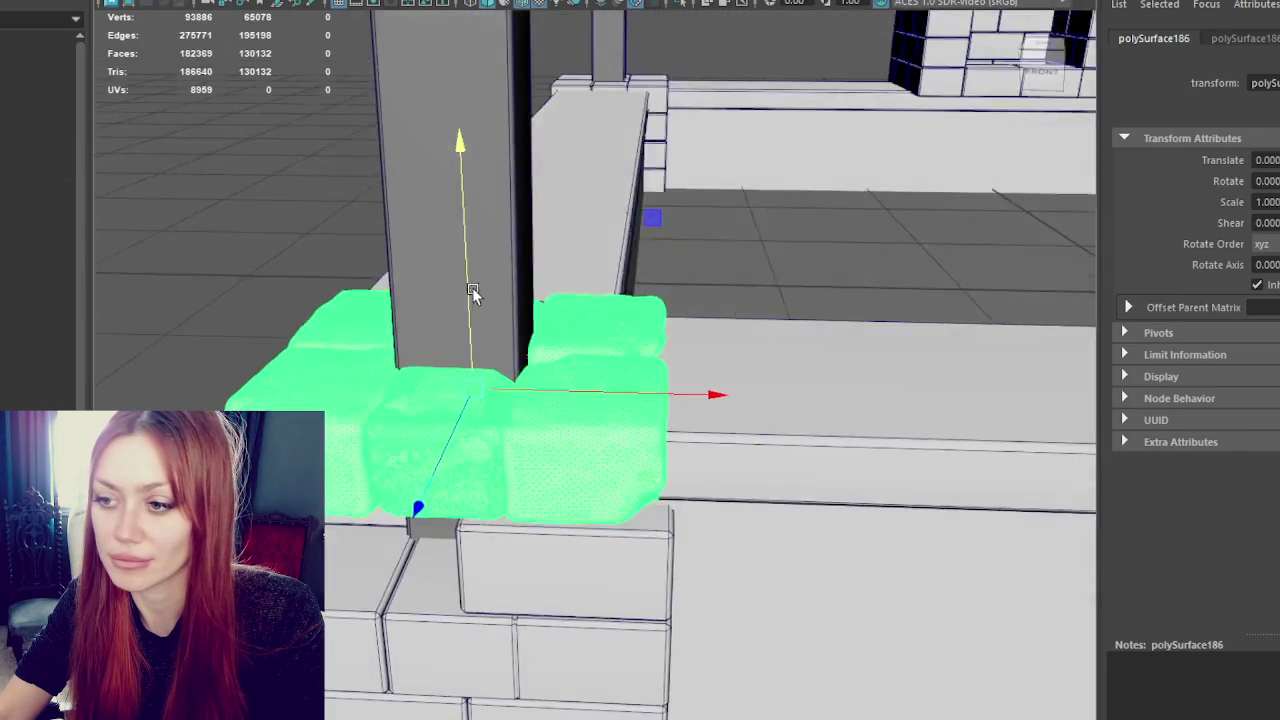
left_click_drag(472, 287, 571, 575, "alt")
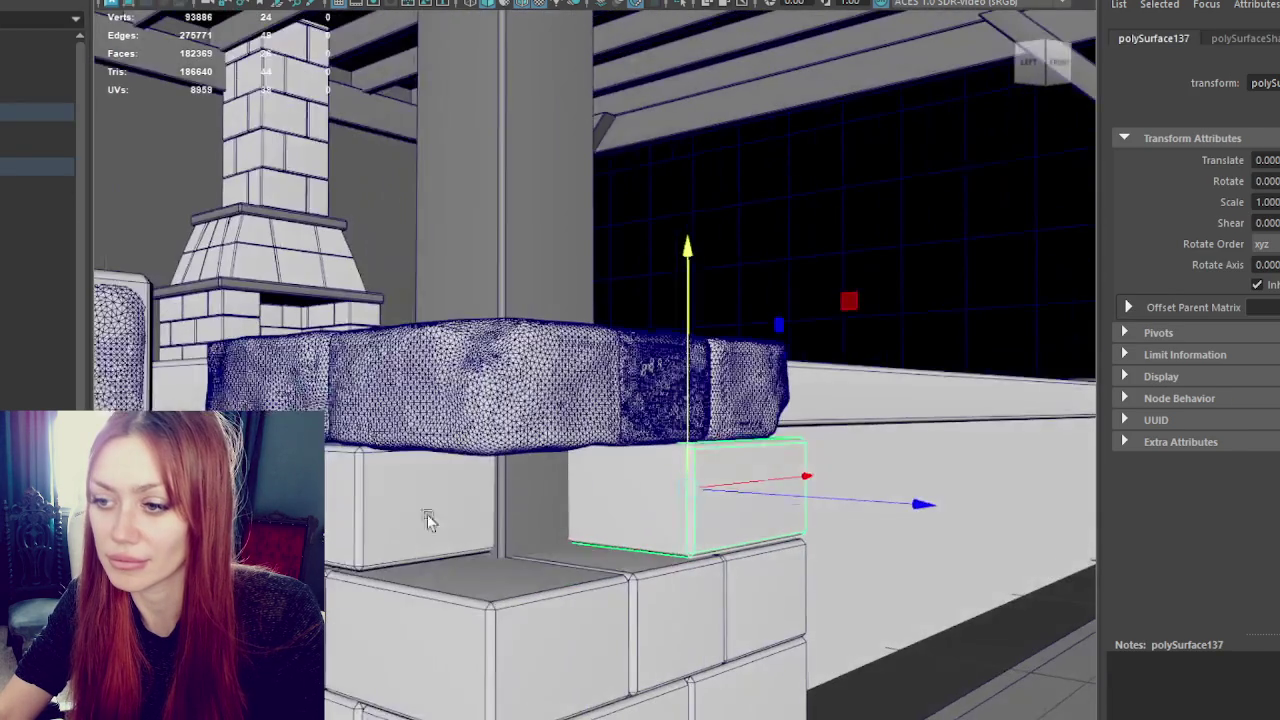
mouse_move(500, 500)
left_mouse_down()
mouse_move(393, 512)
mouse_move(694, 517)
left_mouse_up()
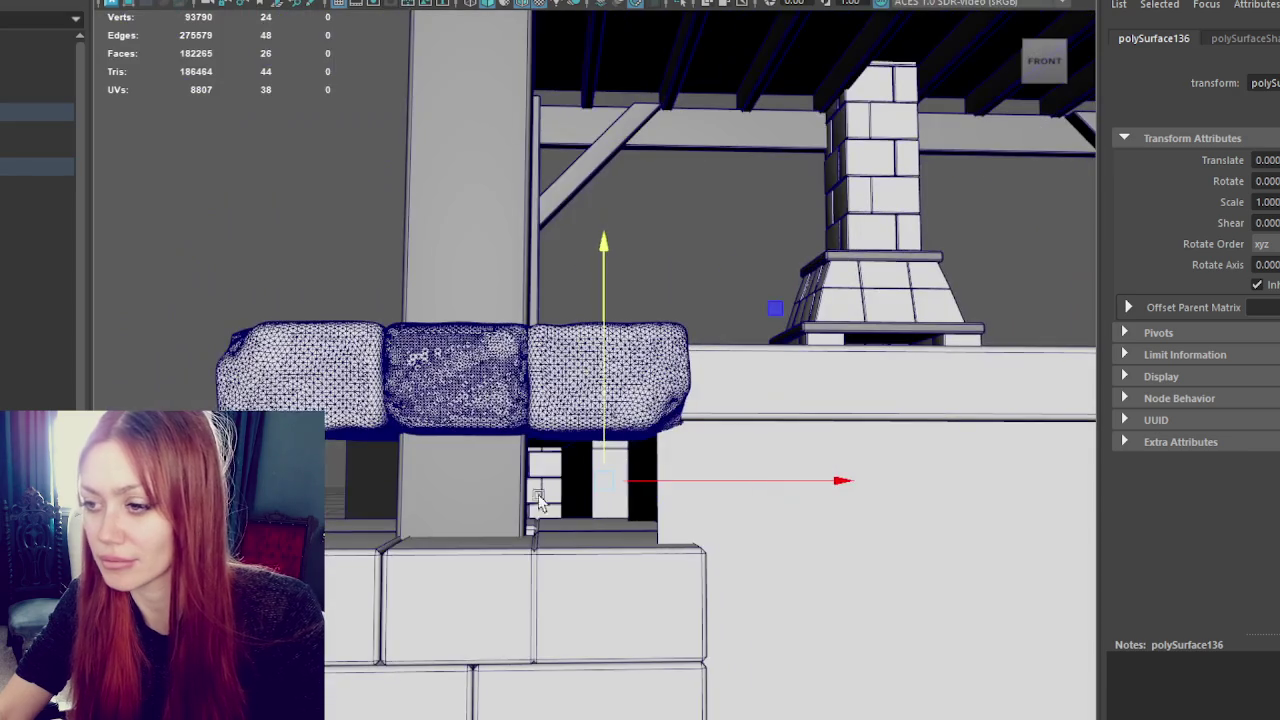
left_click(500, 349)
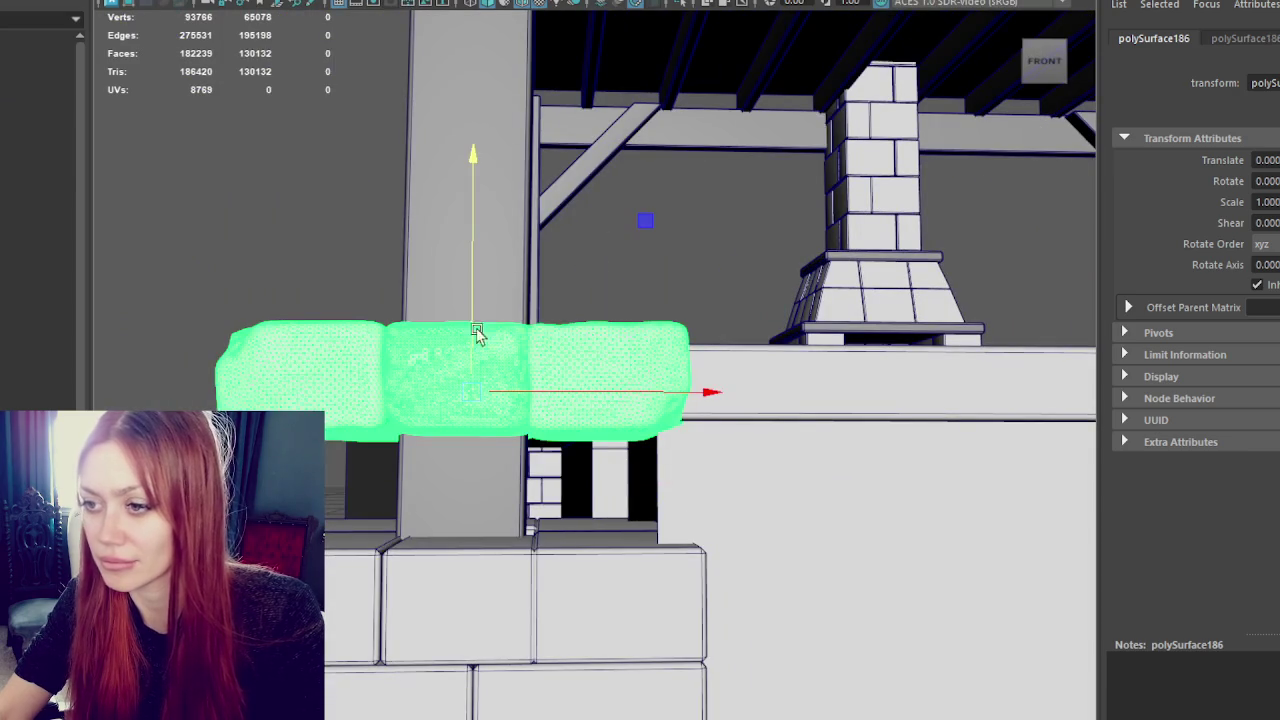
- Duplicate the brick row, drop the copy below the original and rotate it for variation
left_click_drag(472, 305, 486, 237)
key("ctrl+z")
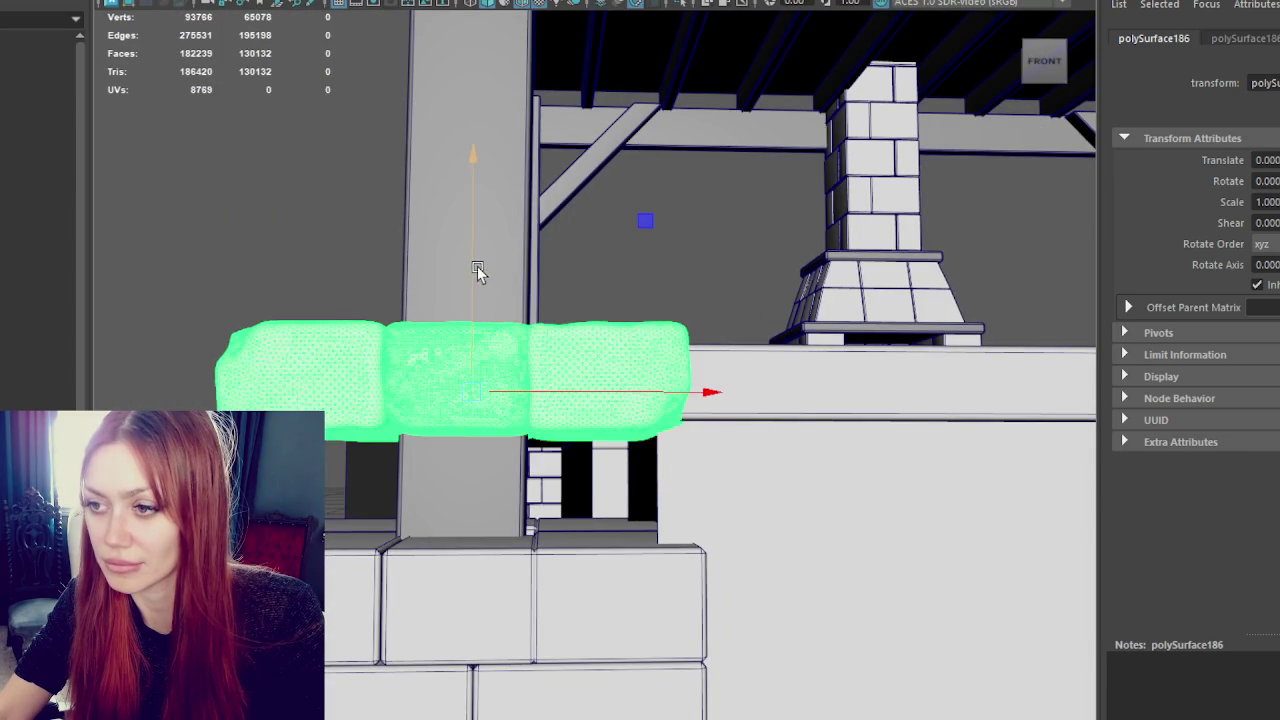
key("ctrl+d")
left_click_drag(471, 286, 462, 375)
key("e")
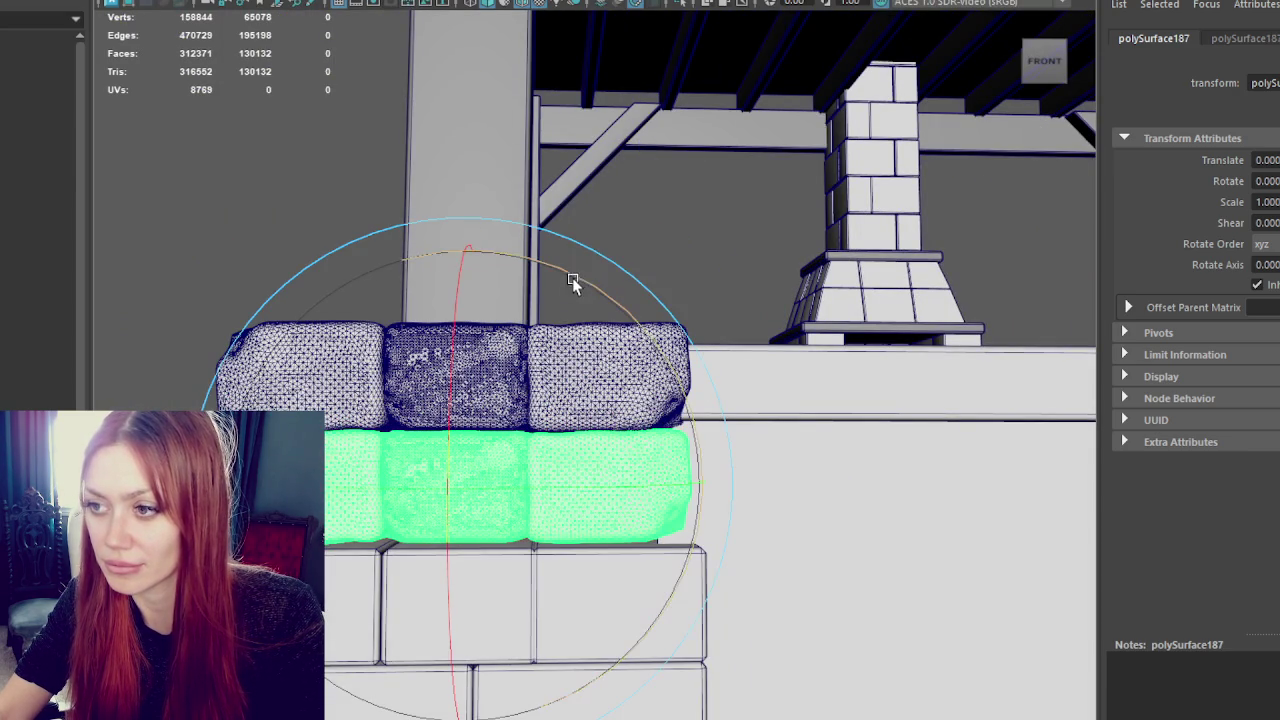
mouse_move(495, 489)
left_mouse_down()
mouse_move(605, 481)
mouse_move(591, 474)
left_mouse_up()
key("w")
left_click_drag(478, 400, 470, 520)
- Hide the low-poly brick wall, then copy the top row to the bottom and spin it around Y
left_click(440, 405)
key("ctrl+d")
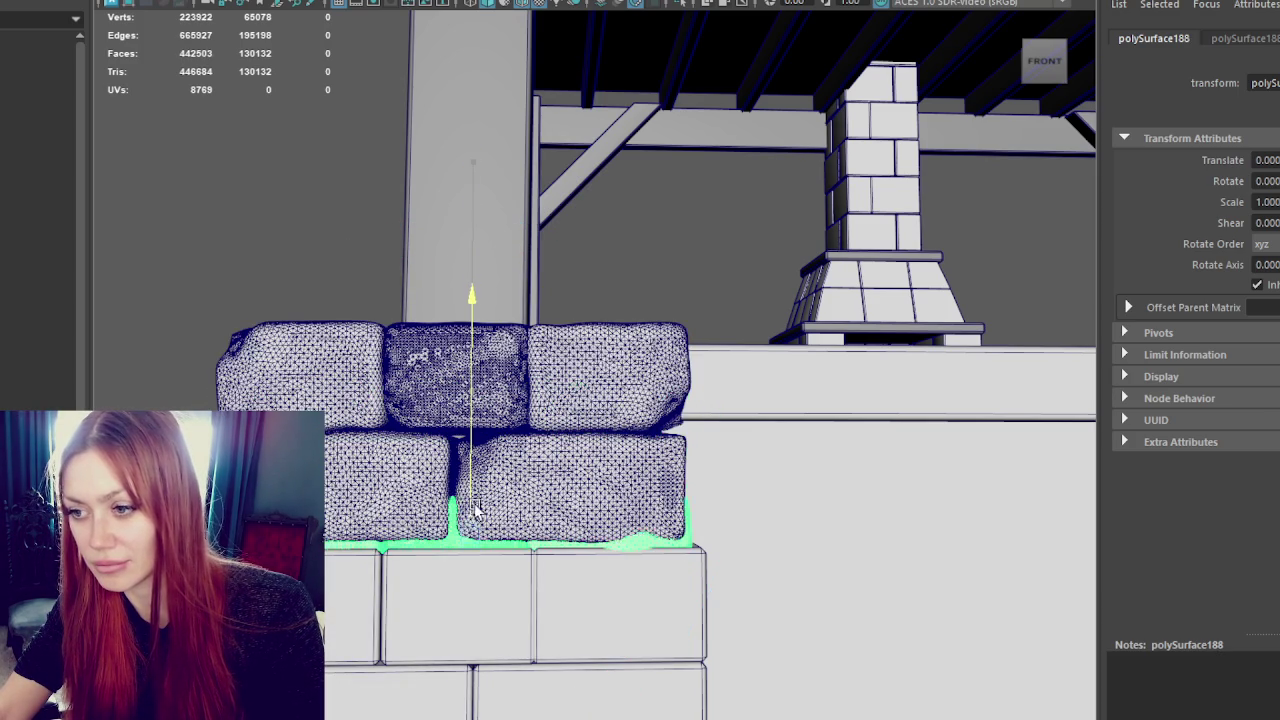
left_click(363, 605)
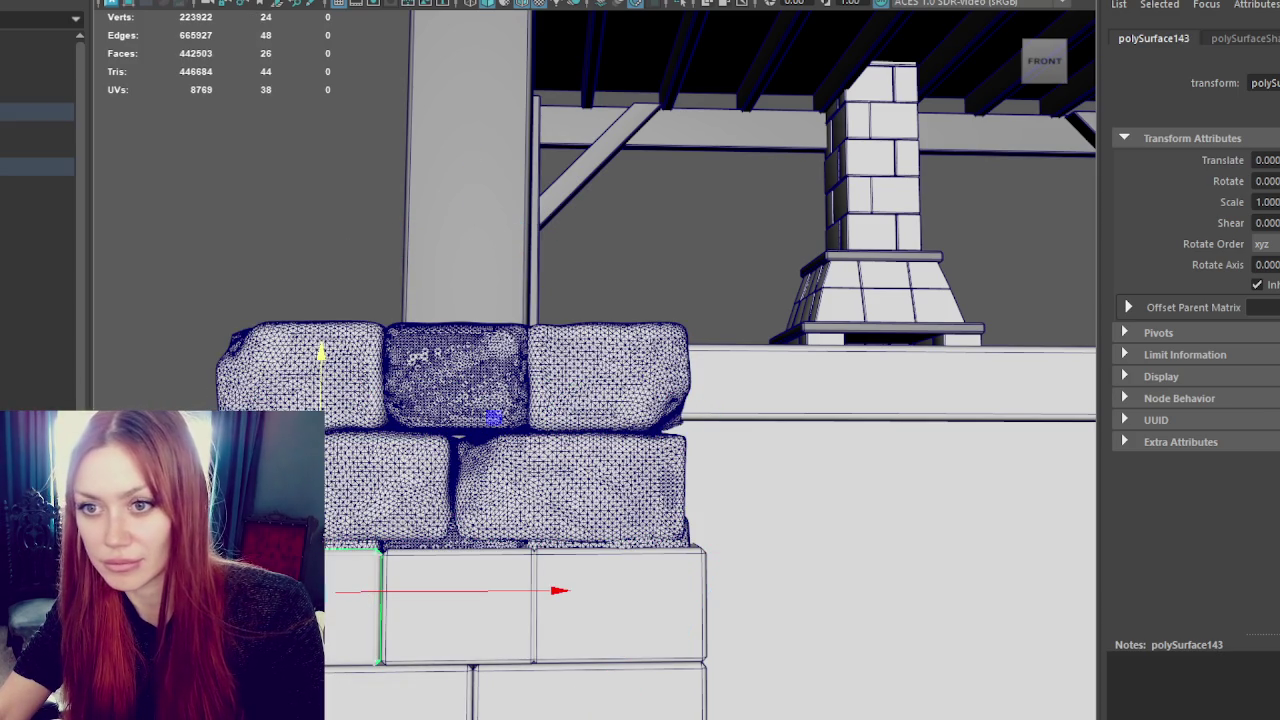
key("Up")
key("ctrl+h")
left_click(414, 387)
left_click_drag(426, 433, 465, 510)
key("e")
mouse_move(520, 601)
left_mouse_down()
mouse_move(630, 600)
mouse_move(692, 578)
left_mouse_up()
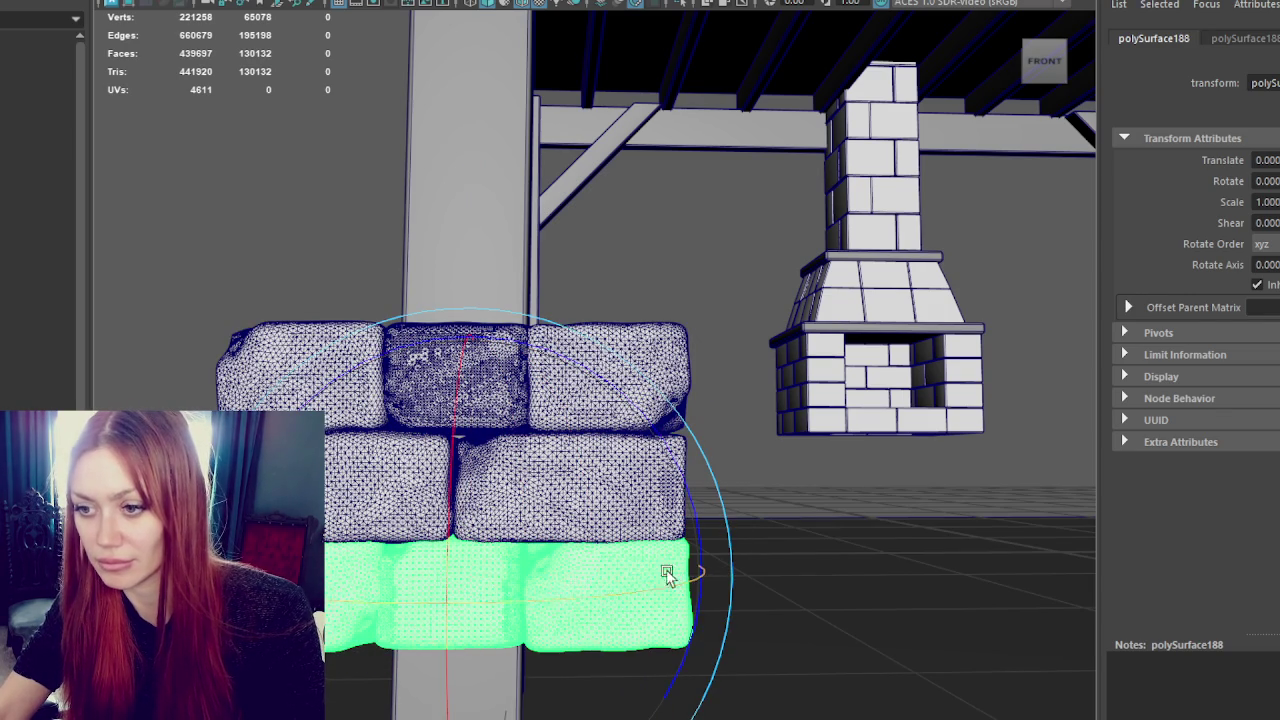
- Add another duplicated row below the stack, turned around Y, with its accidental tilt undone
key("ctrl+d")
key("w")
mouse_move(477, 427)
left_mouse_down("alt")
mouse_move(449, 423)
mouse_move(471, 500)
left_mouse_up("alt")
key("e")
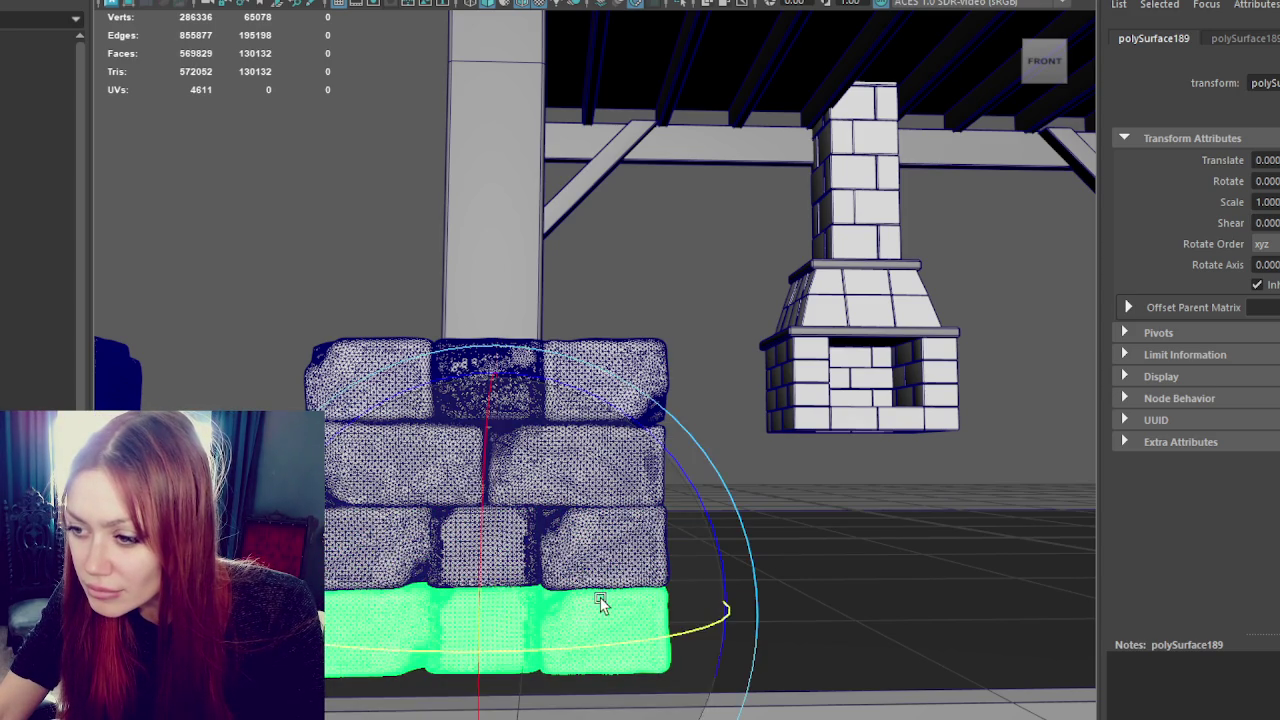
mouse_move(608, 645)
left_mouse_down()
mouse_move(370, 666)
mouse_move(384, 662)
left_mouse_up()
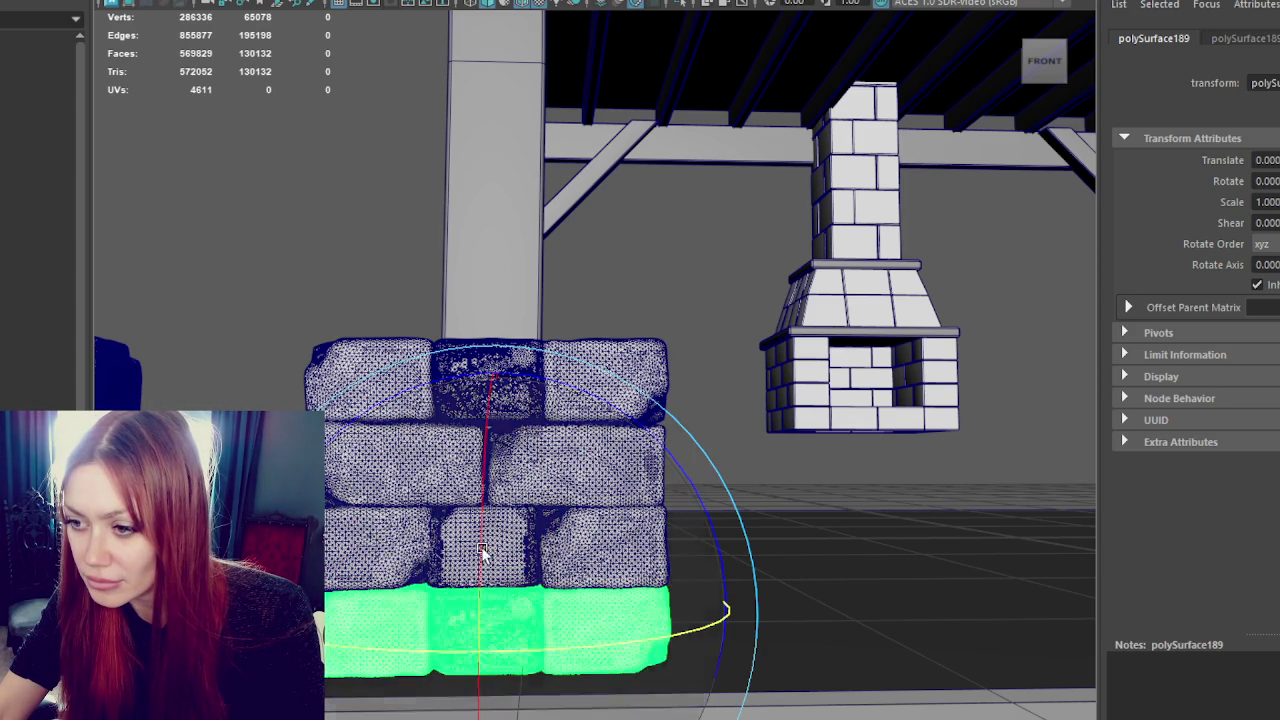
left_click_drag(740, 520, 834, 592)
key("ctrl+z")
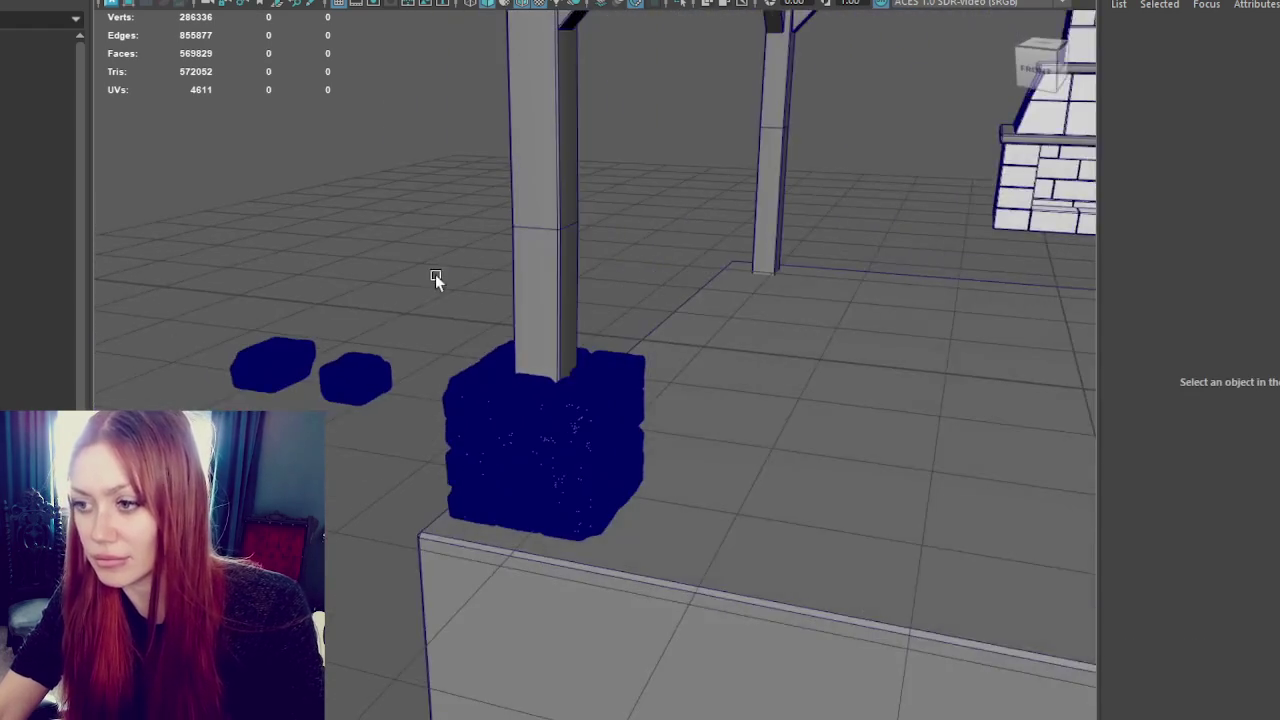
mouse_move(435, 274)
left_mouse_down("alt")
mouse_move(514, 423)
mouse_move(343, 451)
mouse_move(476, 456)
mouse_move(608, 346)
mouse_move(492, 500)
mouse_move(609, 491)
mouse_move(408, 264)
left_mouse_up("alt")
- Check the three brick layers, then unhide the base cube pCube8 with Shift+H
left_click(603, 373)
left_click(408, 264)
left_click(445, 392)
left_click(465, 520)
left_click(500, 680)
left_click(329, 277)
left_click(37, 402)
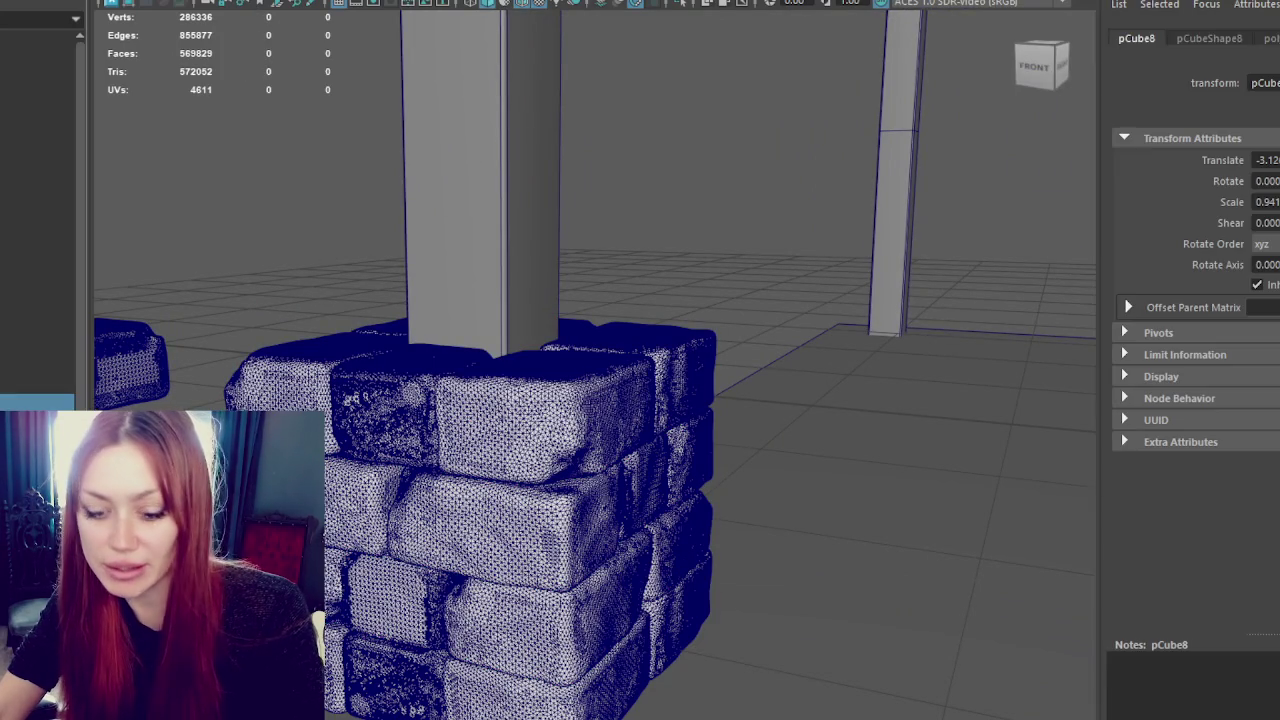
key("shift+h")
- Combine the selected brick rows into a single mesh with Mesh > Combine
left_click(351, 345, "shift")
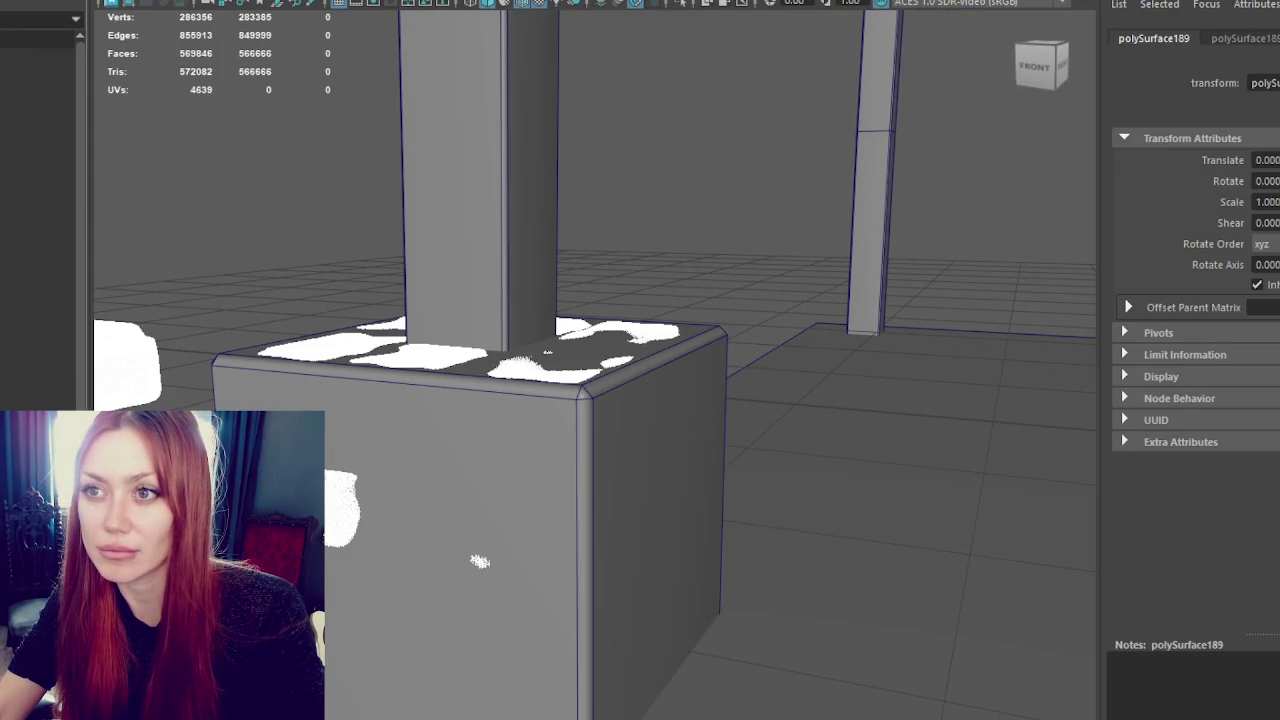
left_click(120, 0)
left_click(334, 8)
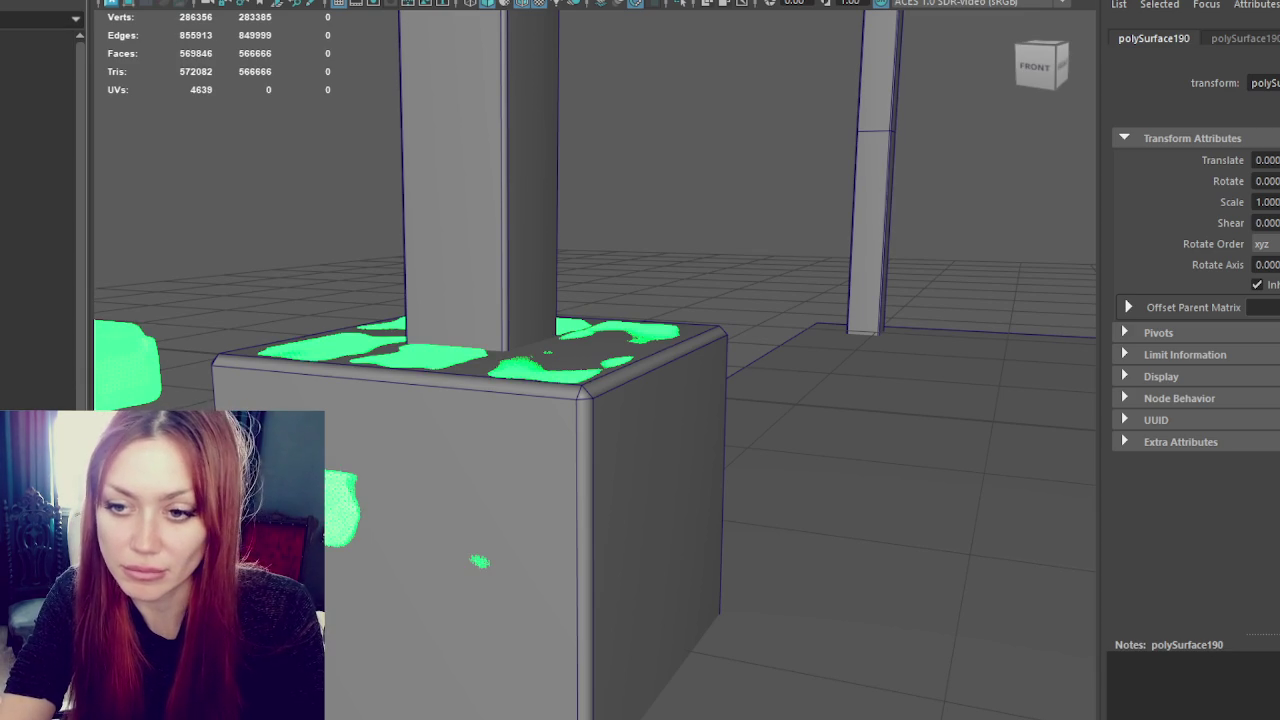
left_click(433, 360, "shift")
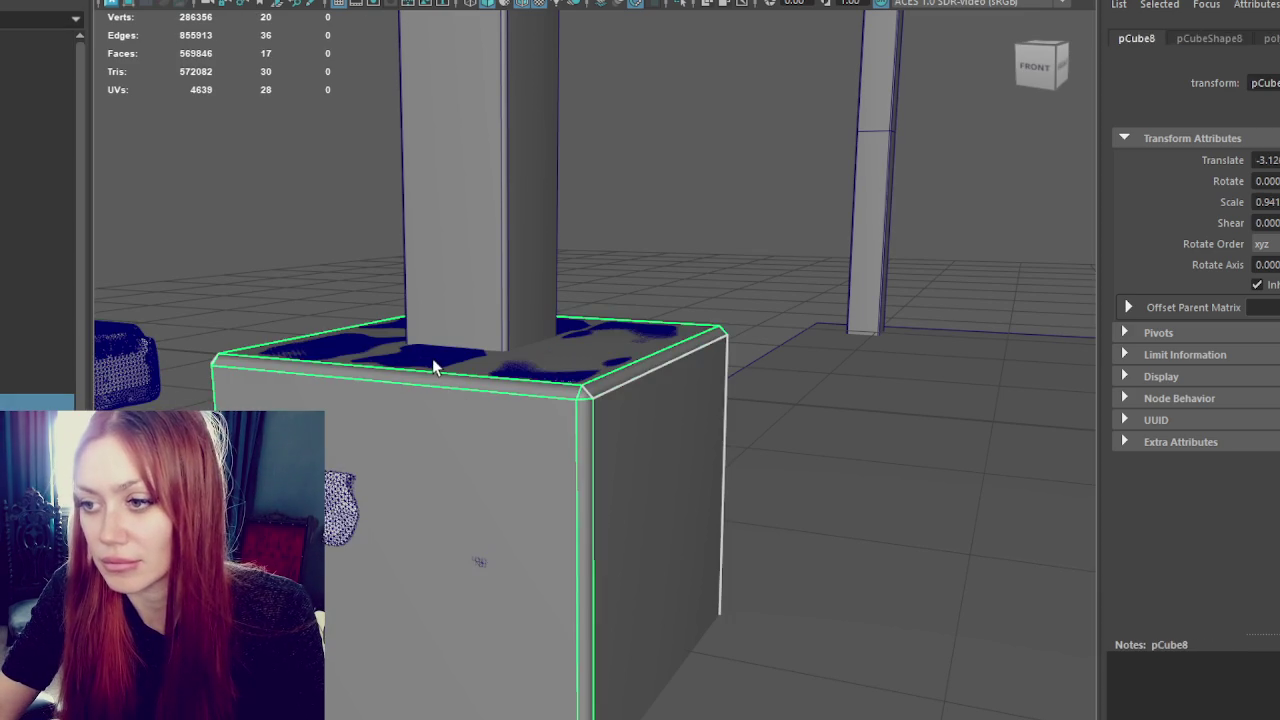
key("F10")
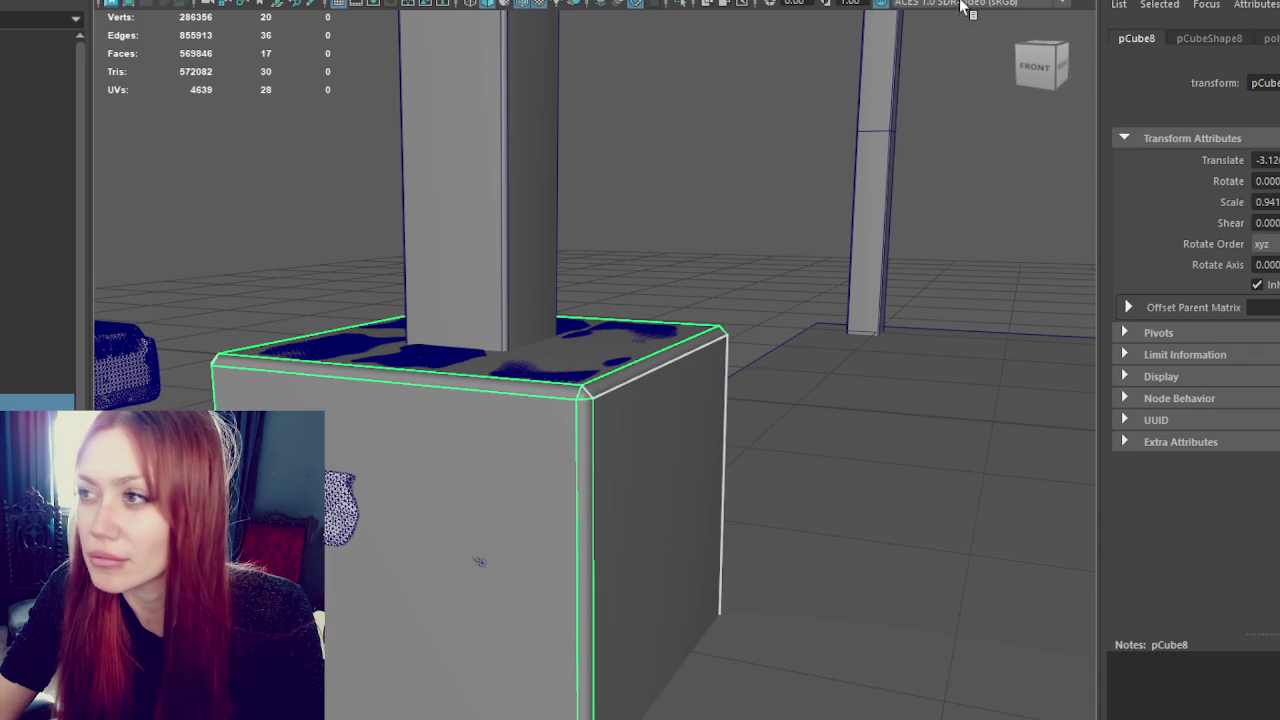
- Cut mid-height and lower horizontal edge loops, plus a vertical loop on the cube's front face
left_click(592, 524)
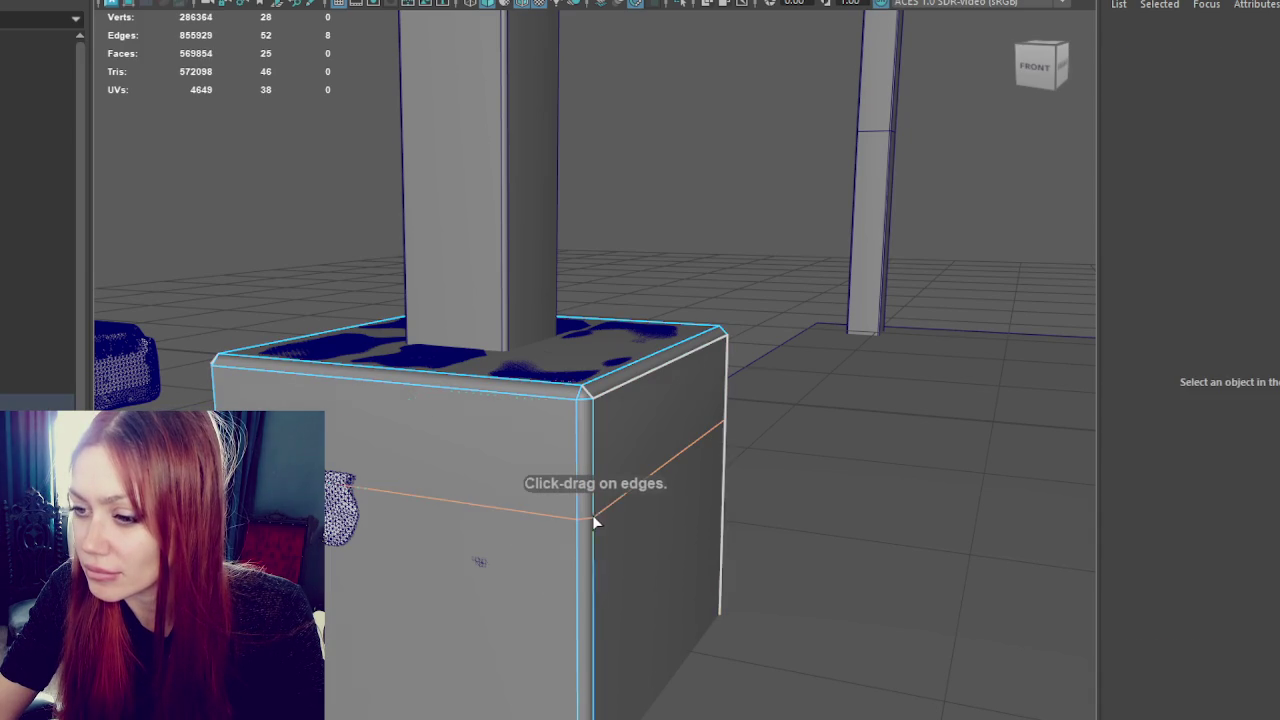
left_click(592, 520)
left_click(594, 650)
left_click(467, 388)
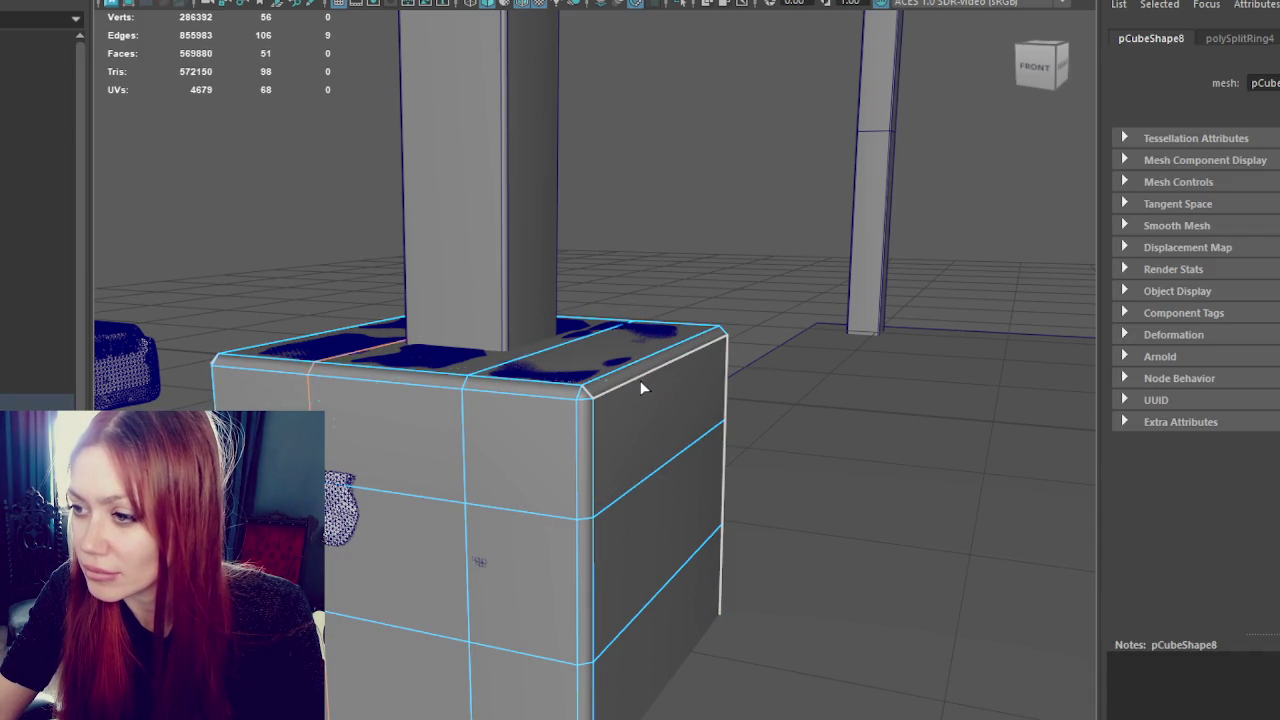
- Add two vertical edge loops on the cube's side face and inspect the gridded result
left_click_drag(728, 371, 534, 392, "alt")
left_click(548, 390)
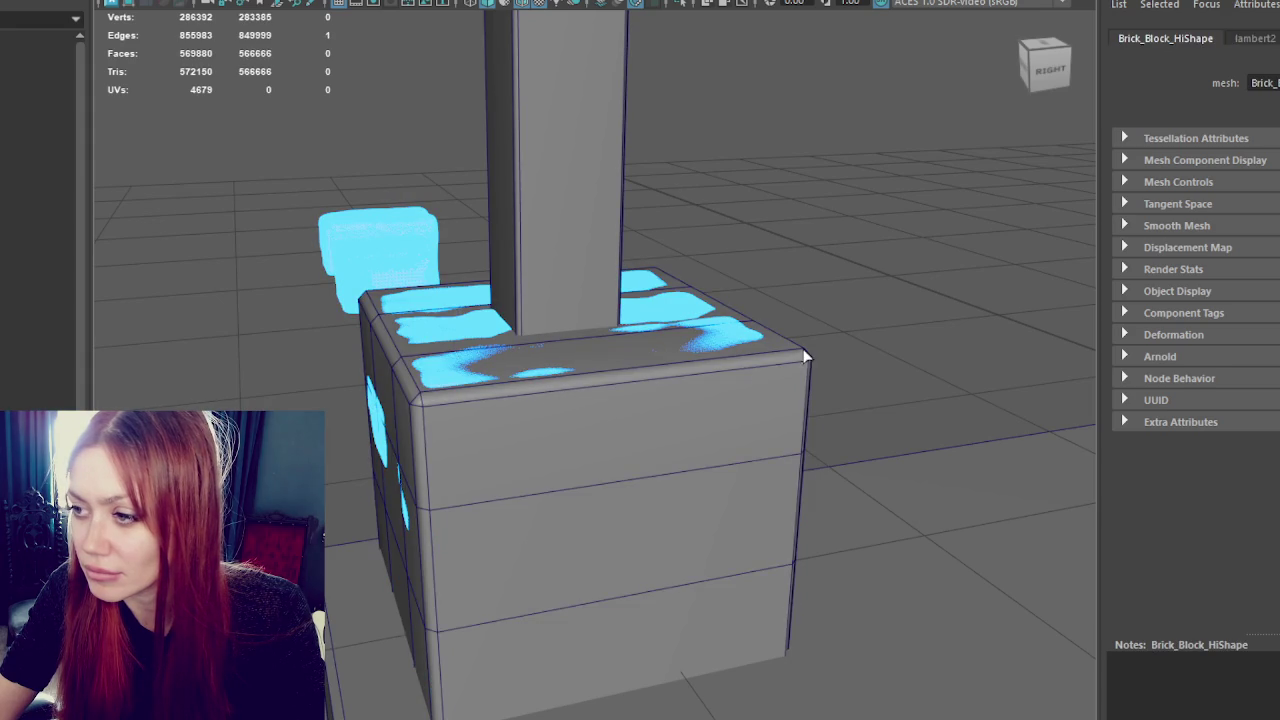
left_click(797, 350)
left_click(550, 389)
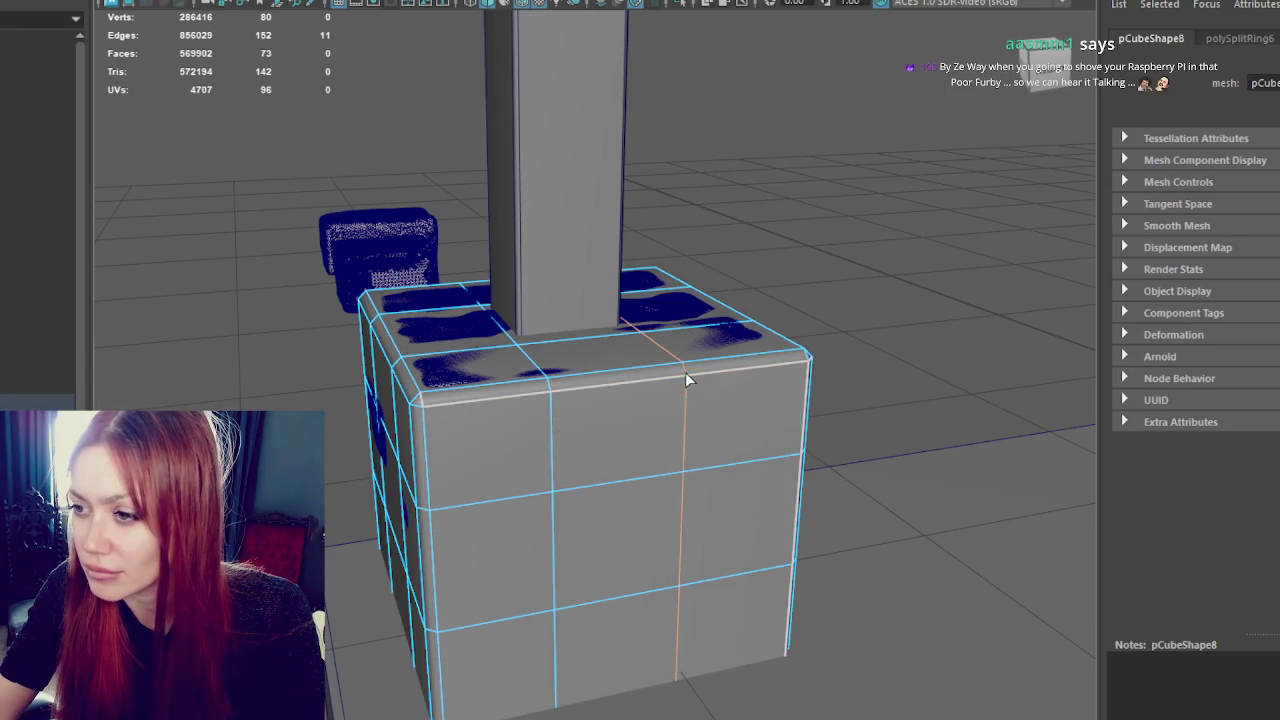
left_click(686, 375)
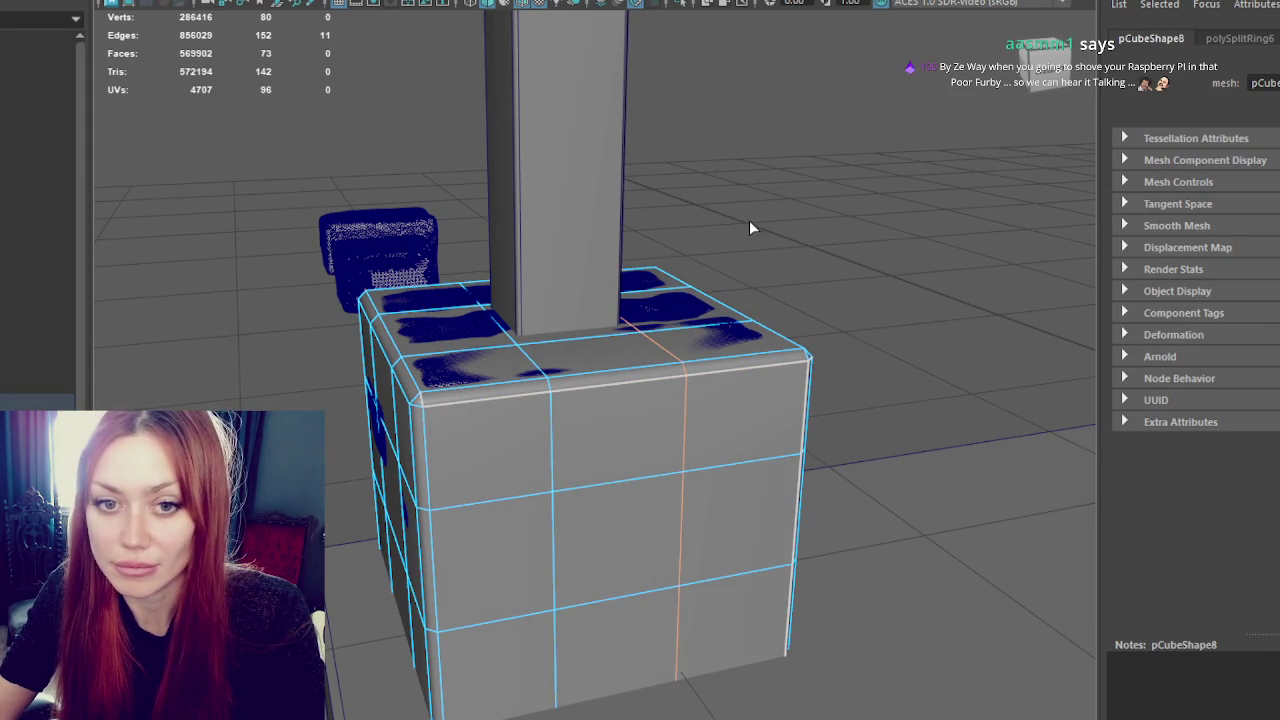
right_click_drag(817, 210, 880, 168)
left_click_drag(763, 200, 690, 205, "alt")
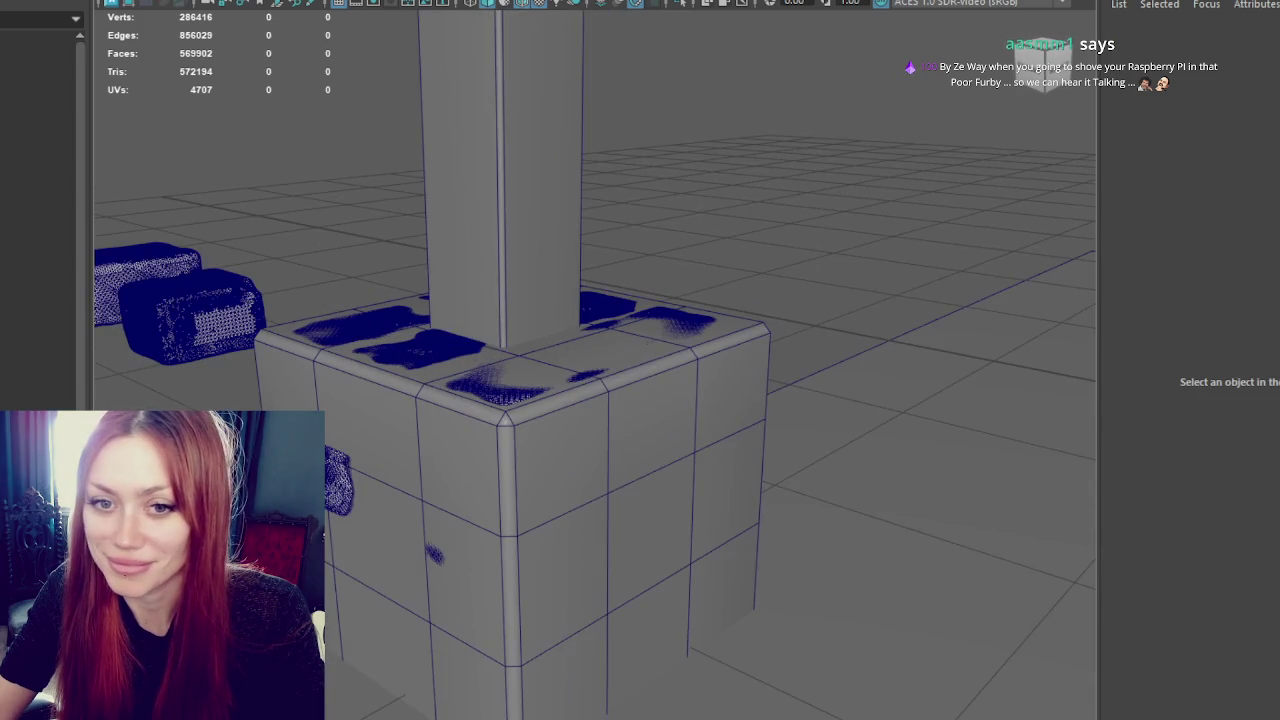
left_click(514, 486)
left_click(430, 347)
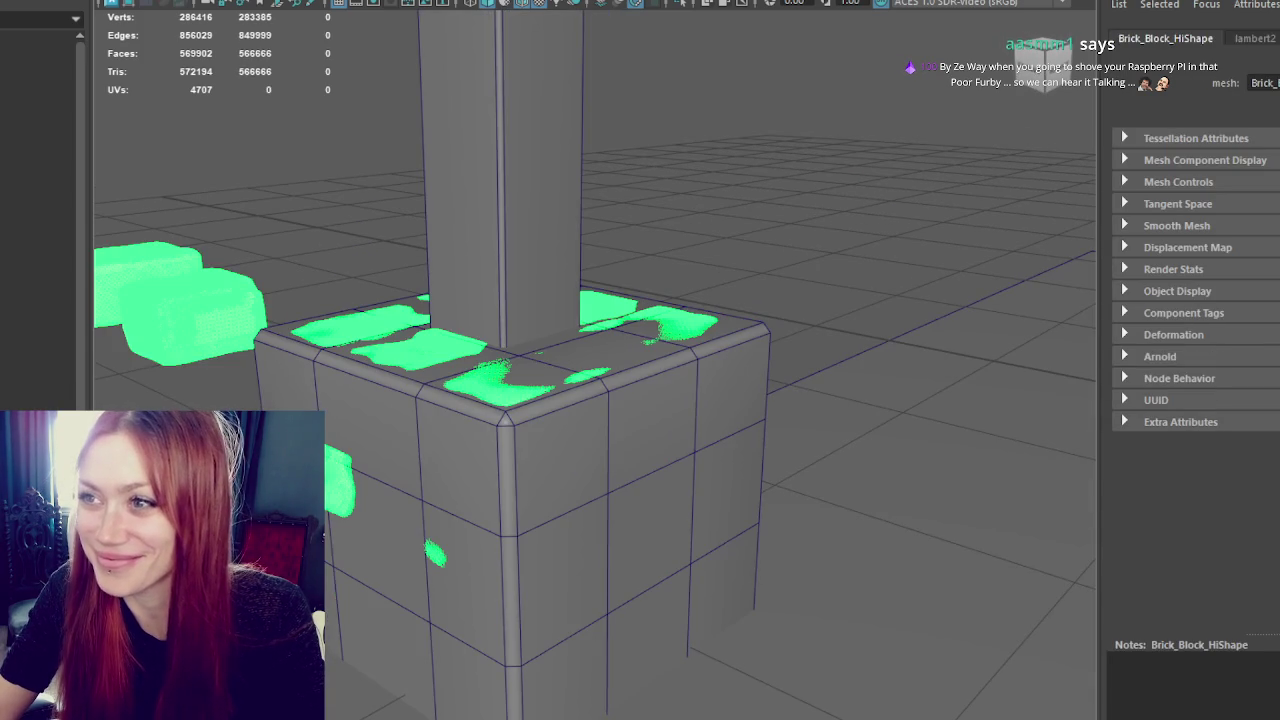
left_click(450, 0)
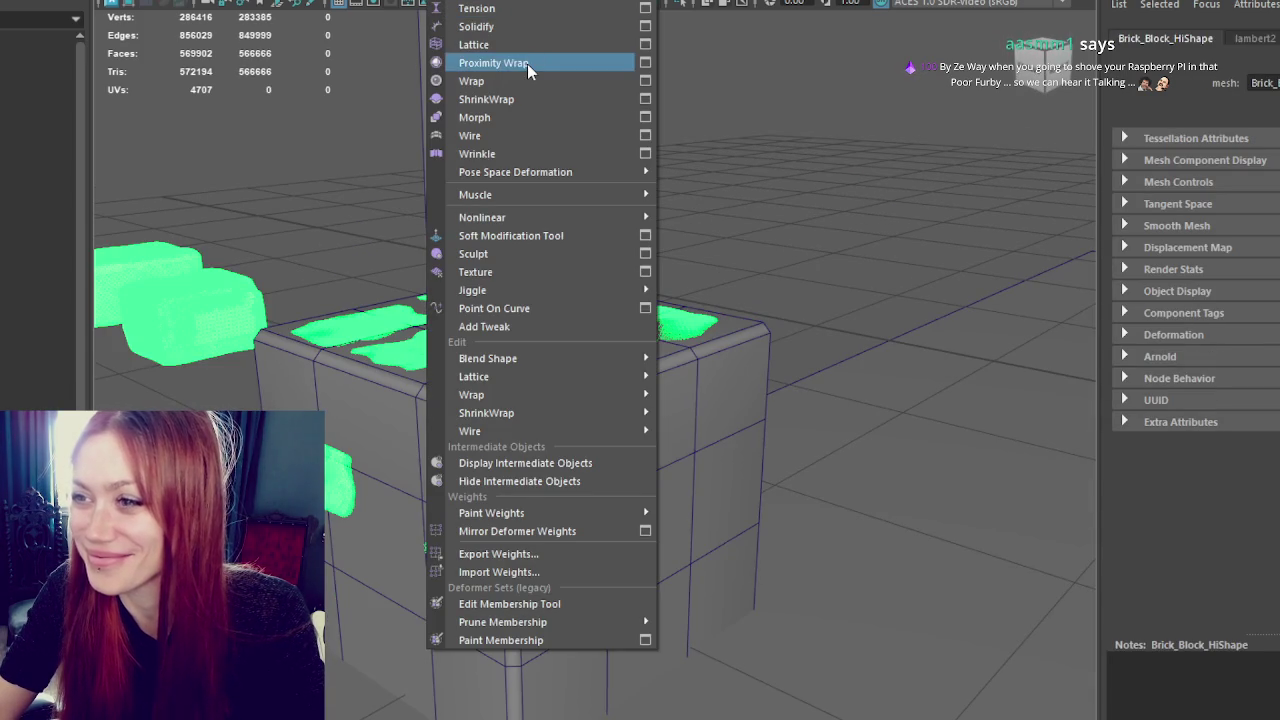
left_click(545, 96)
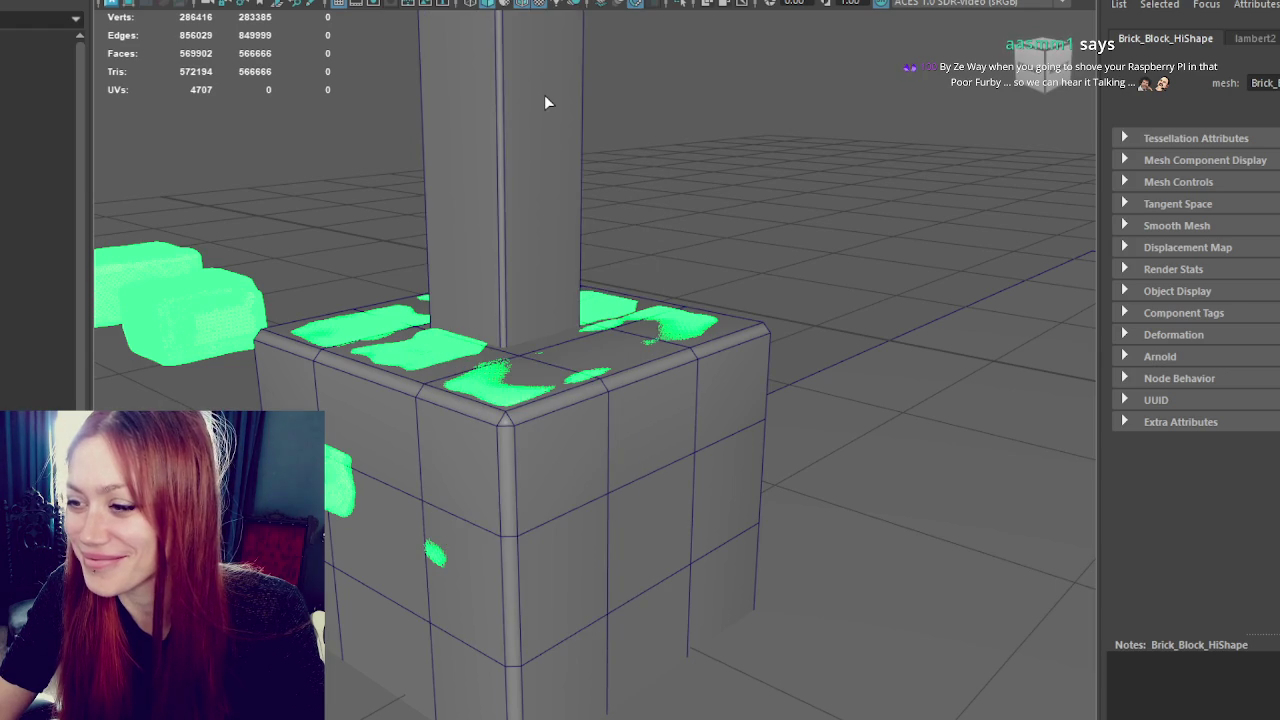
left_click(726, 143)
left_click(701, 322)
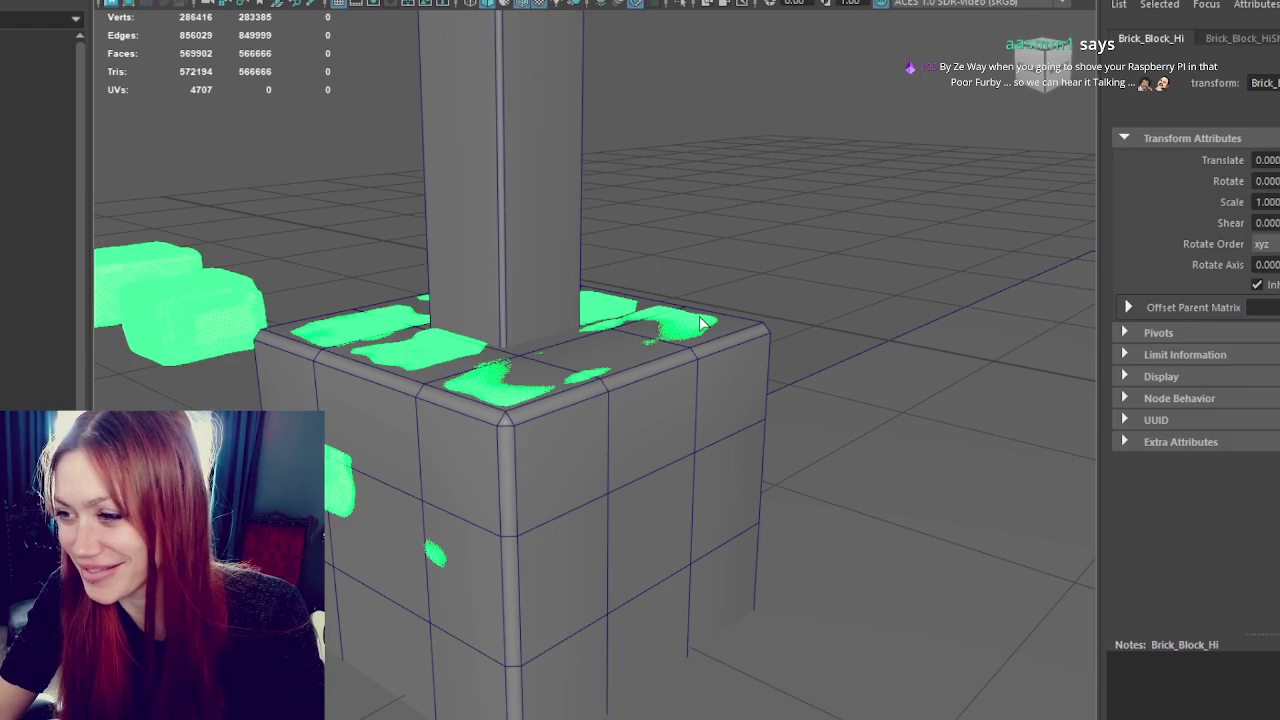
left_click(661, 392)
left_click(766, 251)
left_click(686, 334)
left_click(686, 334, "shift")
left_click_drag(686, 334, 757, 354, "alt")
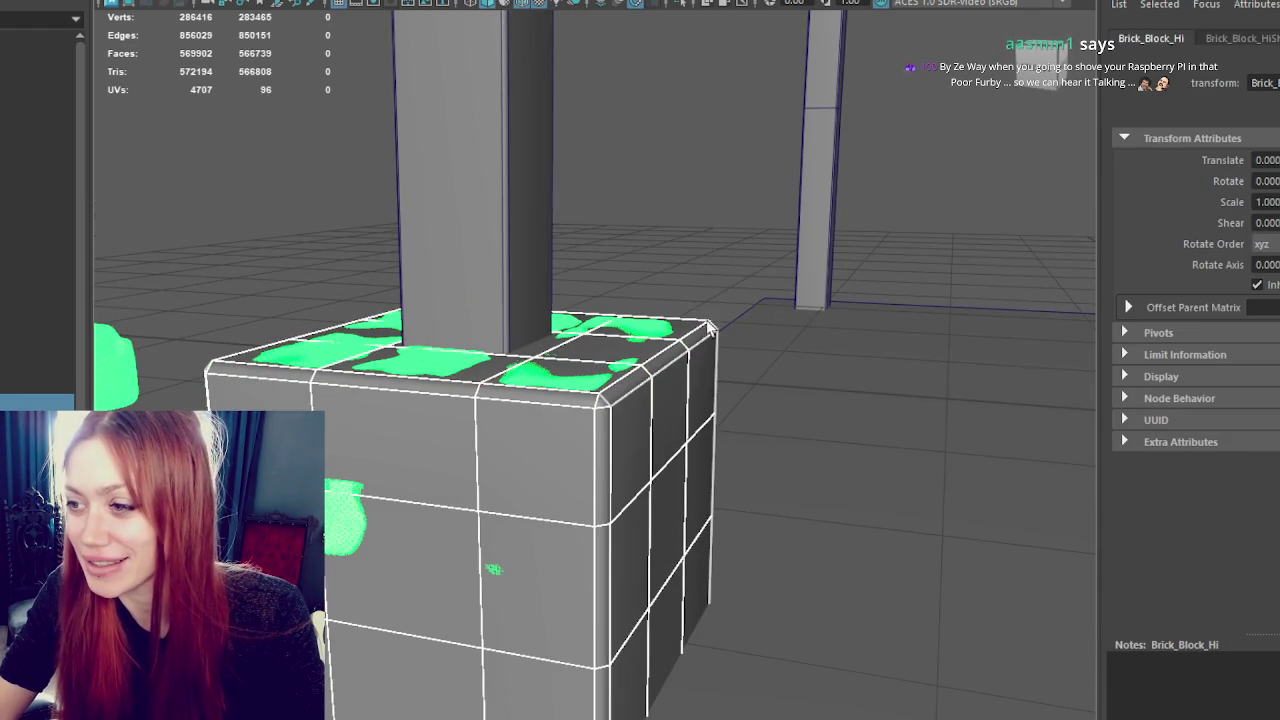
left_click(617, 380)
scroll(550, 363, "down", 5)
key("4")
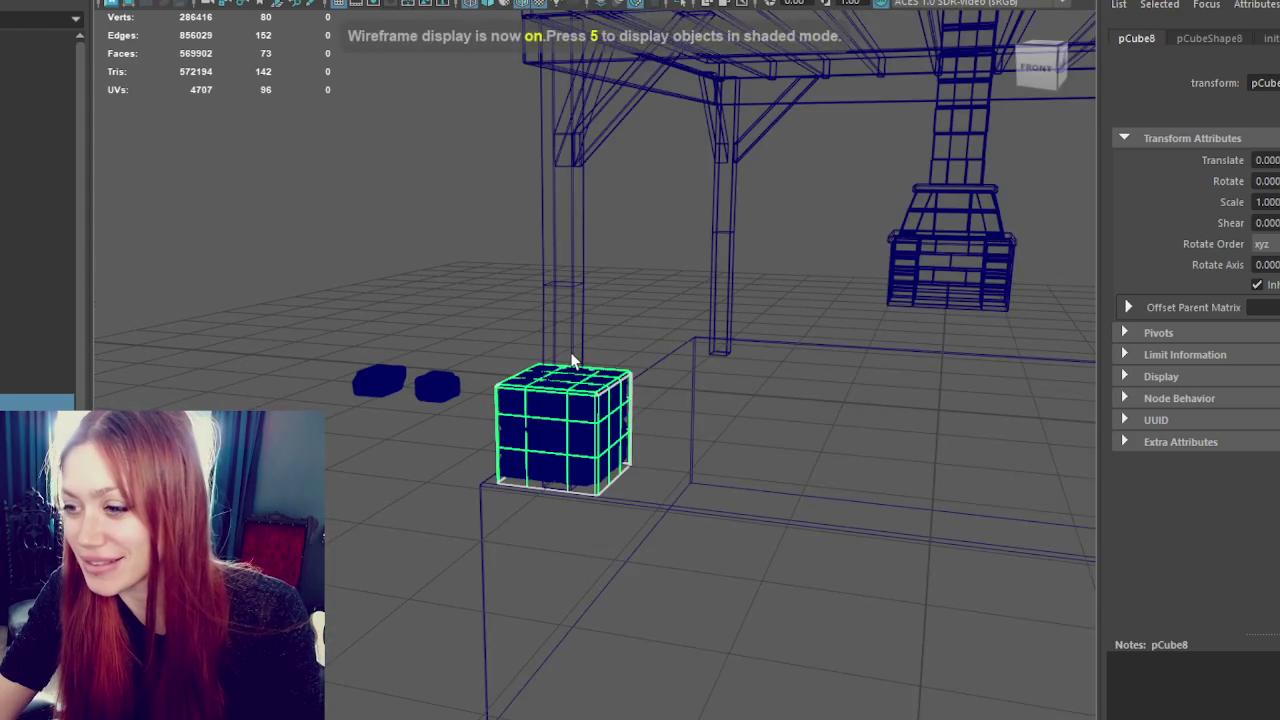
key("6")
scroll(572, 360, "up", 5)
key("ctrl+z")
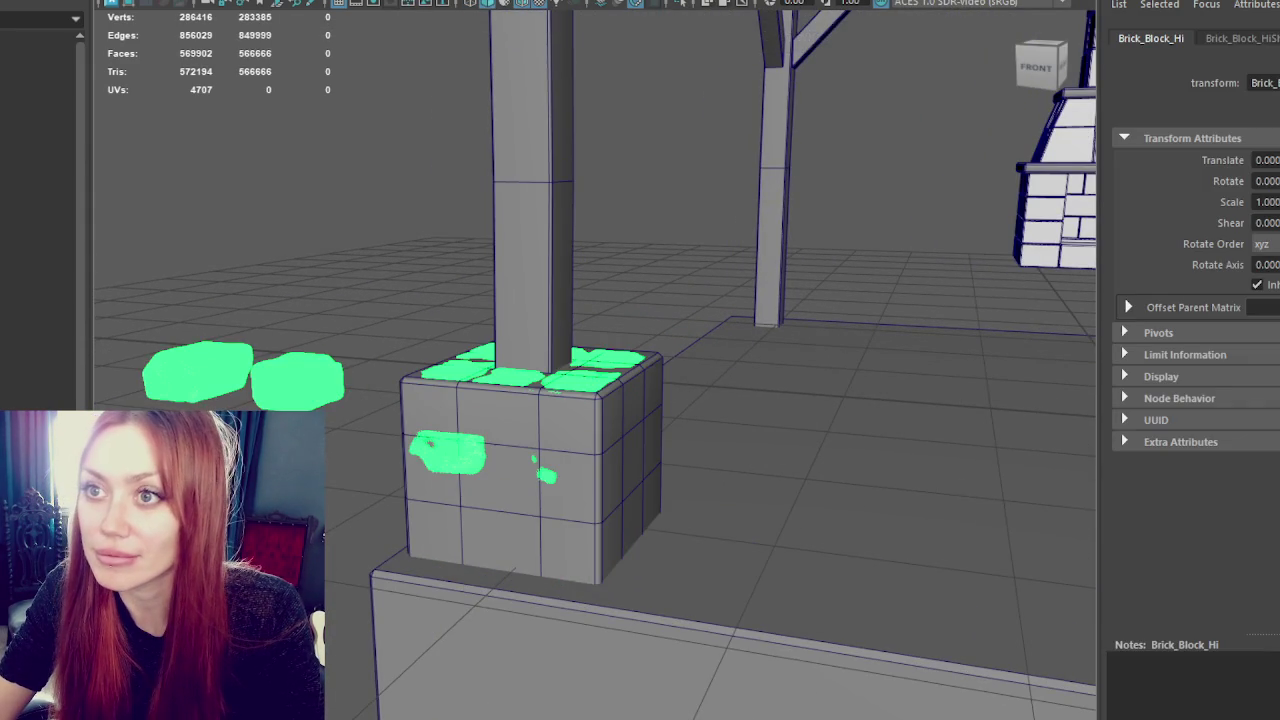
- Step the selection back to the brick chunks on the cube, checking the two loose bricks
left_click(222, 229)
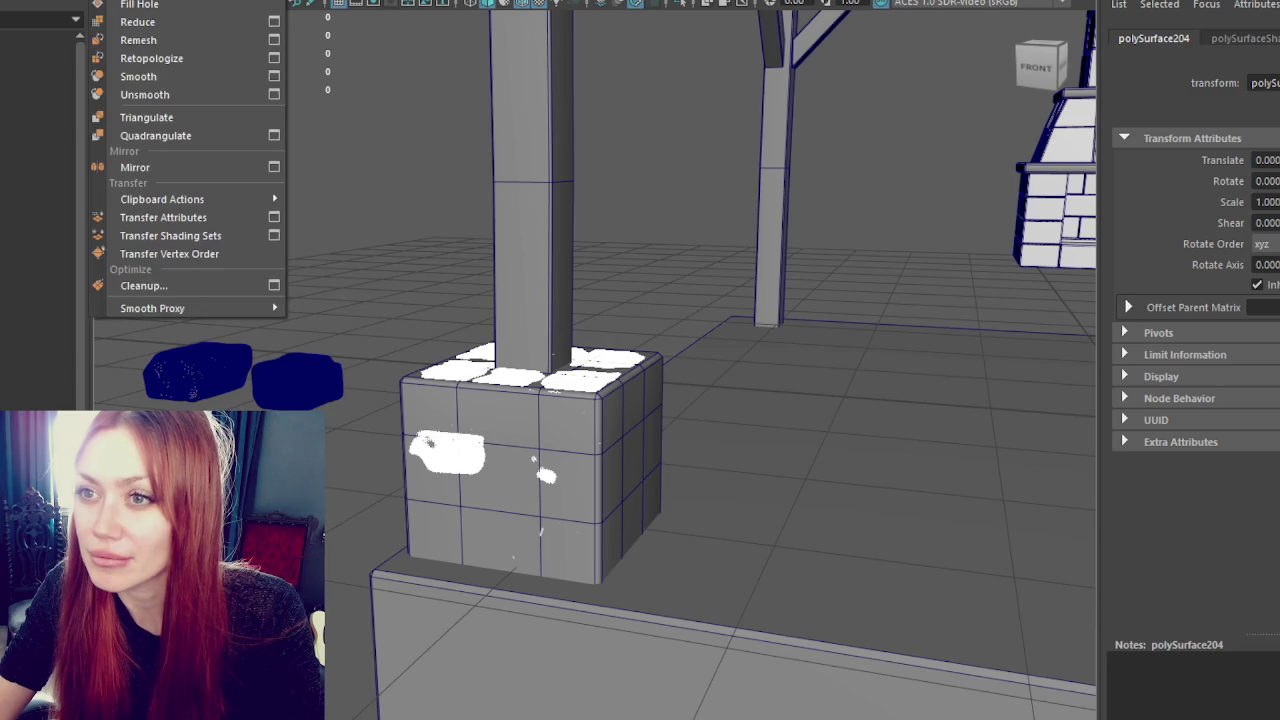
key("ctrl+z")
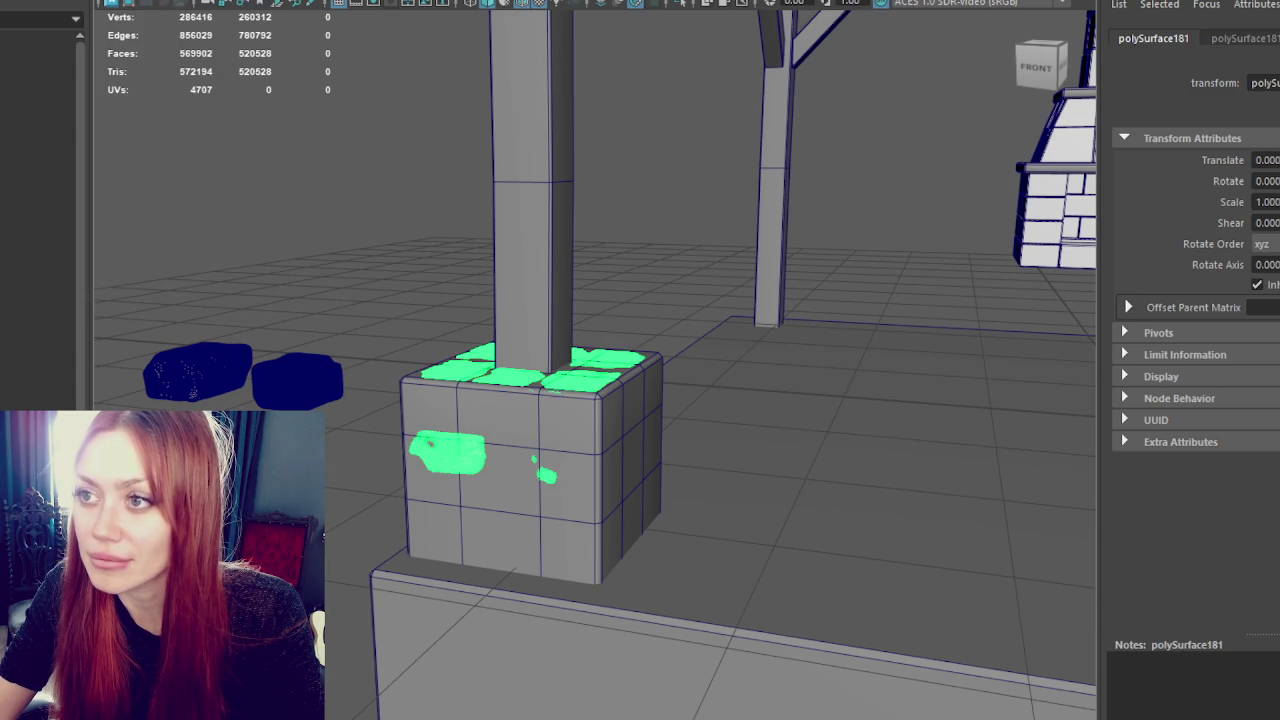
key("ctrl+z")
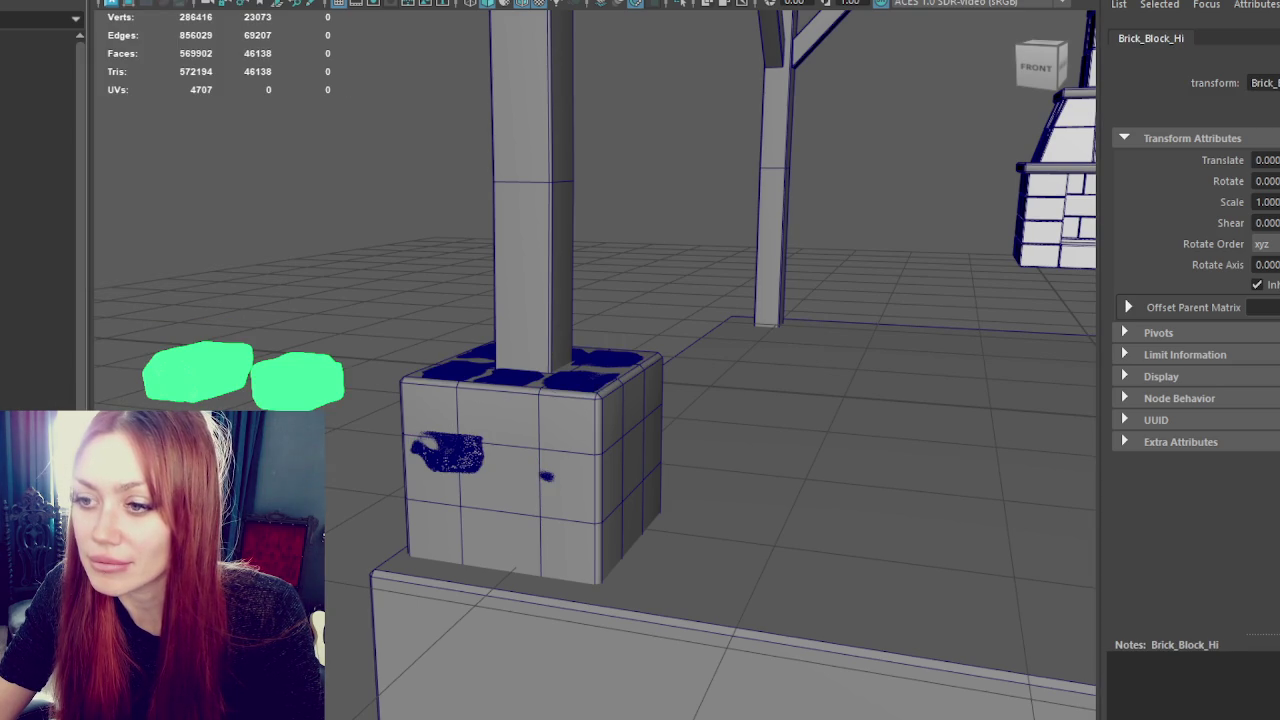
key("shift+z")
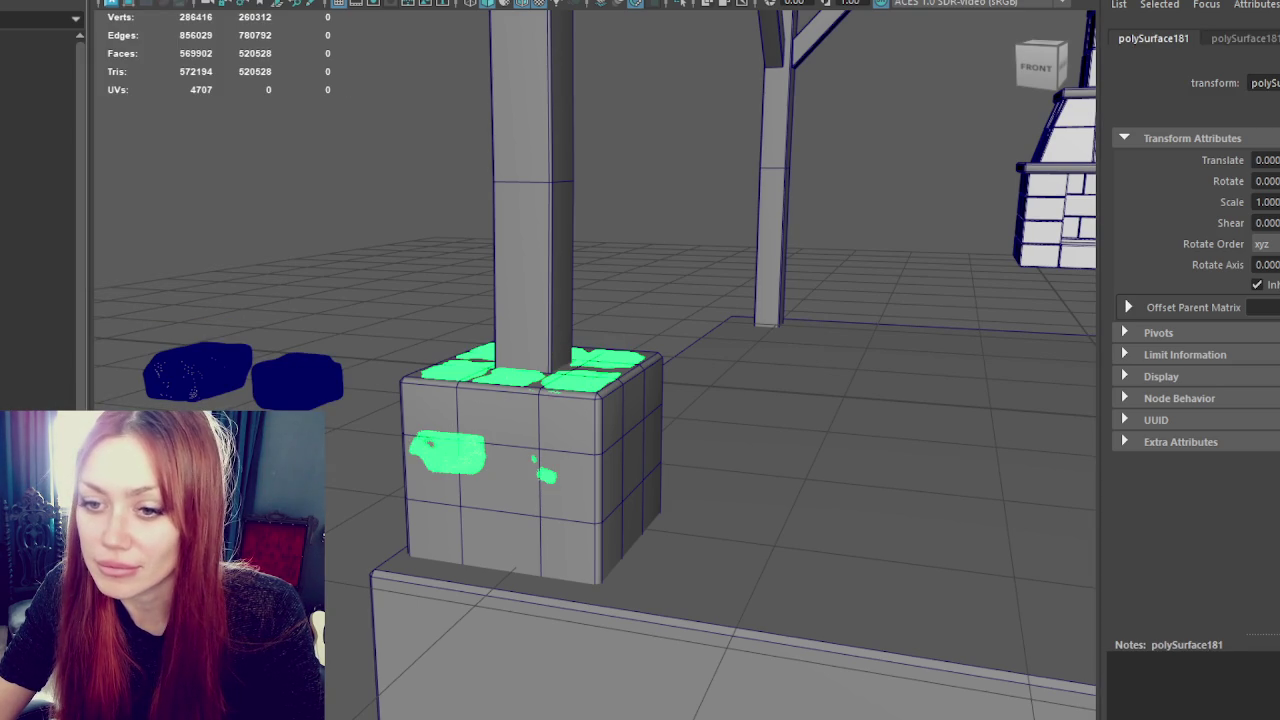
key("ctrl+z")
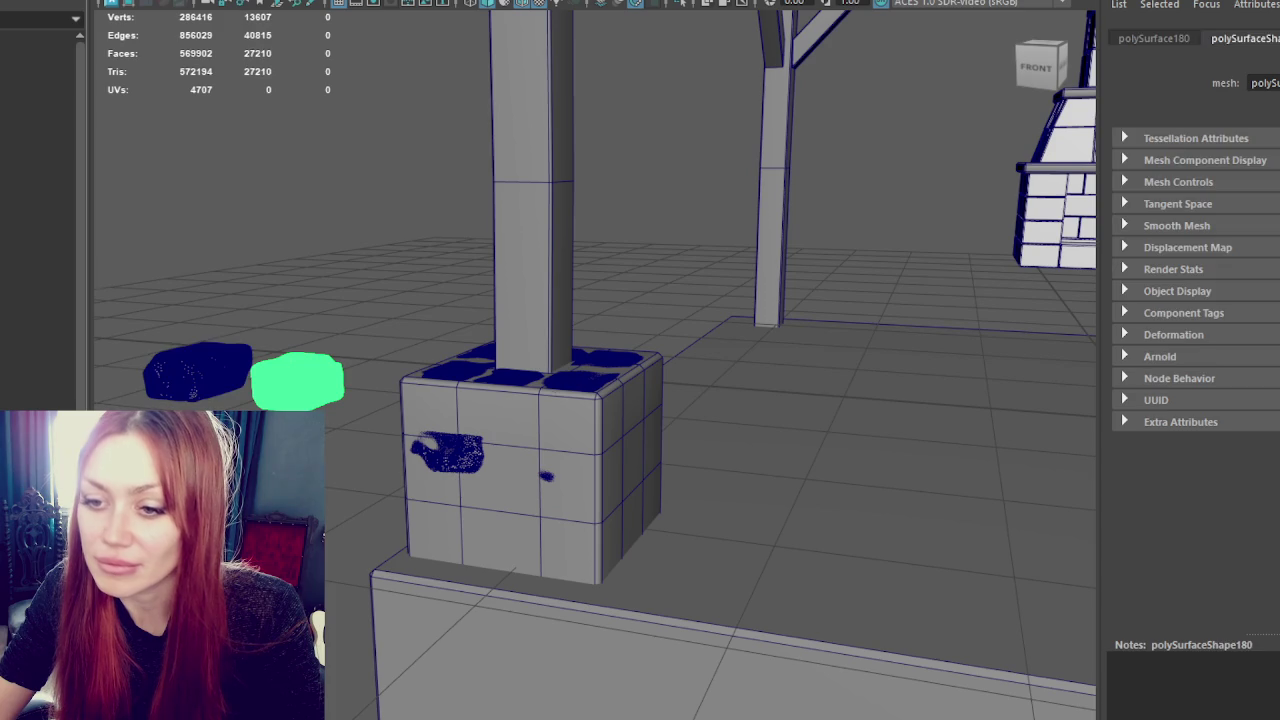
left_click_drag(157, 371, 310, 202)
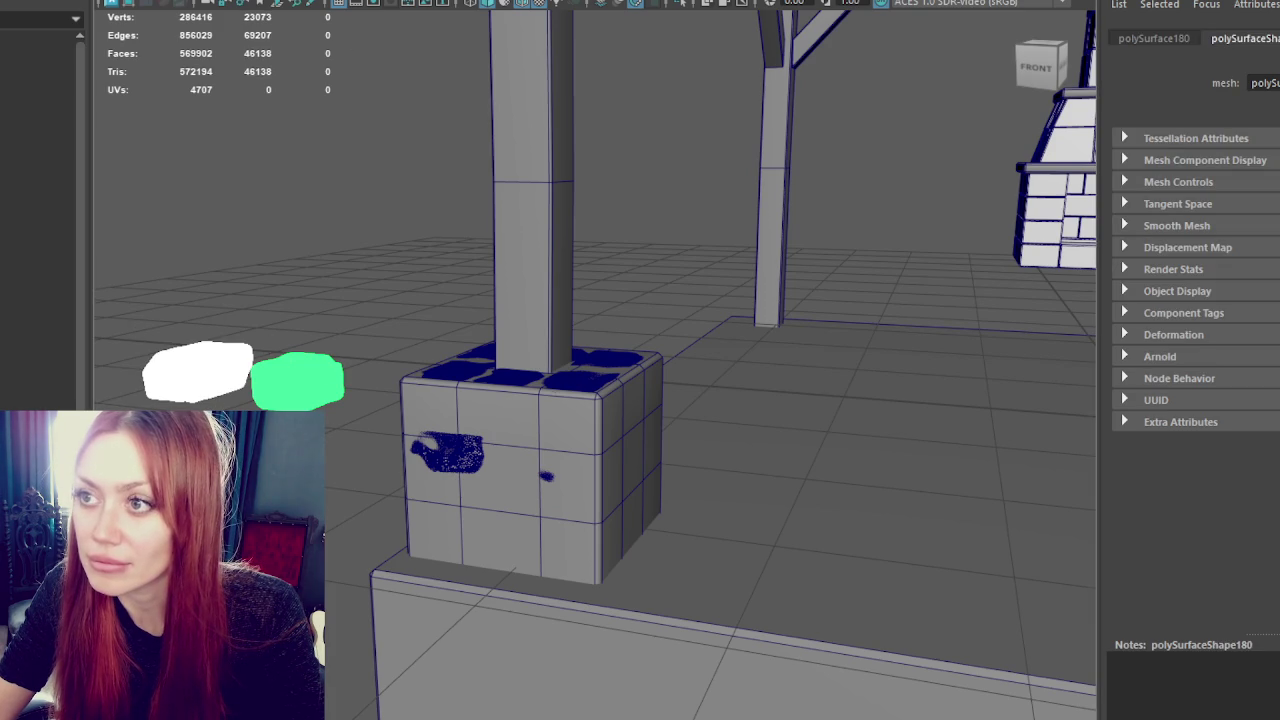
key("ctrl+z")
key("ctrl+z")
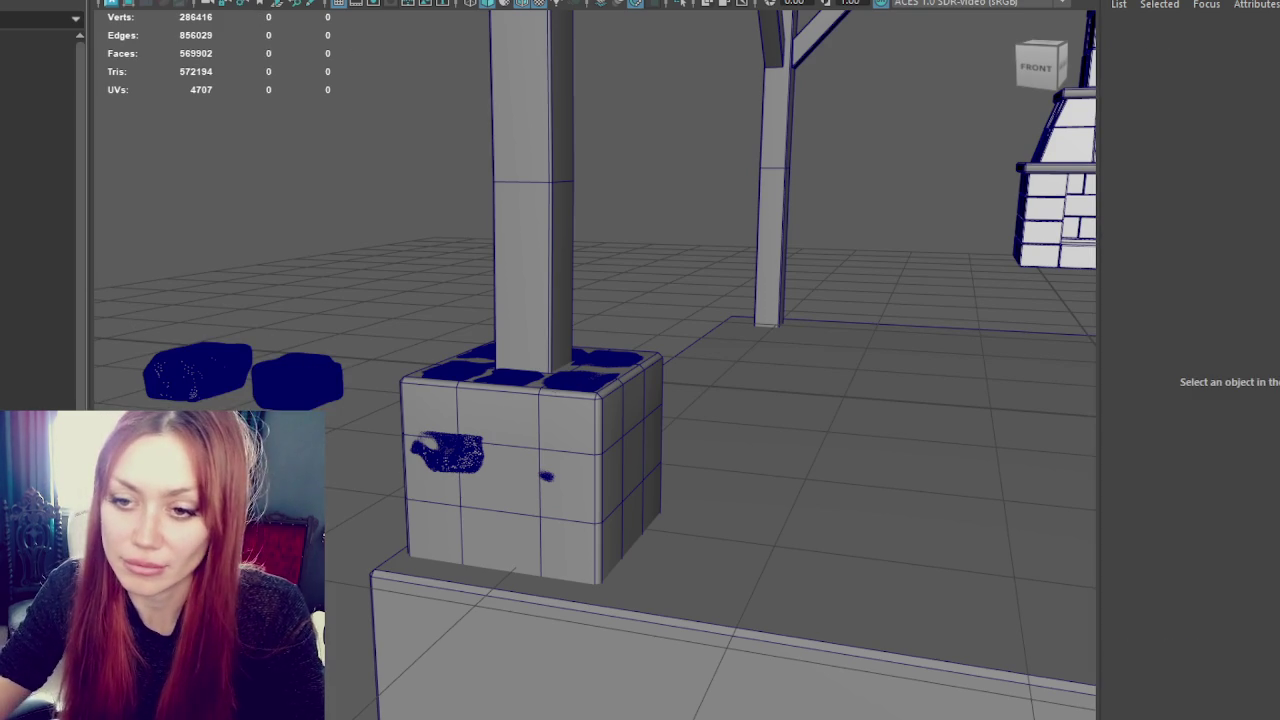
key("ctrl+z")
key("ctrl+z")
key("ctrl+z")
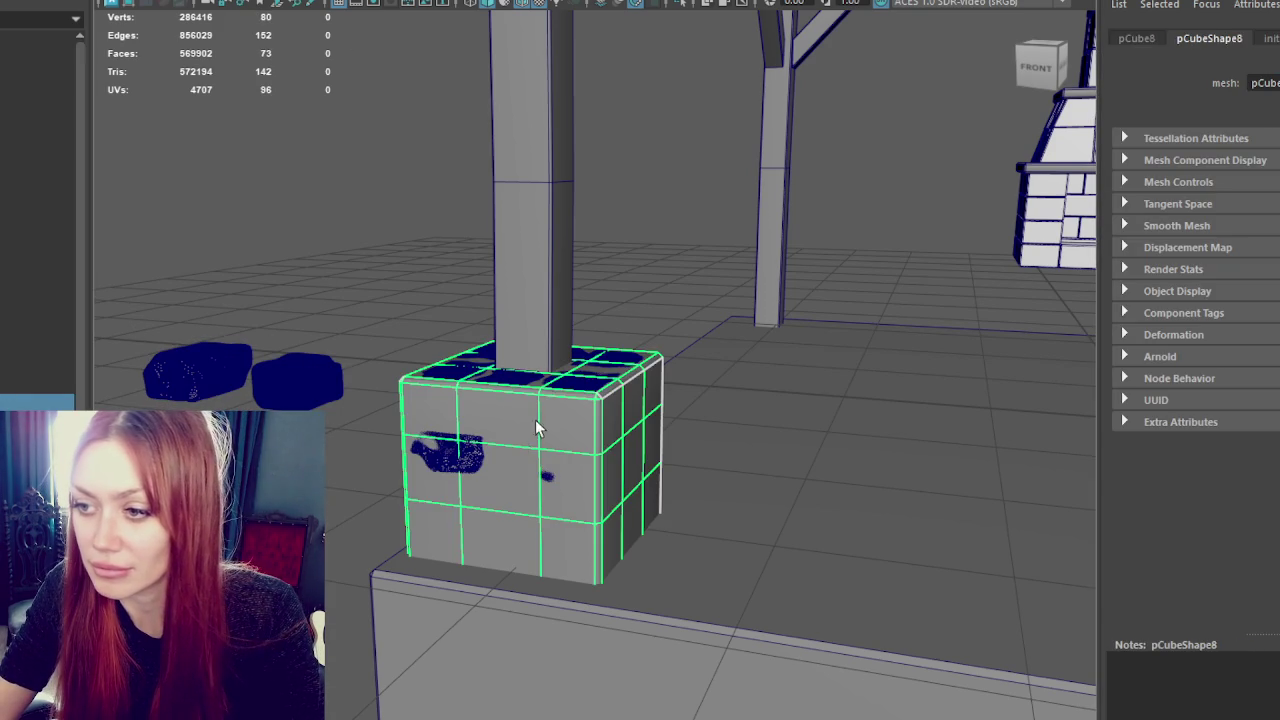
- Wrap the brick chunks onto the pillar base cube with Deform > Wrap
left_click(508, 388, "shift")
left_click(300, 2)
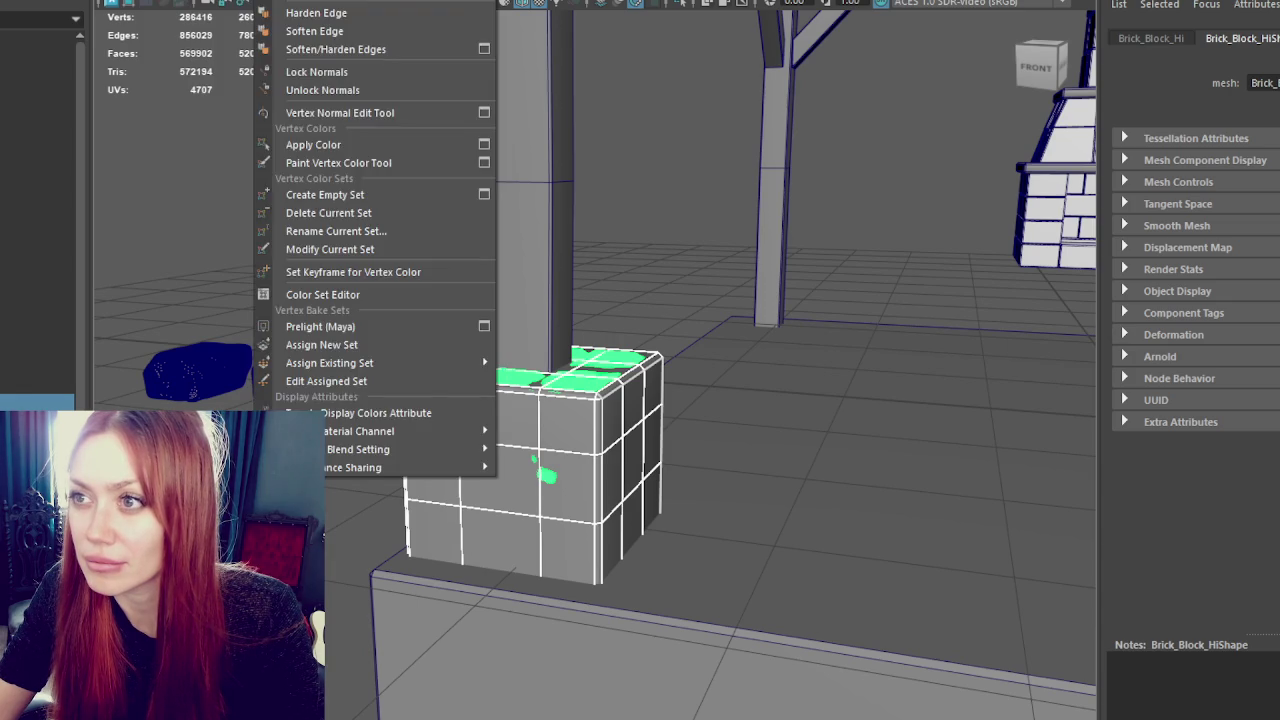
left_click(511, 92)
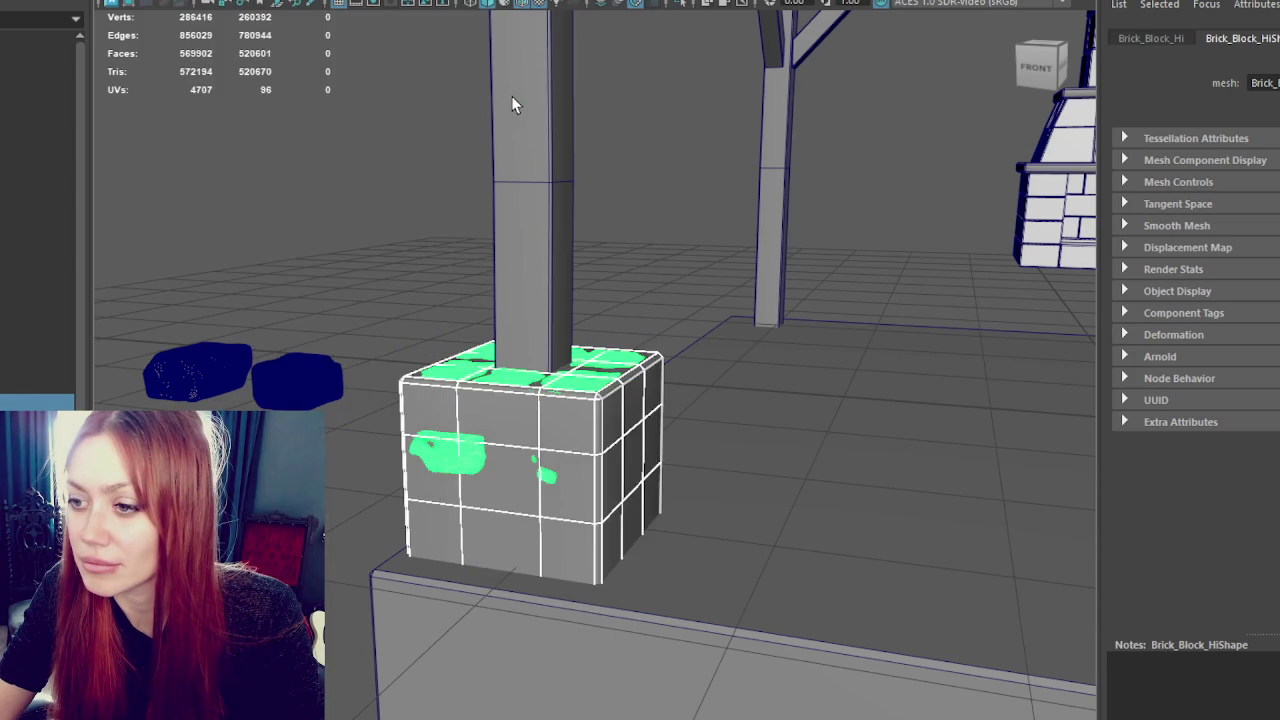
left_click(449, 114)
left_click(506, 457)
mouse_move(657, 423)
left_mouse_down("alt")
mouse_move(537, 403)
mouse_move(723, 394)
mouse_move(500, 437)
left_mouse_up("alt")
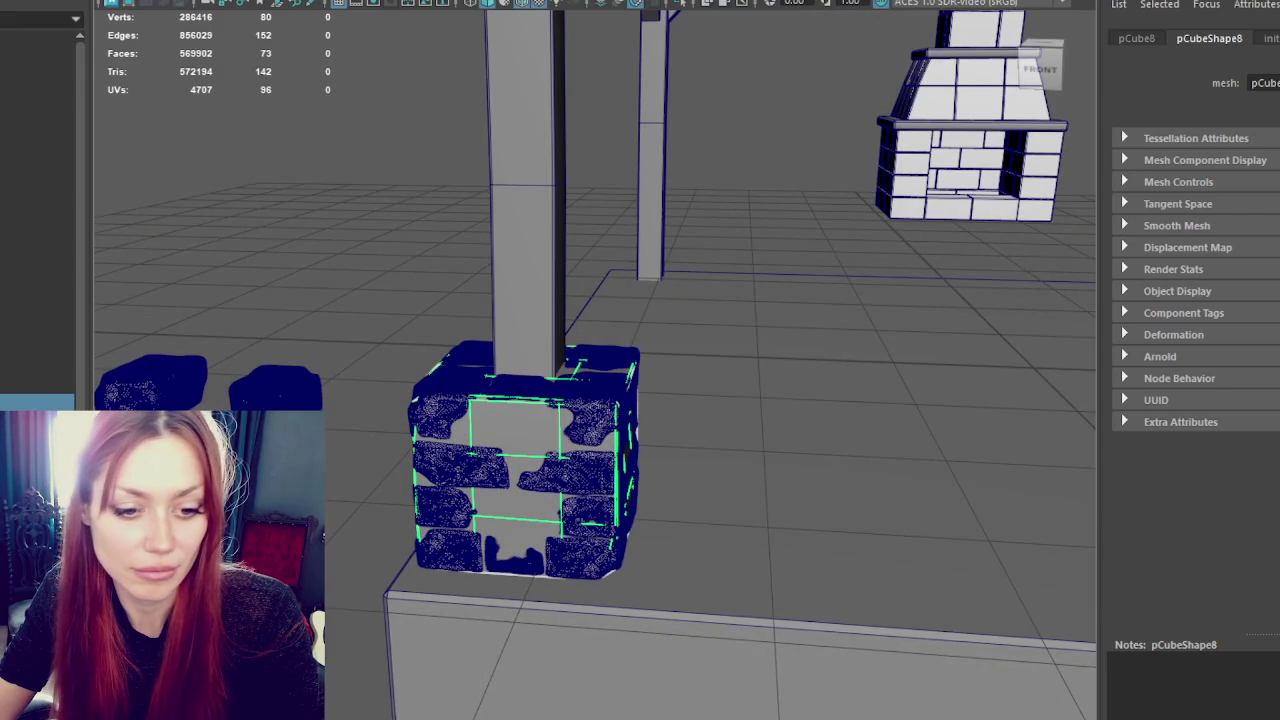
key("ctrl+F11")
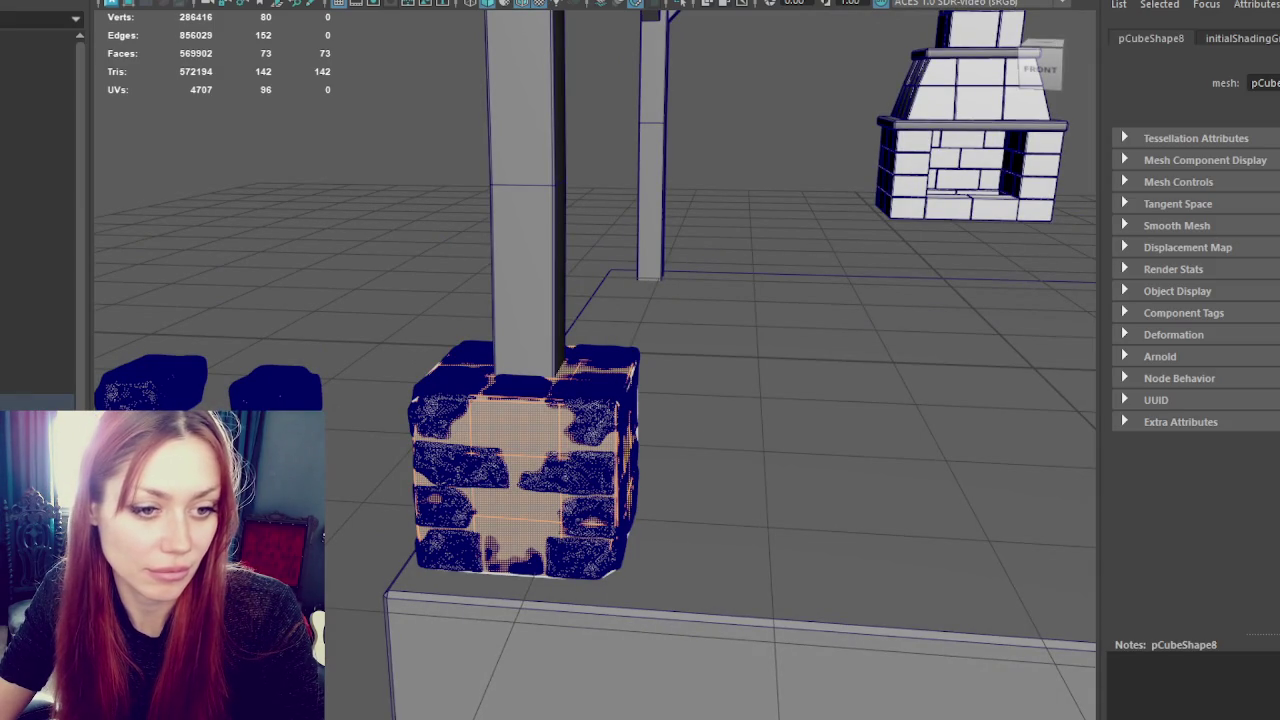
key("F10")
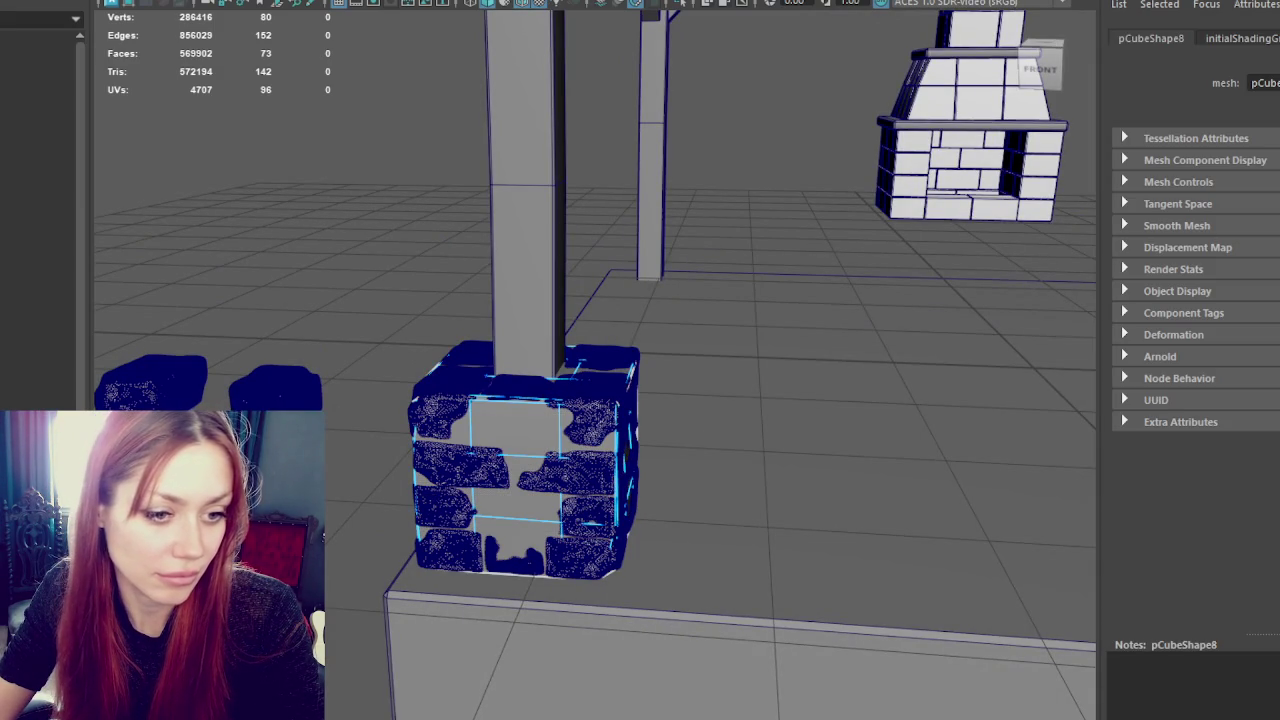
left_click(630, 465)
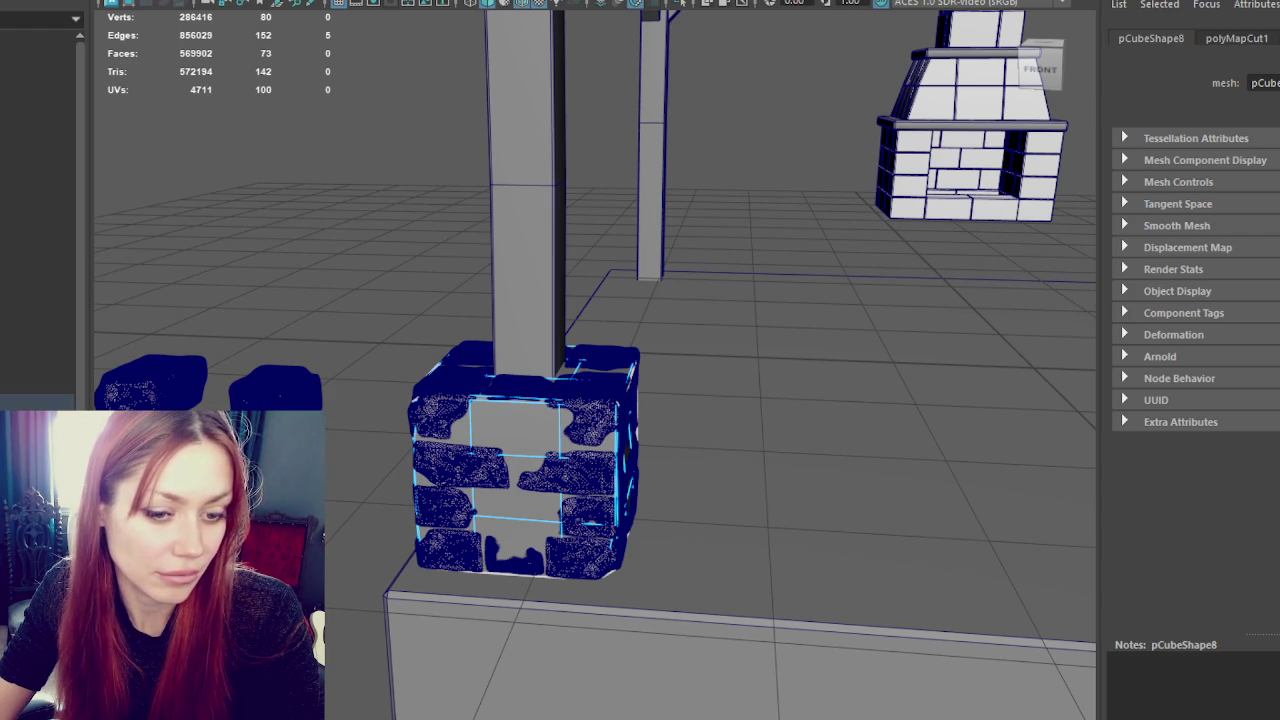
key("F11")
left_click(570, 371)
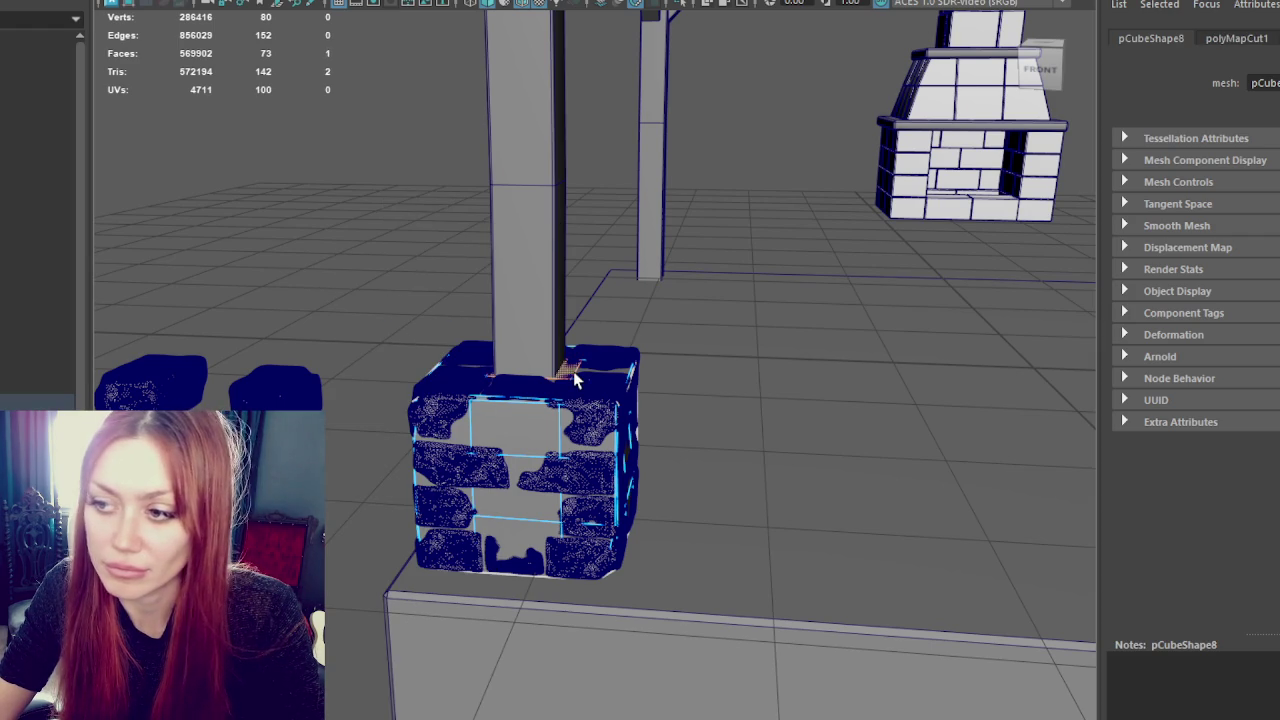
key("F10")
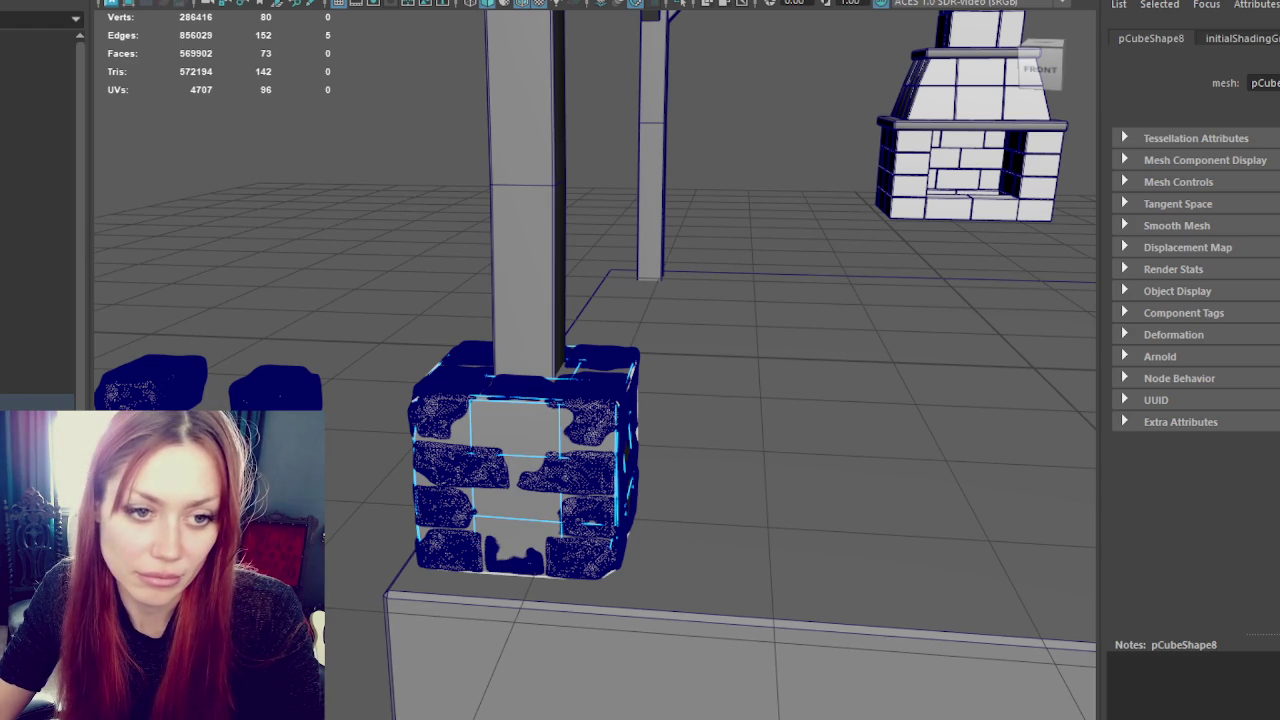
right_click_drag(335, 199, 386, 194)
left_click(509, 447)
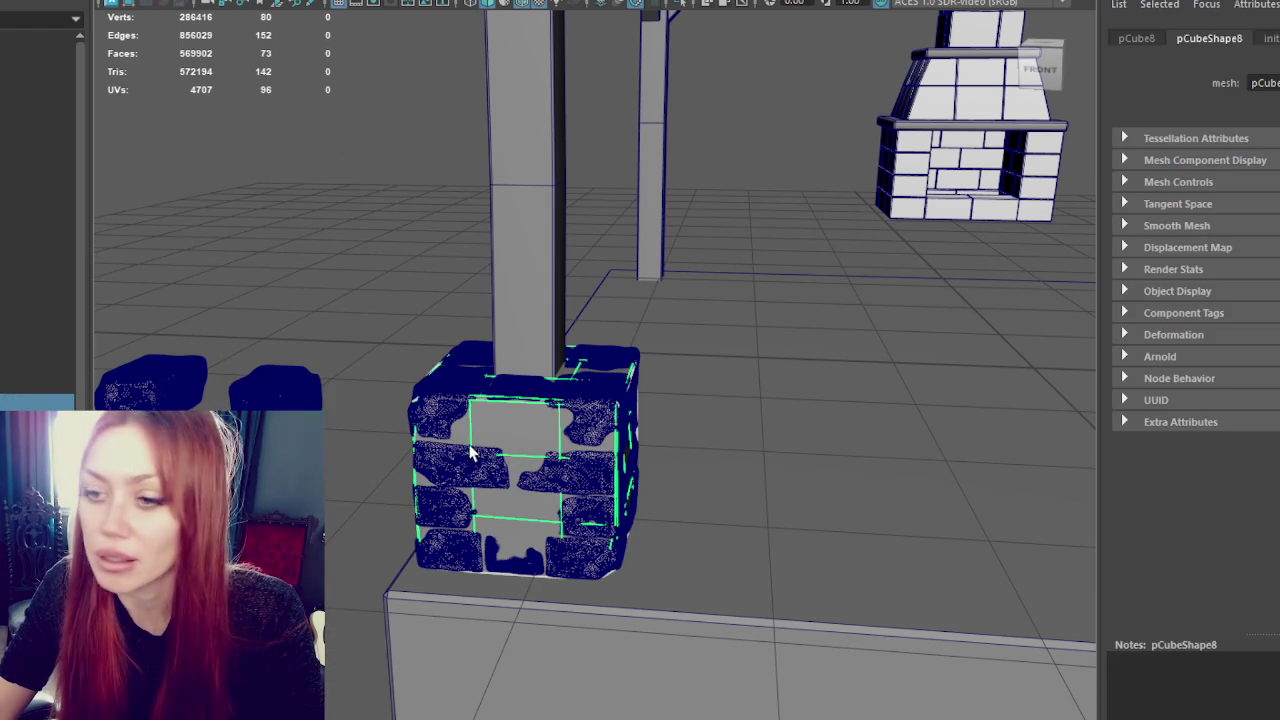
key("F10")
key("ctrl+F11")
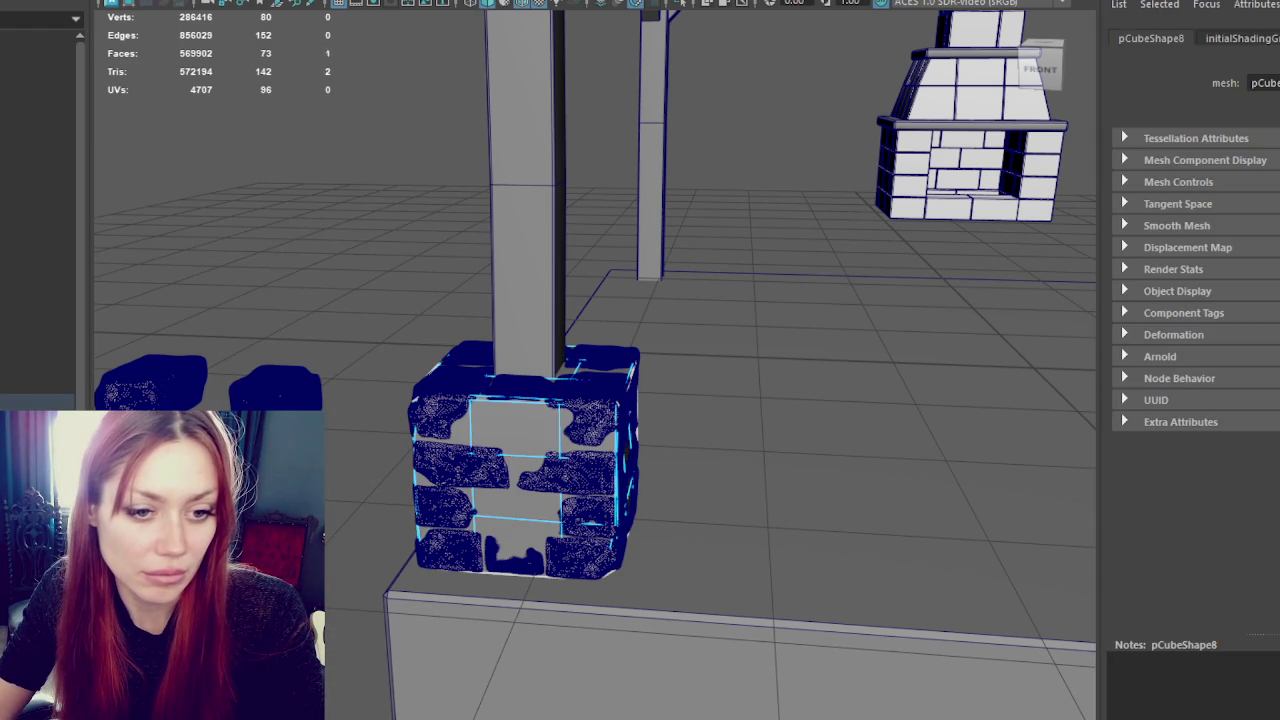
key("w")
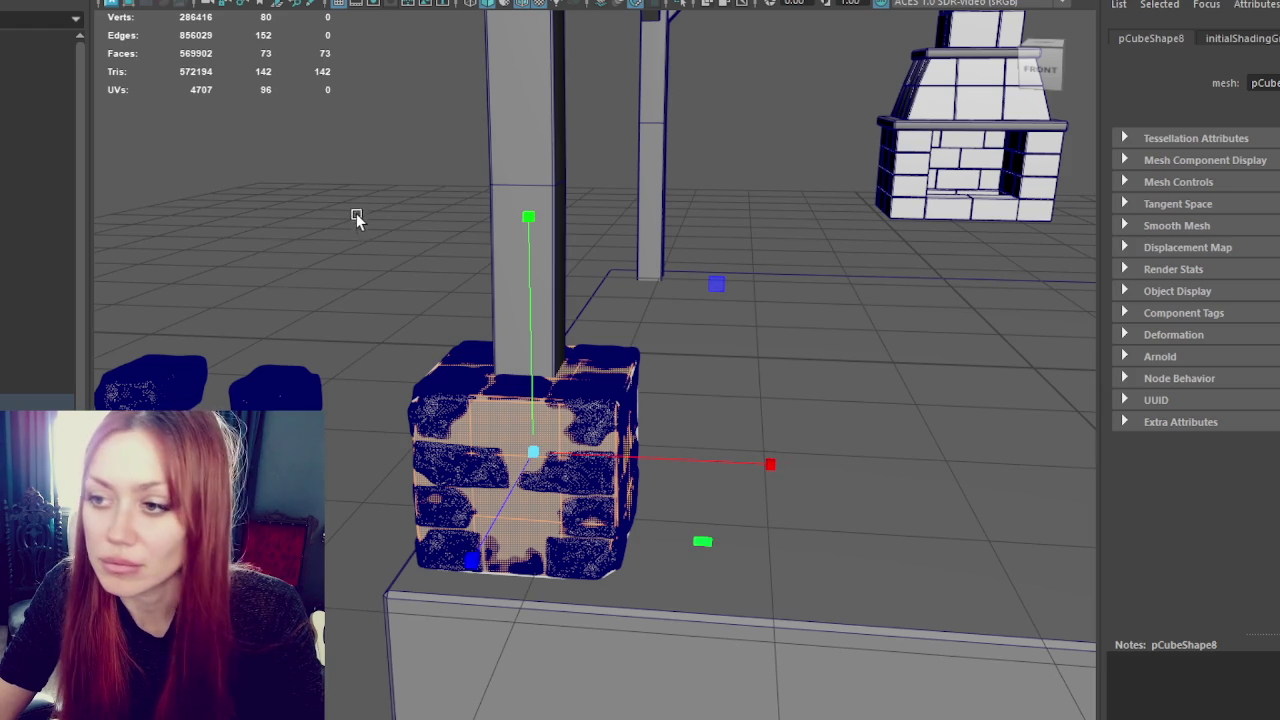
left_click(395, 178)
left_click(547, 459)
left_click(280, 390)
key("ctrl+z")
left_click(150, 380)
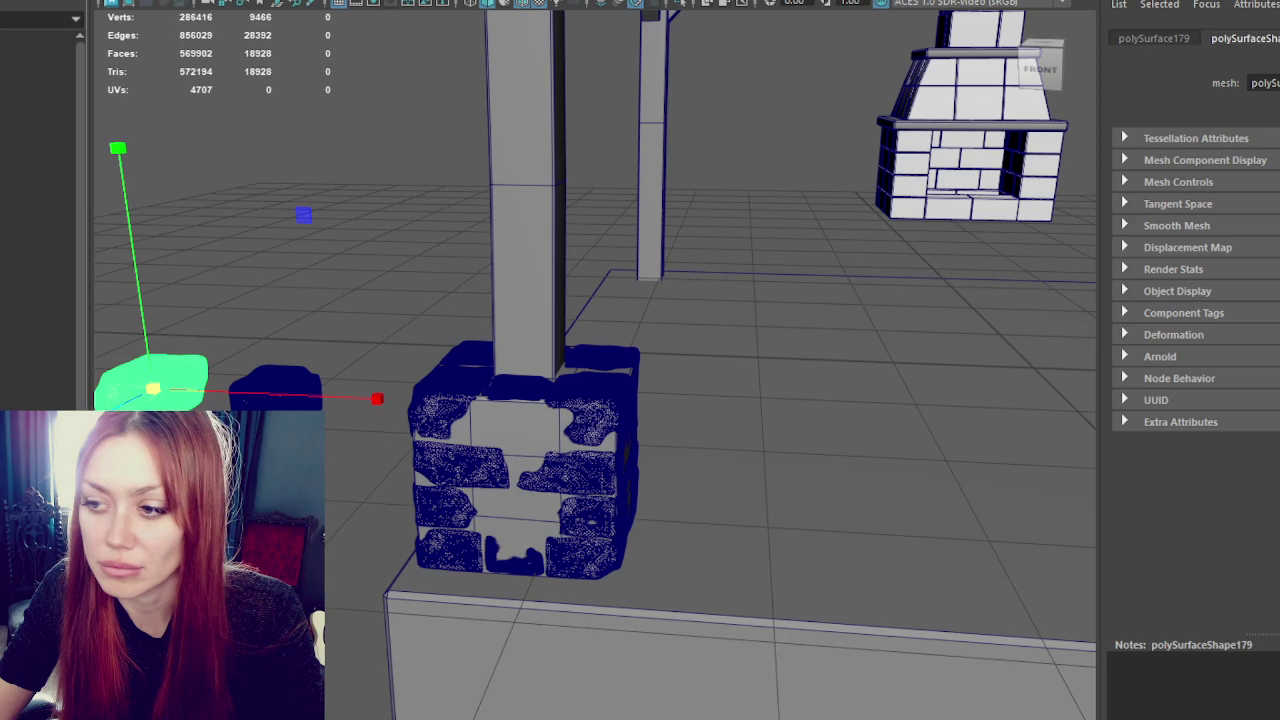
left_click(533, 481)
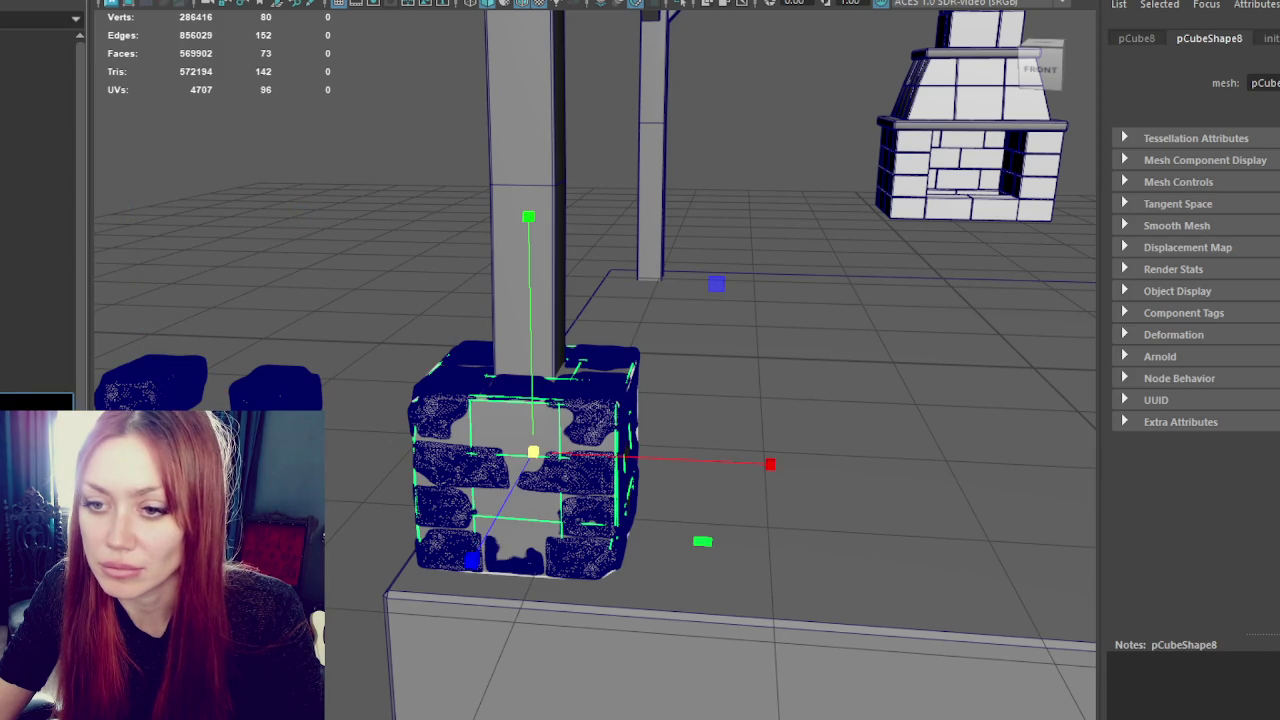
key("Up")
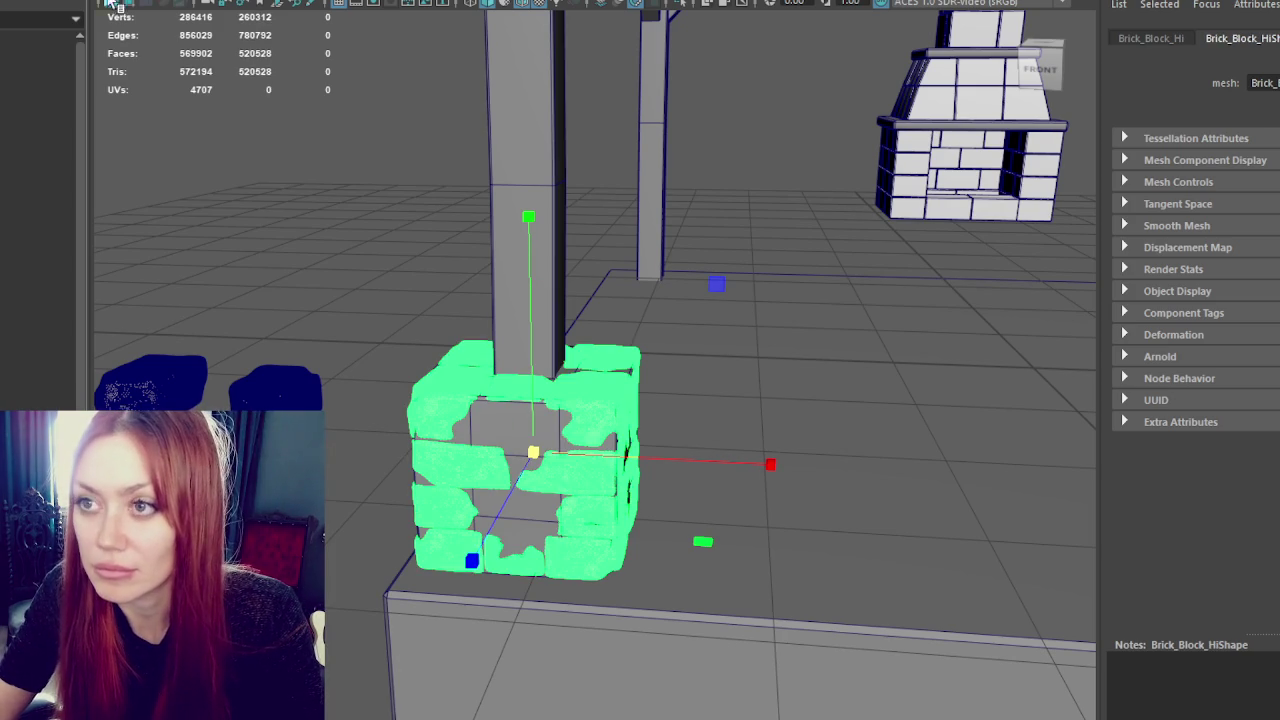
- Soften the brick blocks' edges, unlock their normals, and soften them again
right_click_drag(504, 160, 534, 126, "shift")
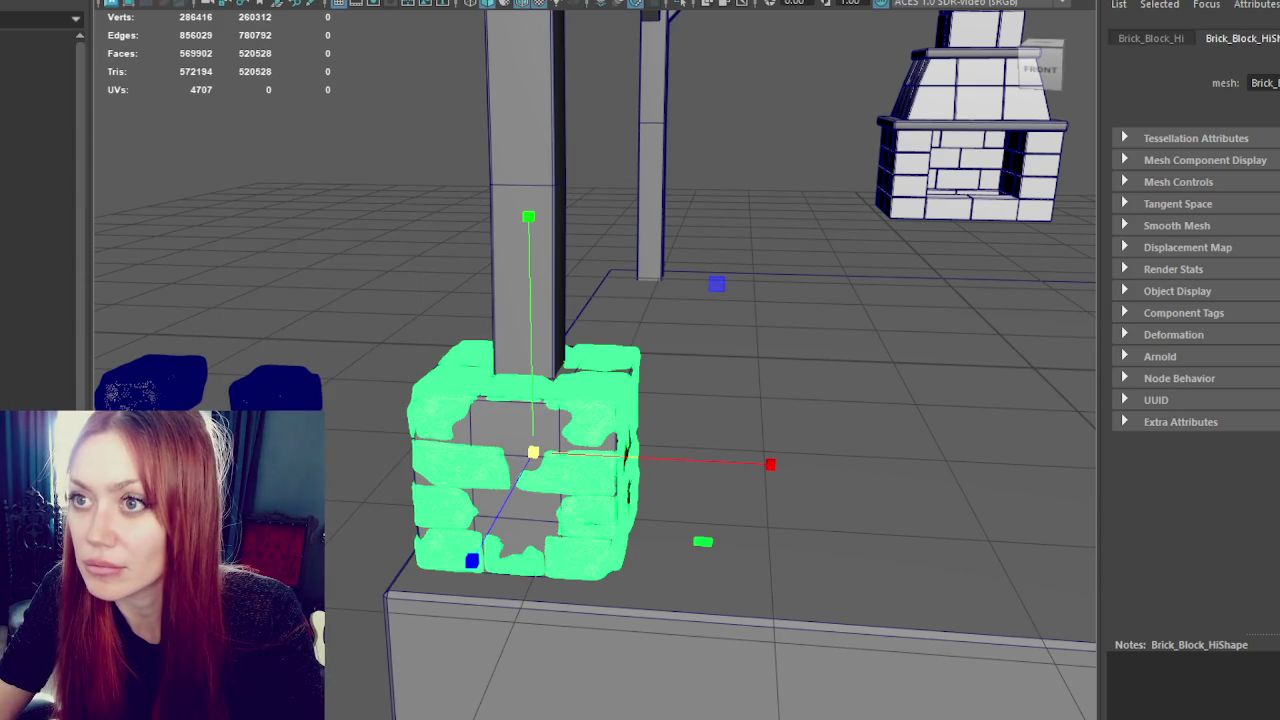
left_click(150, 2)
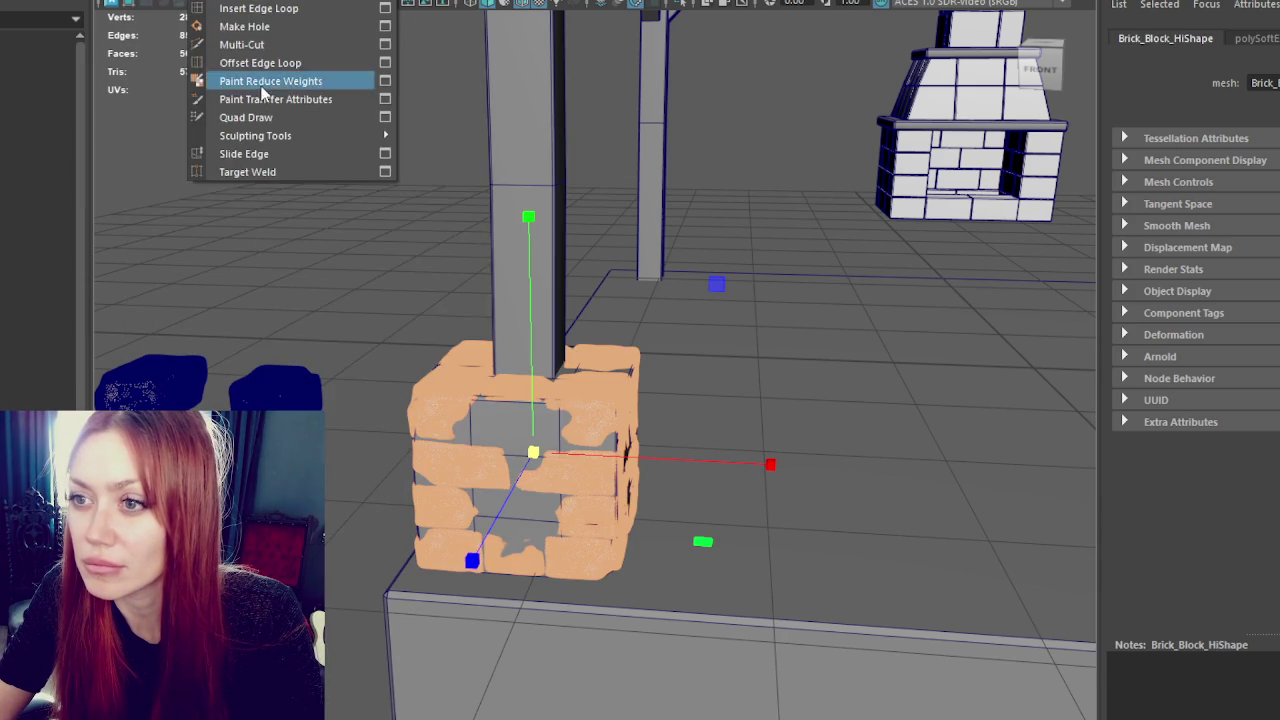
left_click(327, 94)
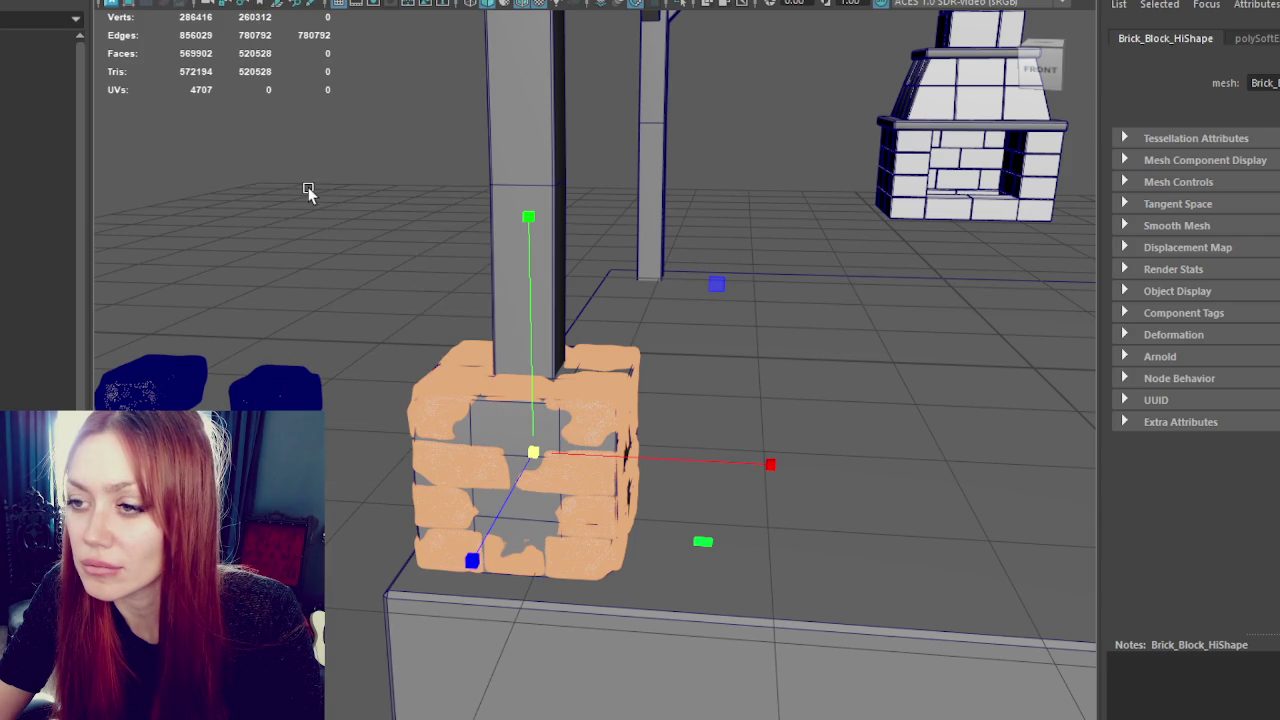
right_click_drag(514, 252, 581, 235, "shift")
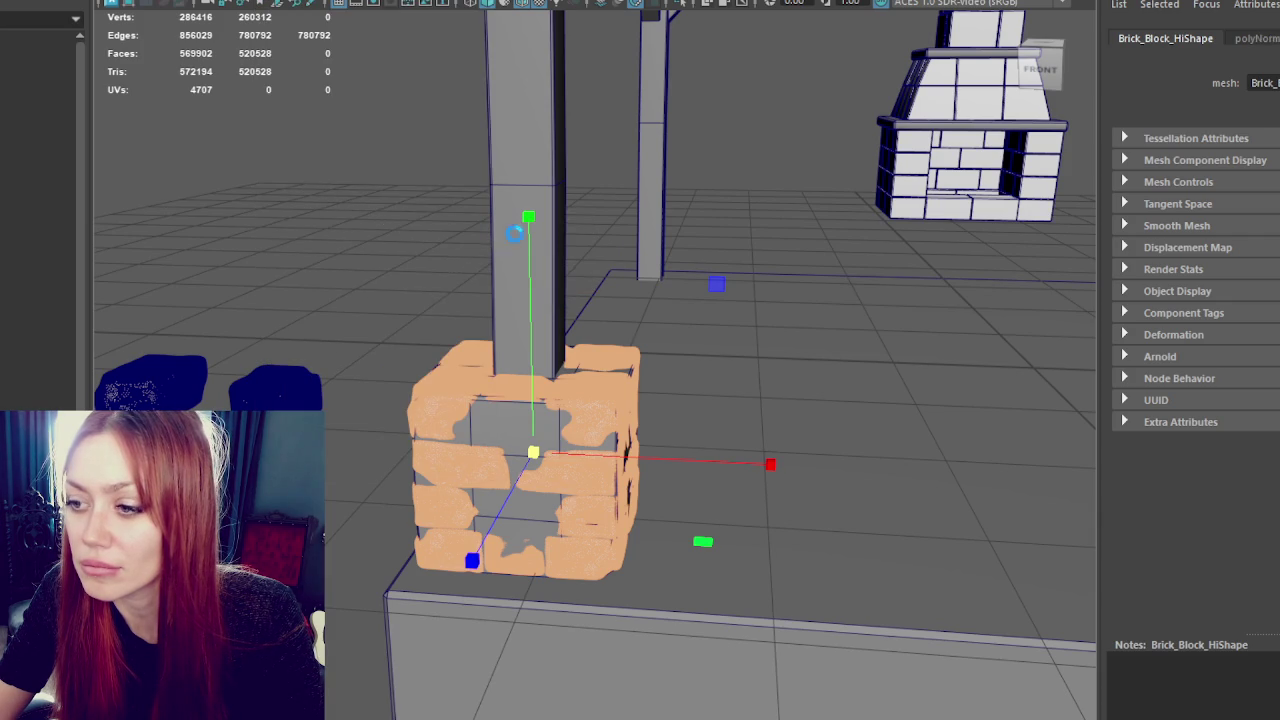
- Save the changes to BuildersShop.mb while closing the scene
left_click(383, 363)
left_click(447, 434)
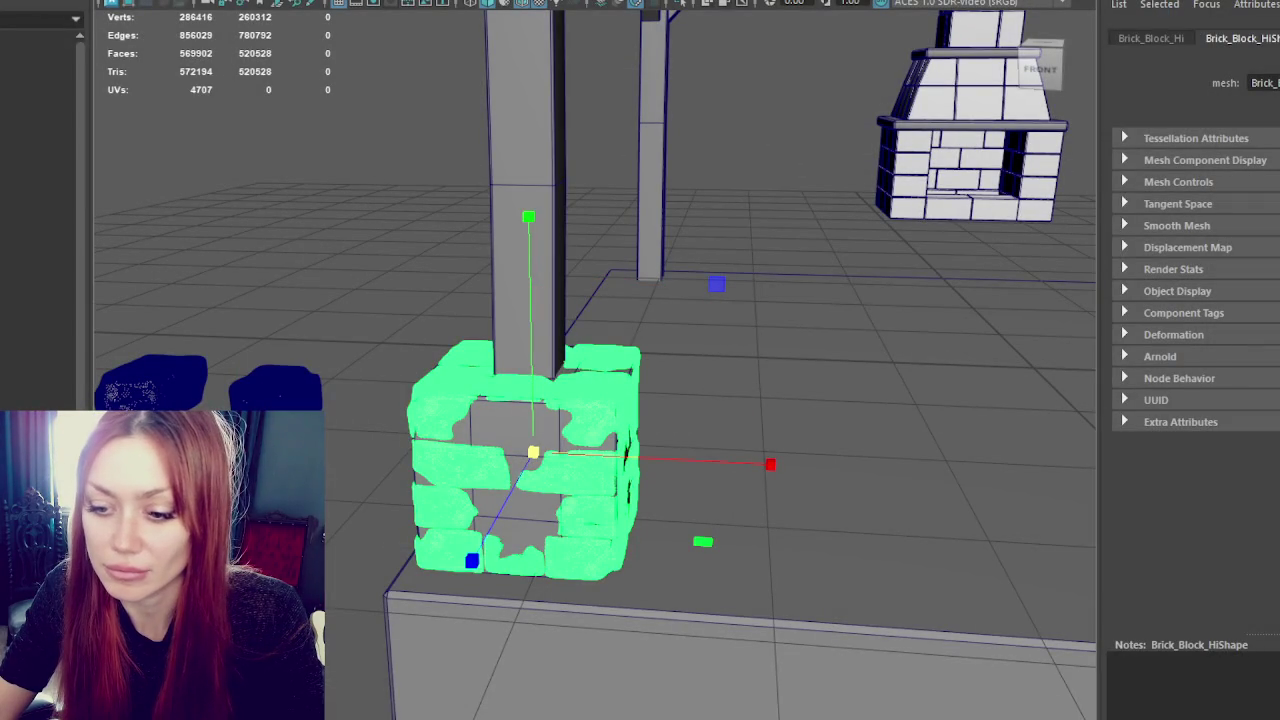
left_click(769, 218)
key("ctrl+n")
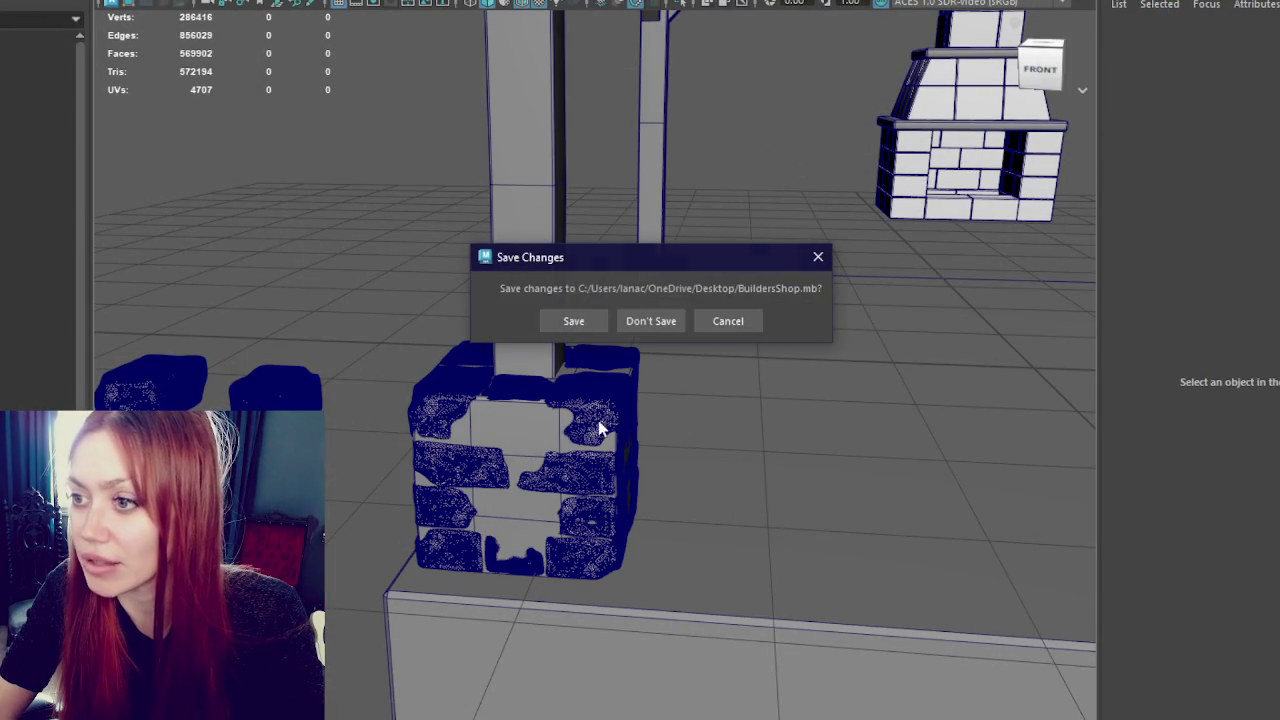
left_click(591, 321)
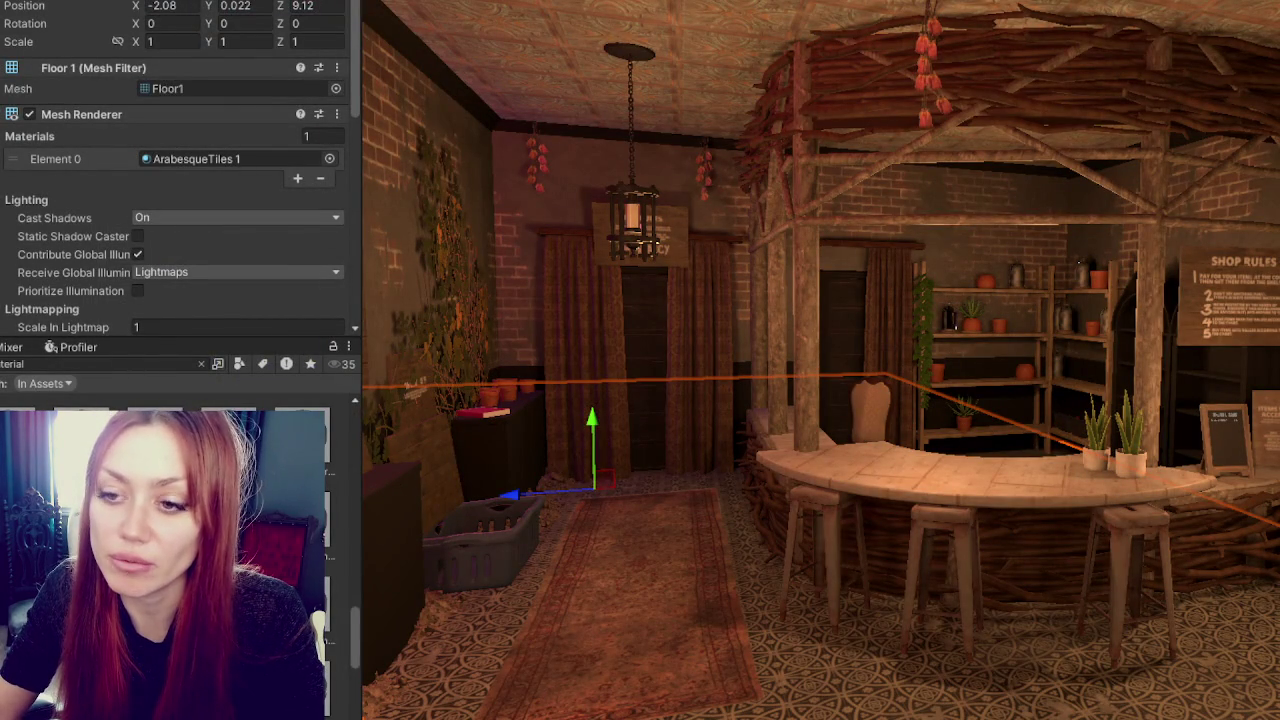
- Minimise the Unity window so the desktop wallpaper shows
key("super")
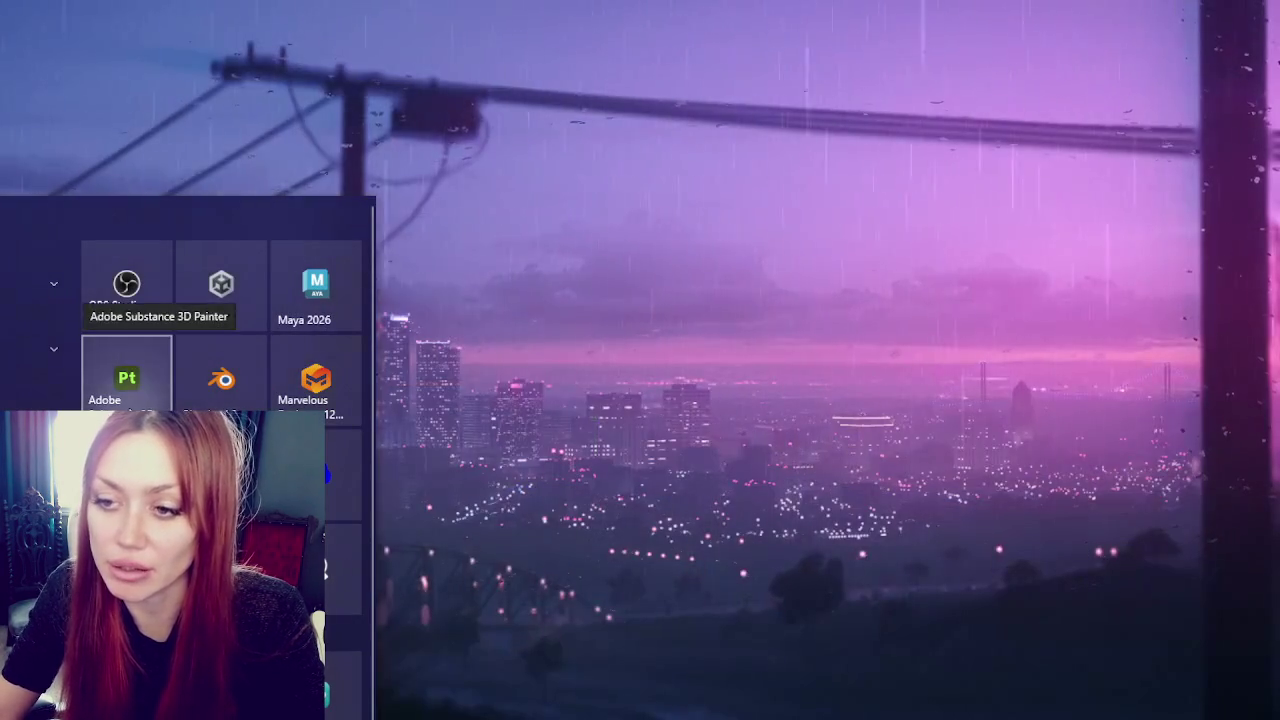
left_click(127, 375)
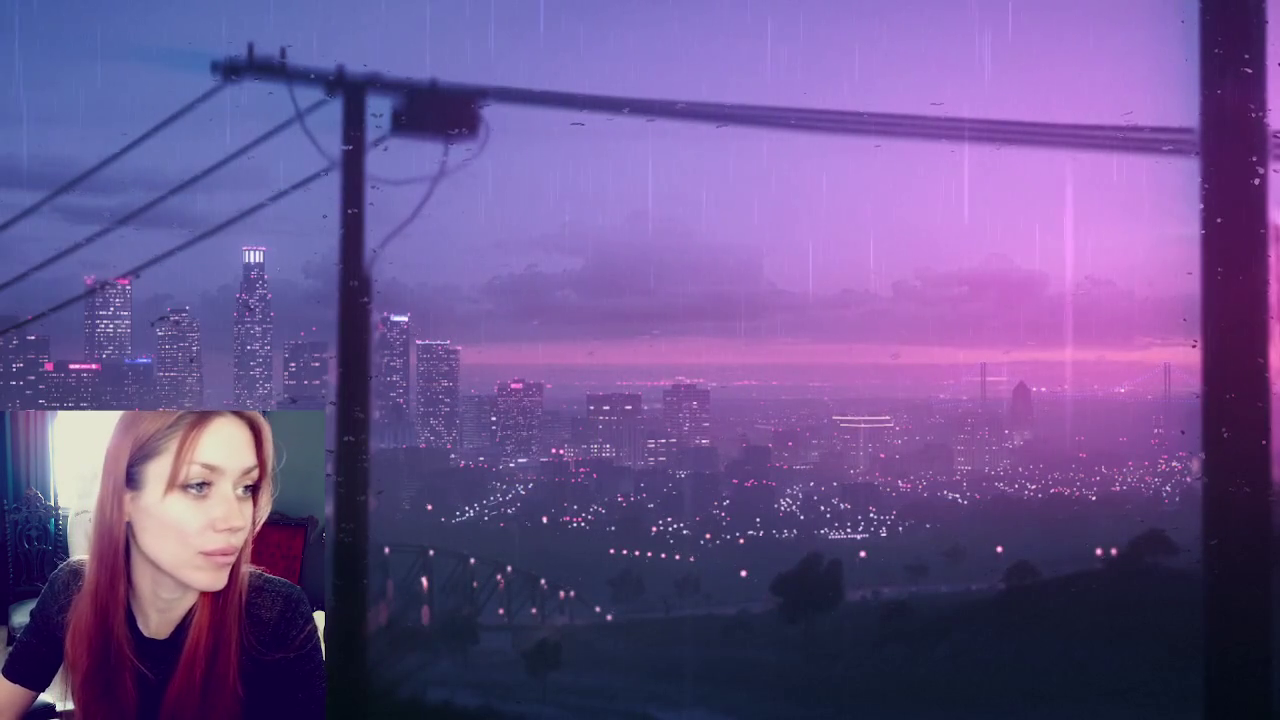
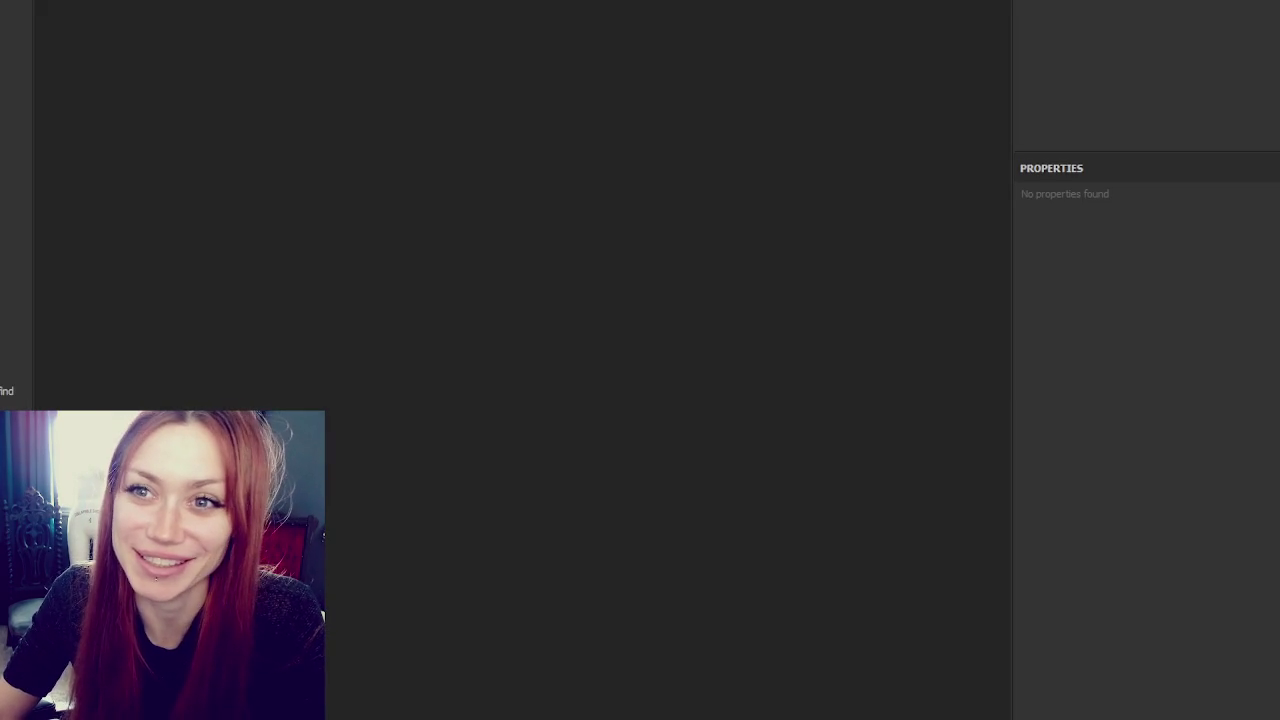
- Create a new project using the 'brick block lo' mesh
key("ctrl+n")
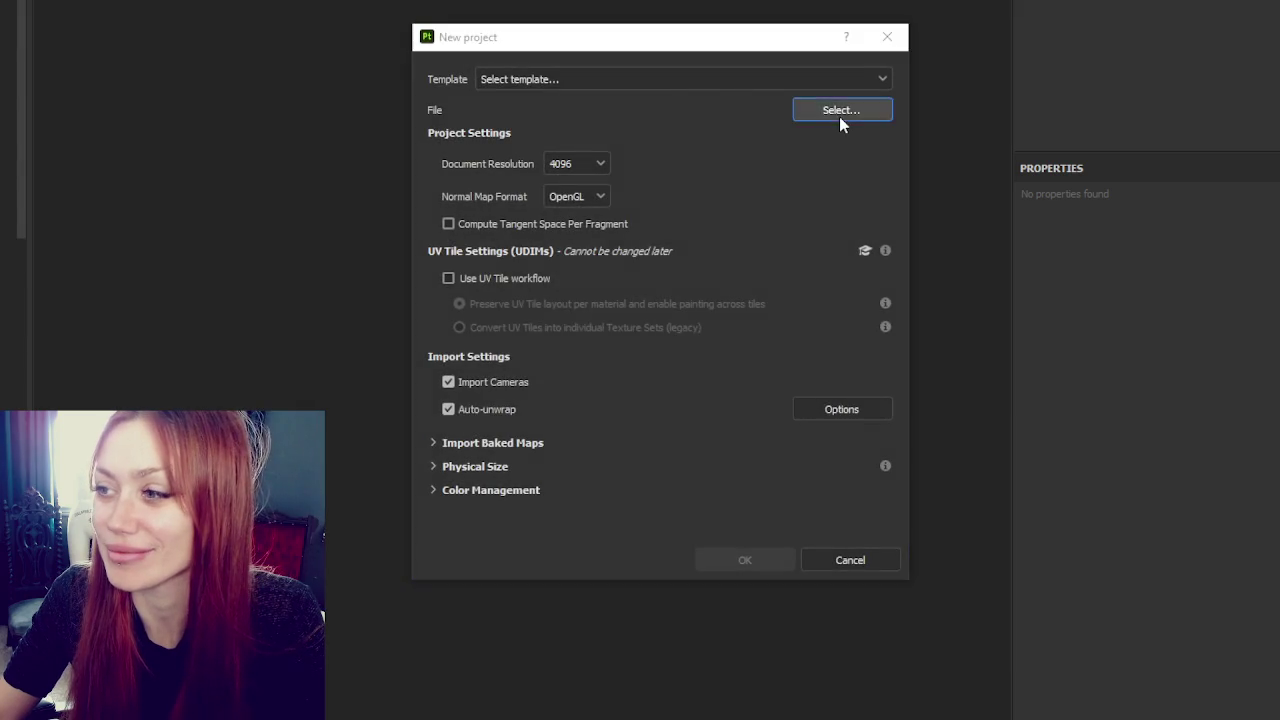
left_click(839, 116)
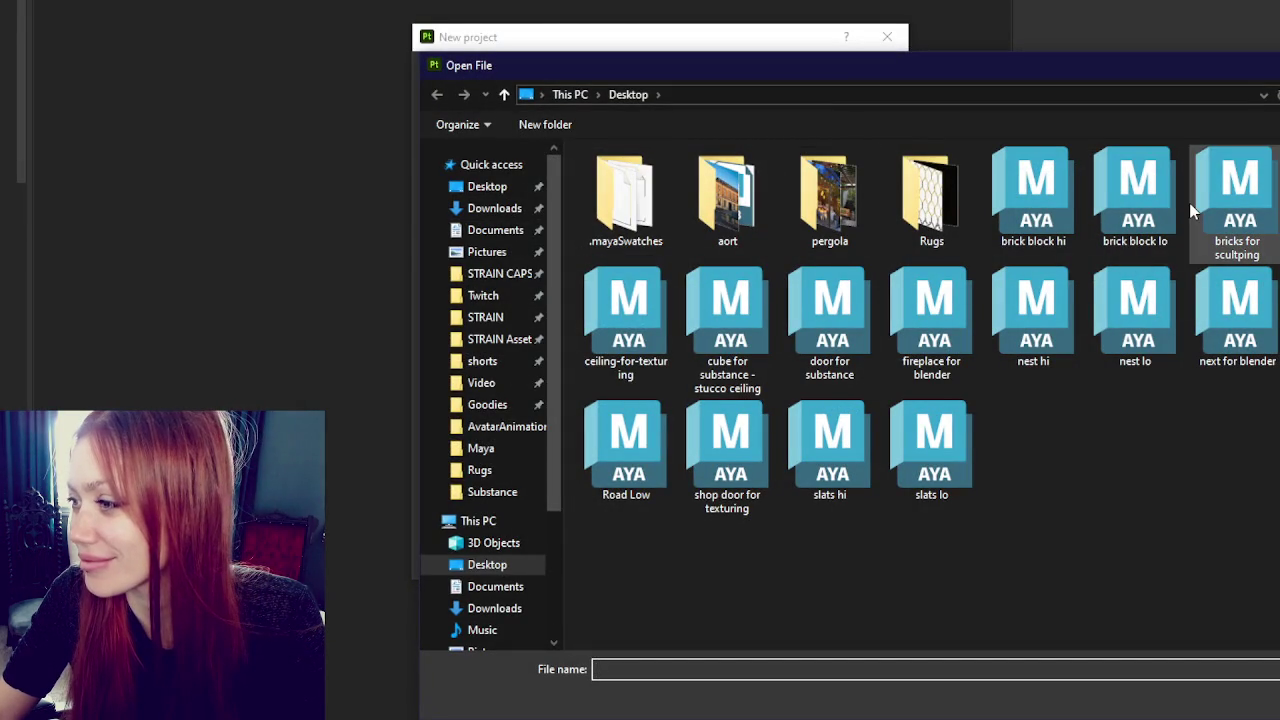
double_click(1135, 195)
left_click(733, 560)
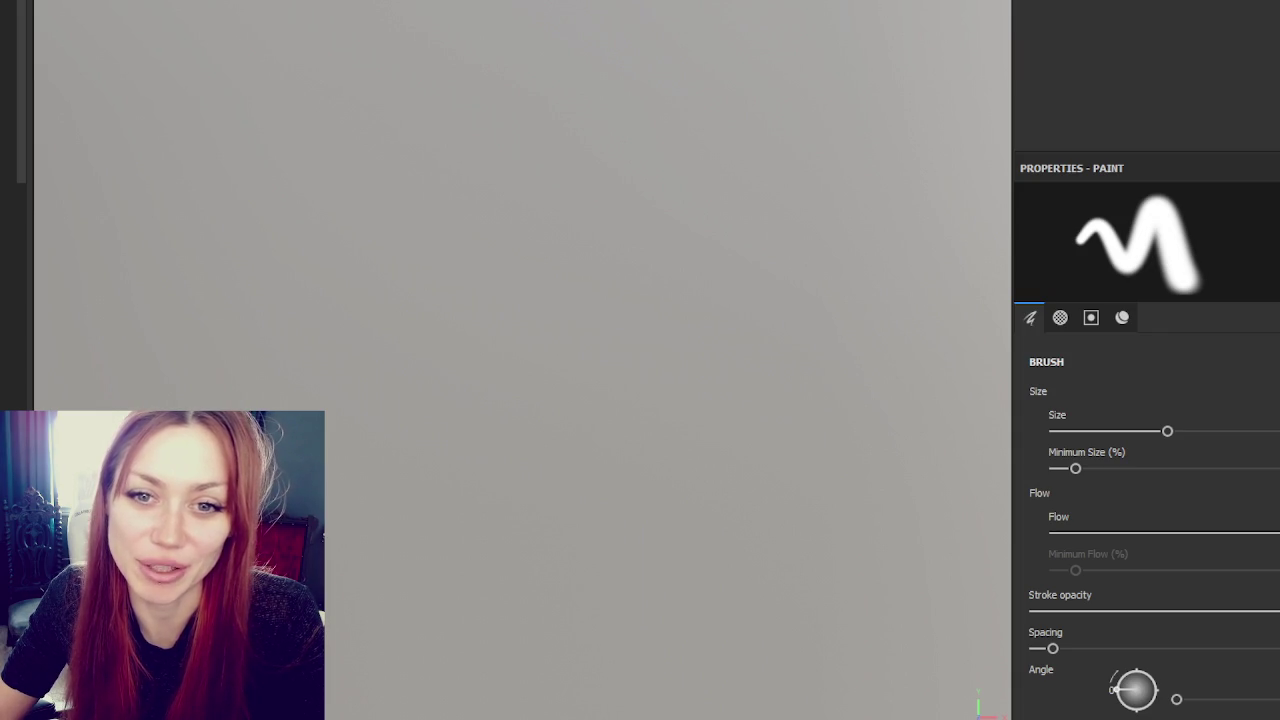
- Orbit, pan and rotate the lighting to inspect the new cube
scroll(323, 371, "down", 5)
mouse_move(451, 329)
left_mouse_down("alt")
mouse_move(280, 337)
mouse_move(845, 377)
left_mouse_up("alt")
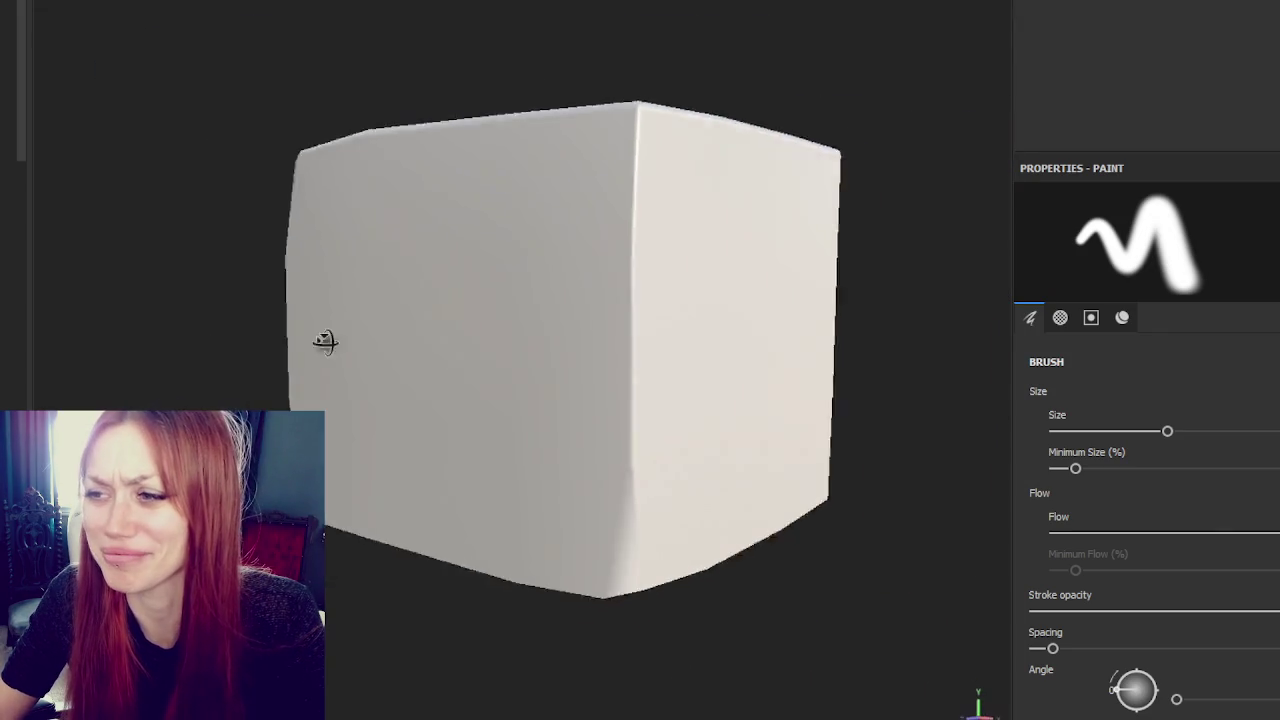
scroll(343, 300, "down", 5)
mouse_move(343, 300)
left_mouse_down("alt")
mouse_move(414, 317)
mouse_move(617, 280)
mouse_move(286, 246)
mouse_move(470, 249)
left_mouse_up("alt")
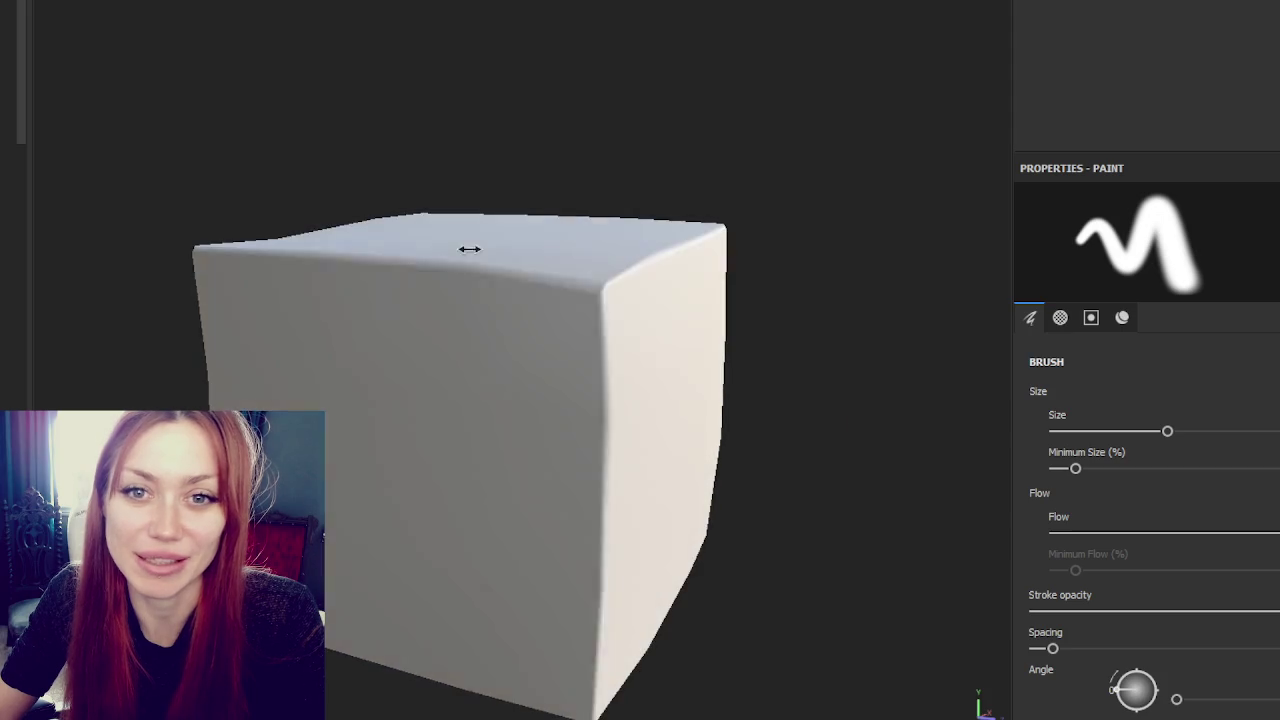
right_click_drag(470, 249, 560, 249, "shift")
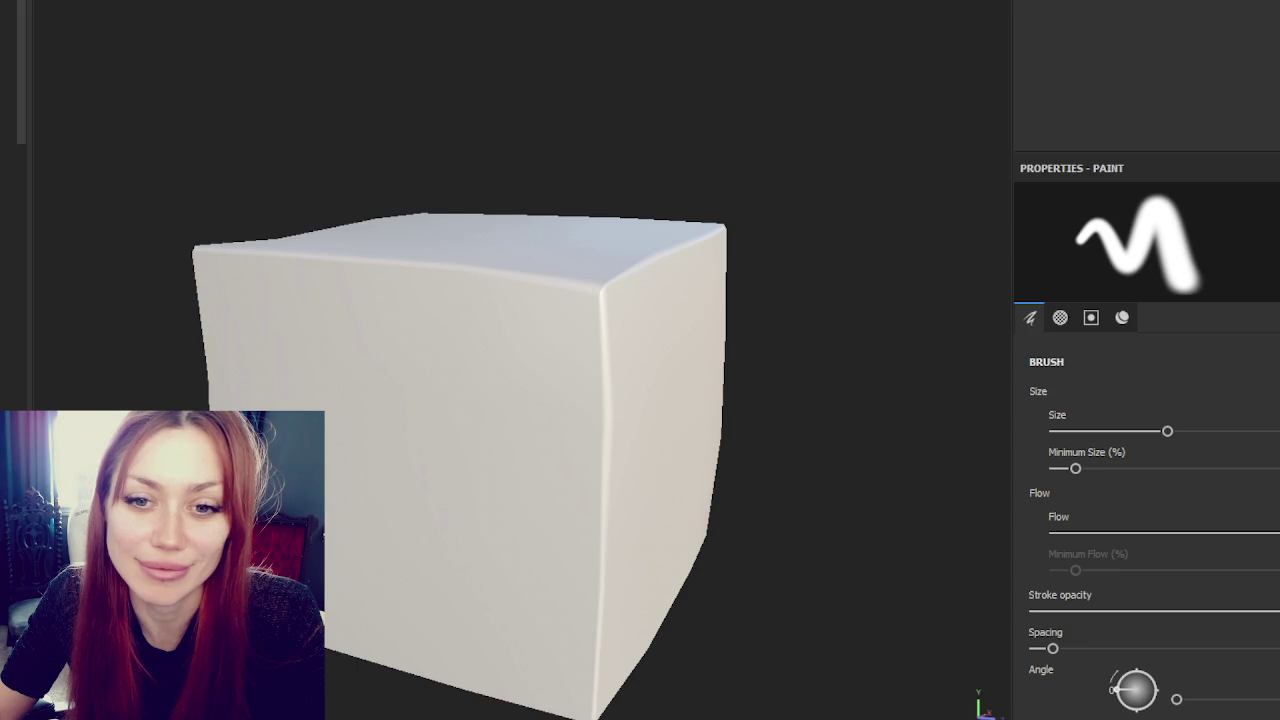
middle_click_drag(426, 391, 514, 346, "alt")
mouse_move(514, 346)
left_mouse_down("alt")
mouse_move(442, 340)
mouse_move(737, 363)
mouse_move(674, 354)
mouse_move(710, 375)
left_mouse_up("alt")
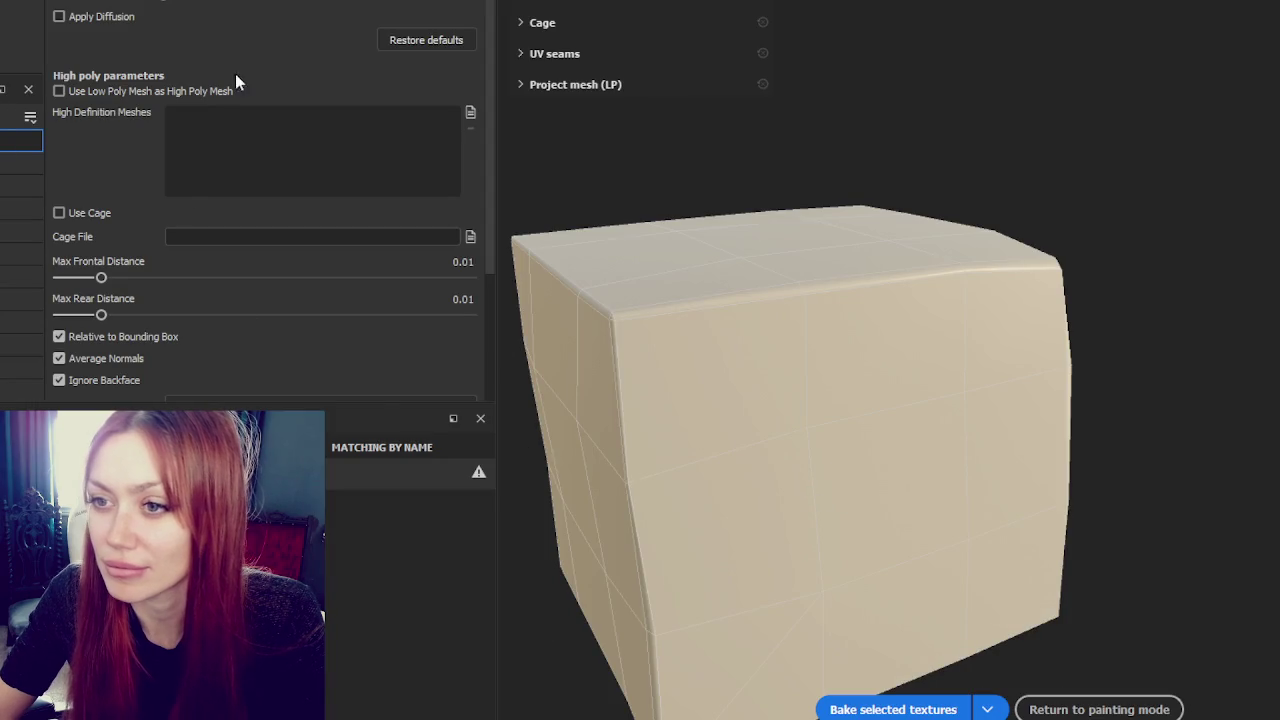
- Add 'brick block hi' as the high-poly mesh, raise Max Frontal Distance, and use Supersampling 4x
left_click(471, 114)
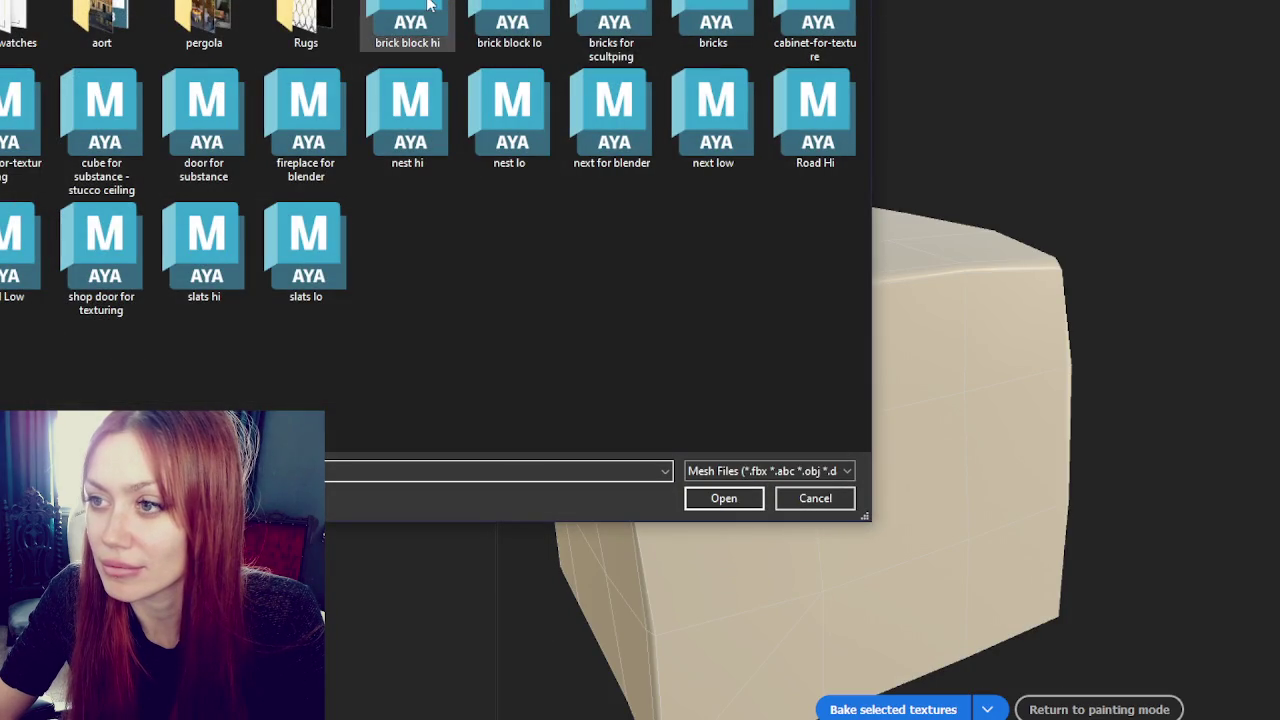
double_click(424, 15)
mouse_move(101, 277)
left_mouse_down()
mouse_move(135, 277)
mouse_move(147, 315)
left_mouse_up()
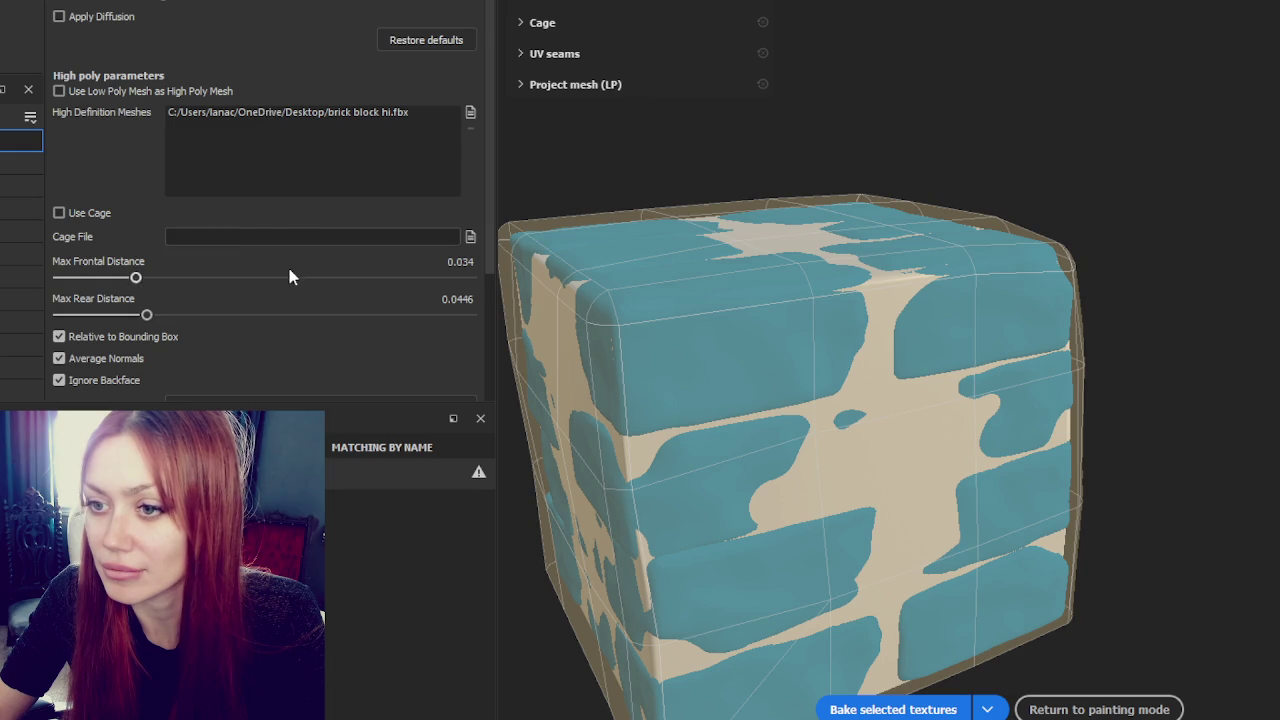
scroll(291, 271, "down", 3)
left_click(306, 246)
left_click(300, 277)
- Bake the selected mesh maps and return to painting mode
left_click(925, 712)
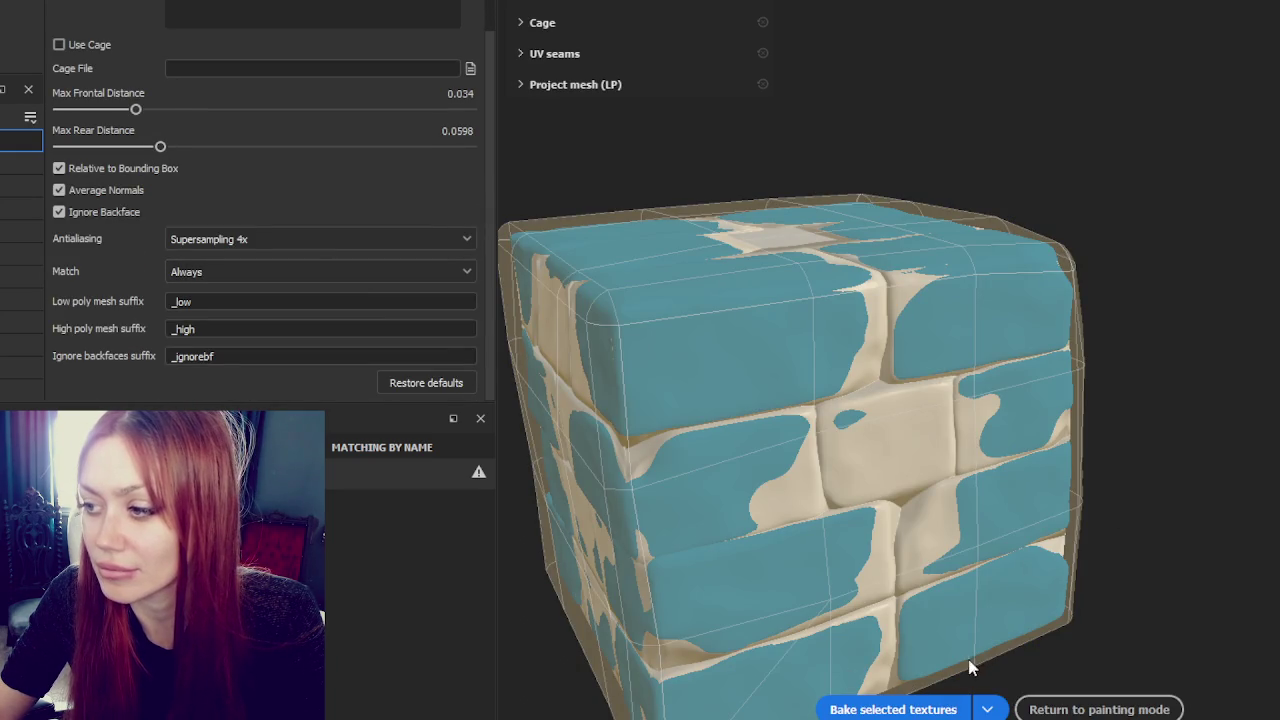
left_click(930, 709)
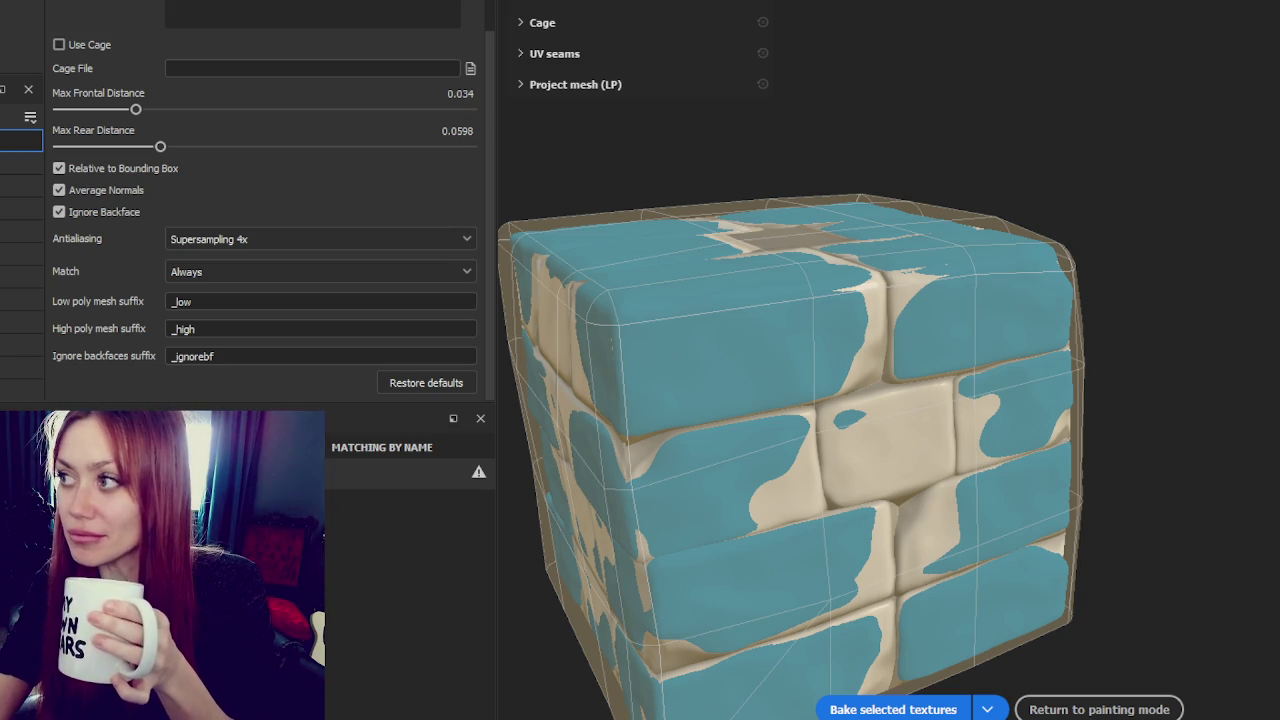
left_click(1099, 709)
scroll(502, 190, "down", 2)
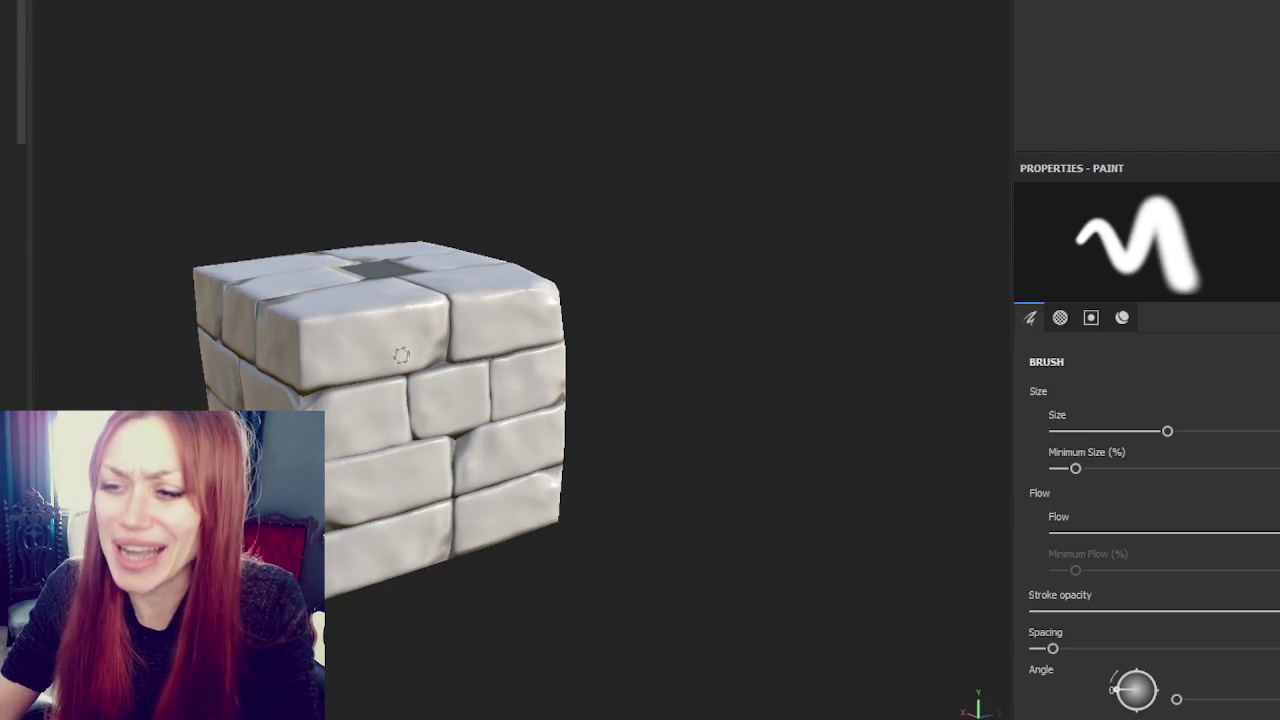
mouse_move(360, 200)
left_mouse_down("alt")
mouse_move(495, 153)
mouse_move(814, 151)
left_mouse_up("alt")
mouse_move(814, 151)
right_mouse_down("alt")
mouse_move(792, 171)
mouse_move(649, 177)
right_mouse_up("alt")
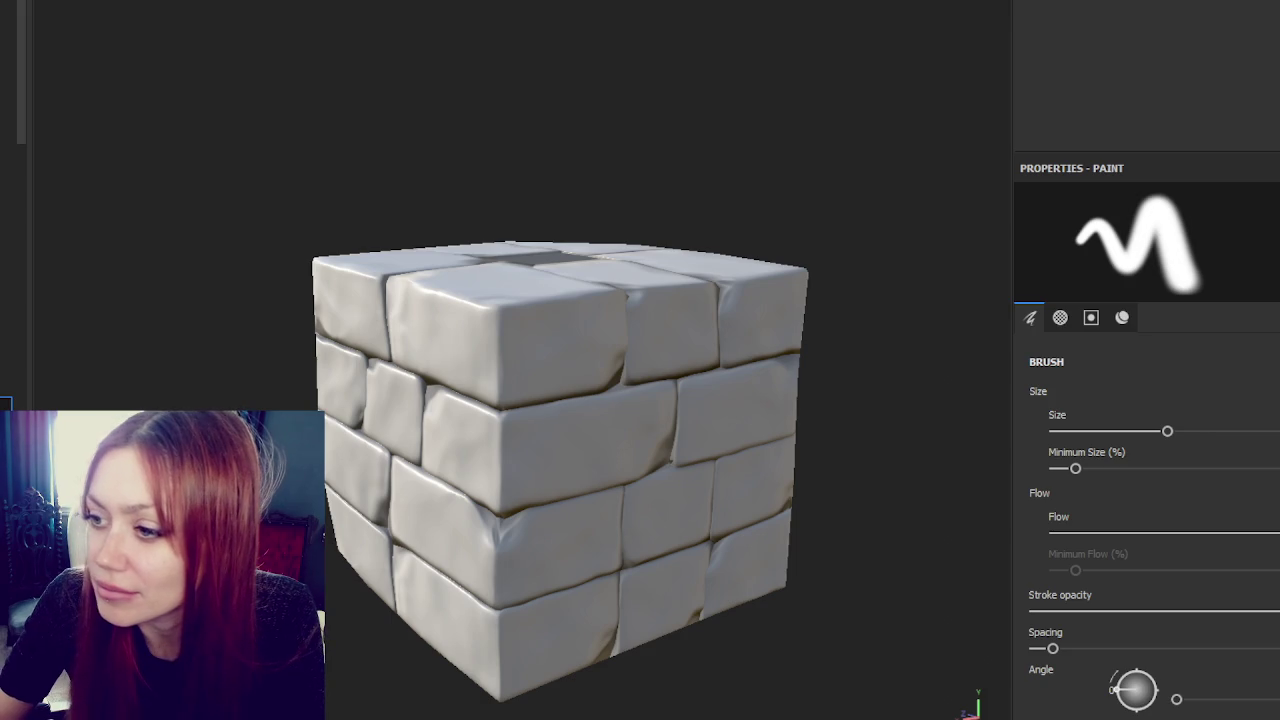
left_click(1100, 5)
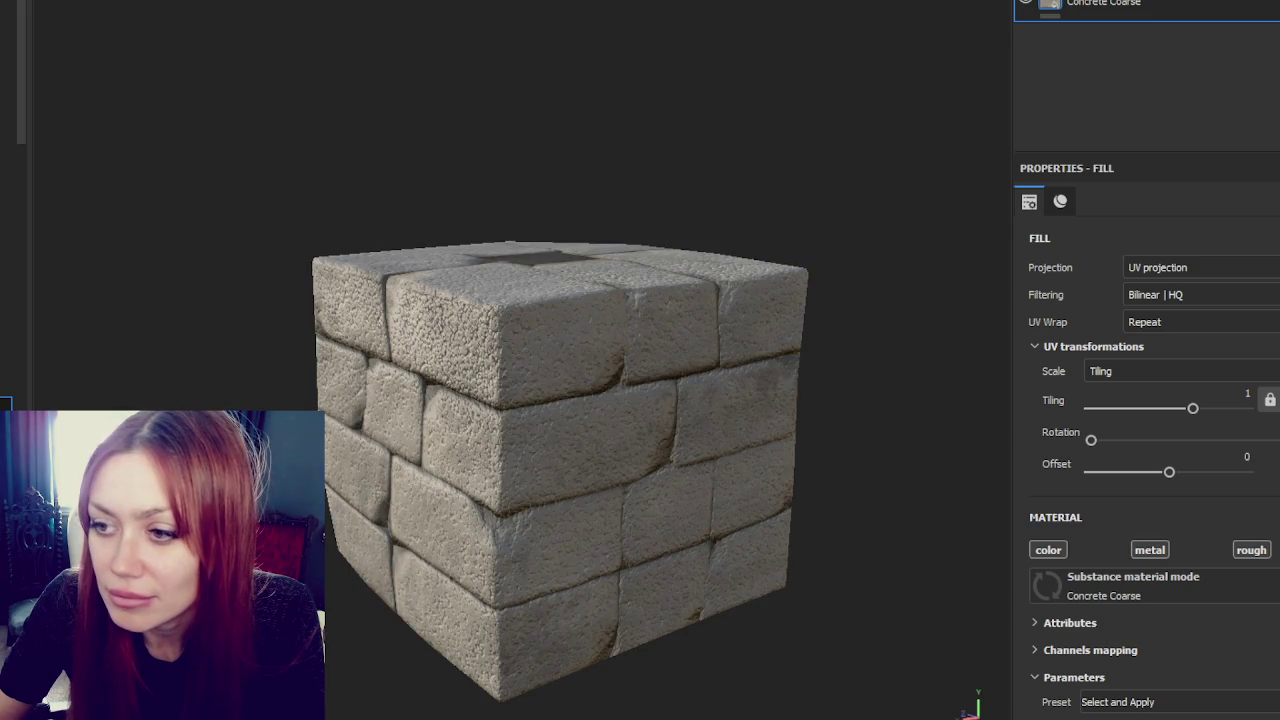
- Browse the Shelf materials and add a Stylized Stone fill layer to the stack
scroll(10, 120, "down", 3)
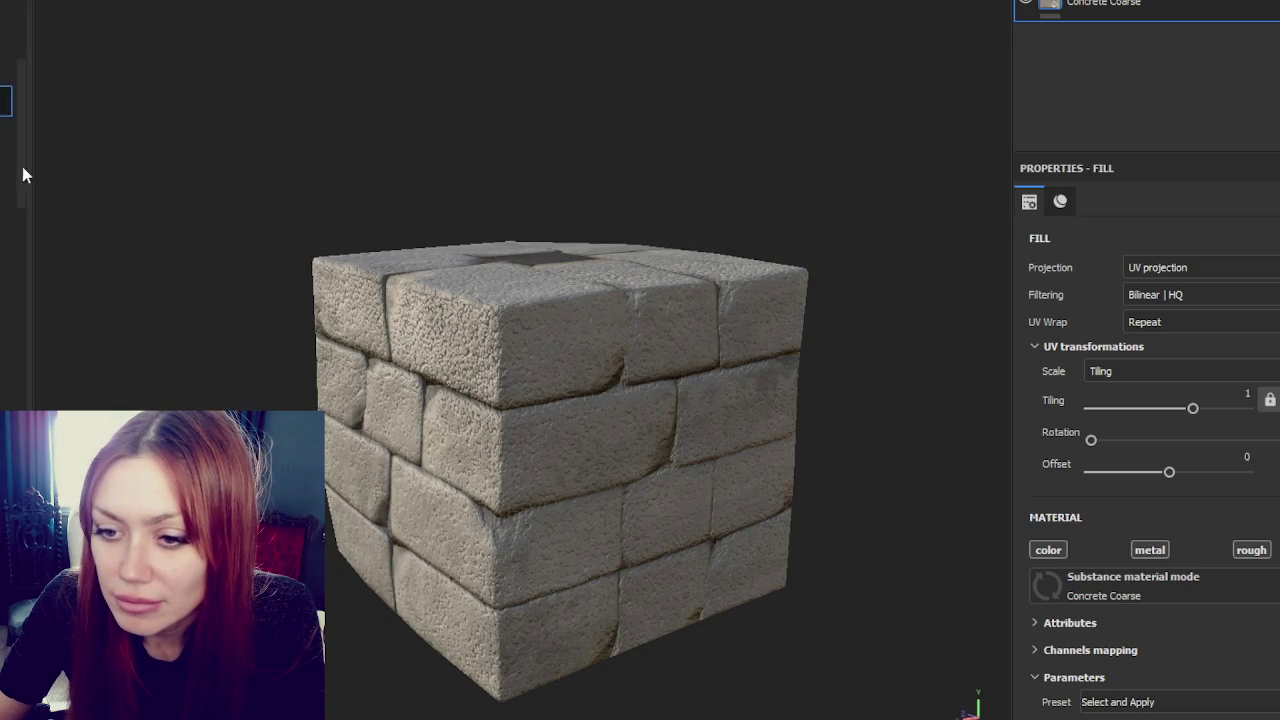
scroll(10, 220, "down", 3)
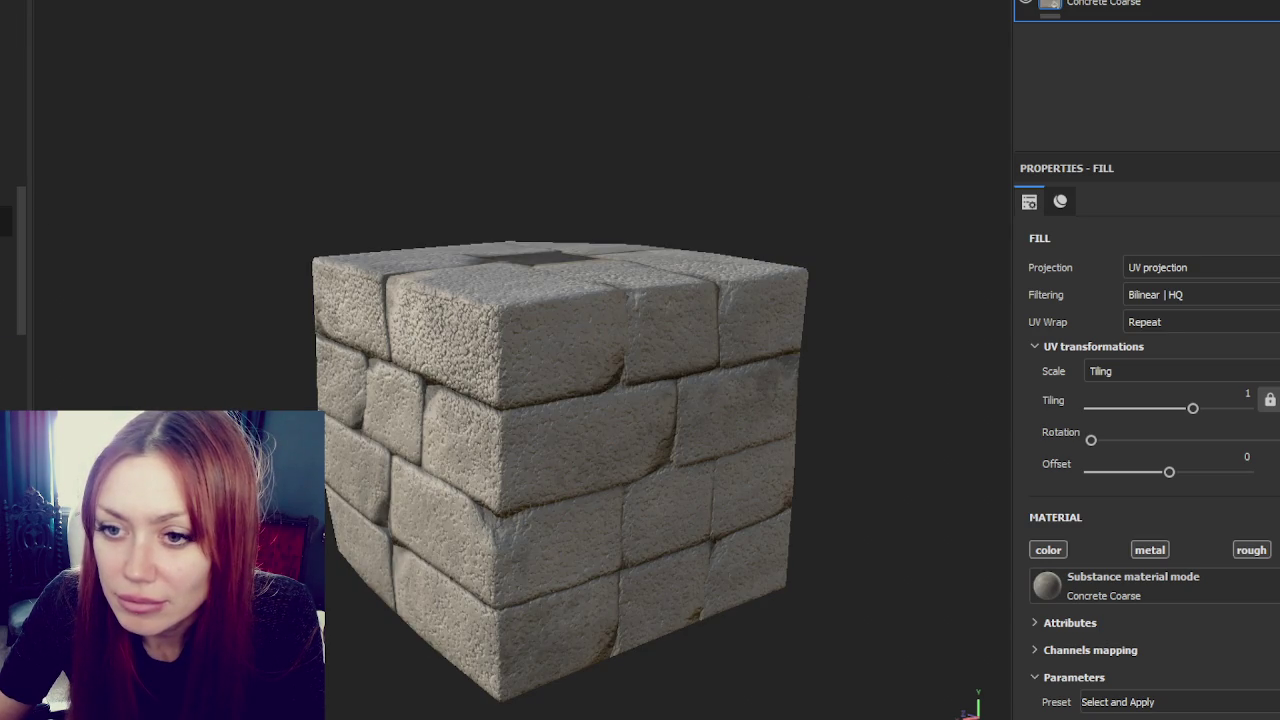
scroll(1, 367, "down", 2)
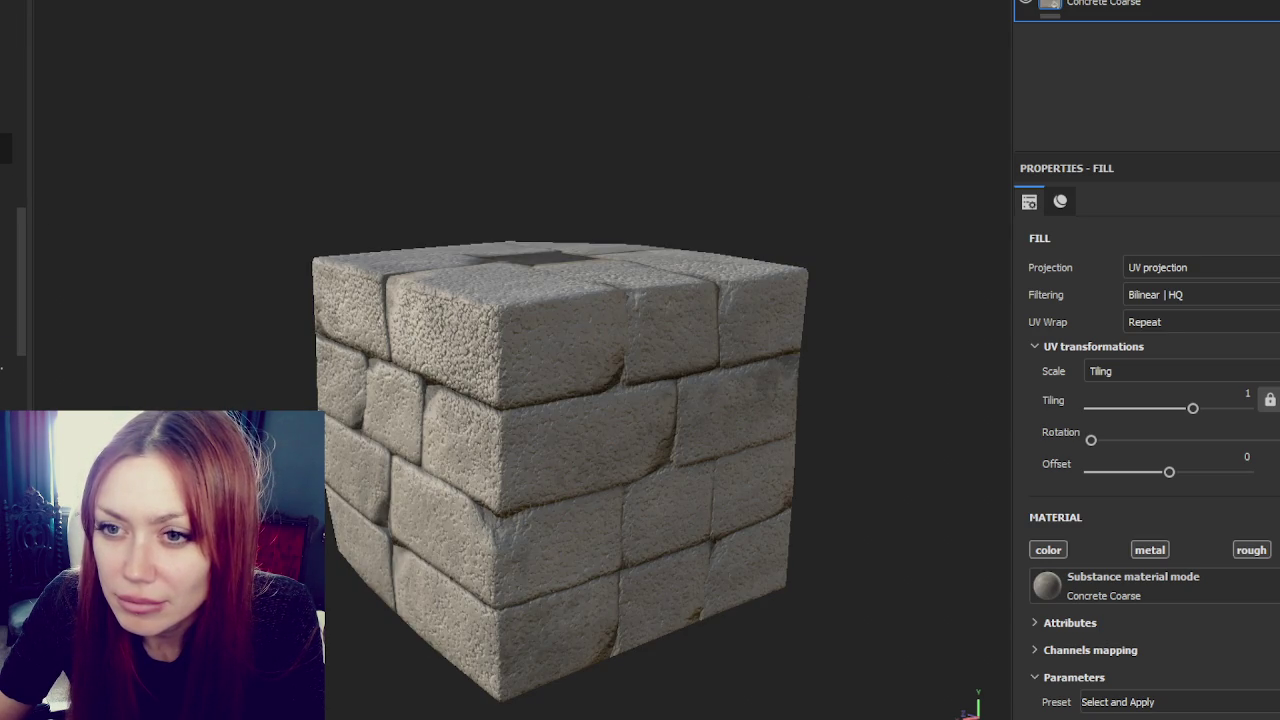
scroll(1, 263, "down", 3)
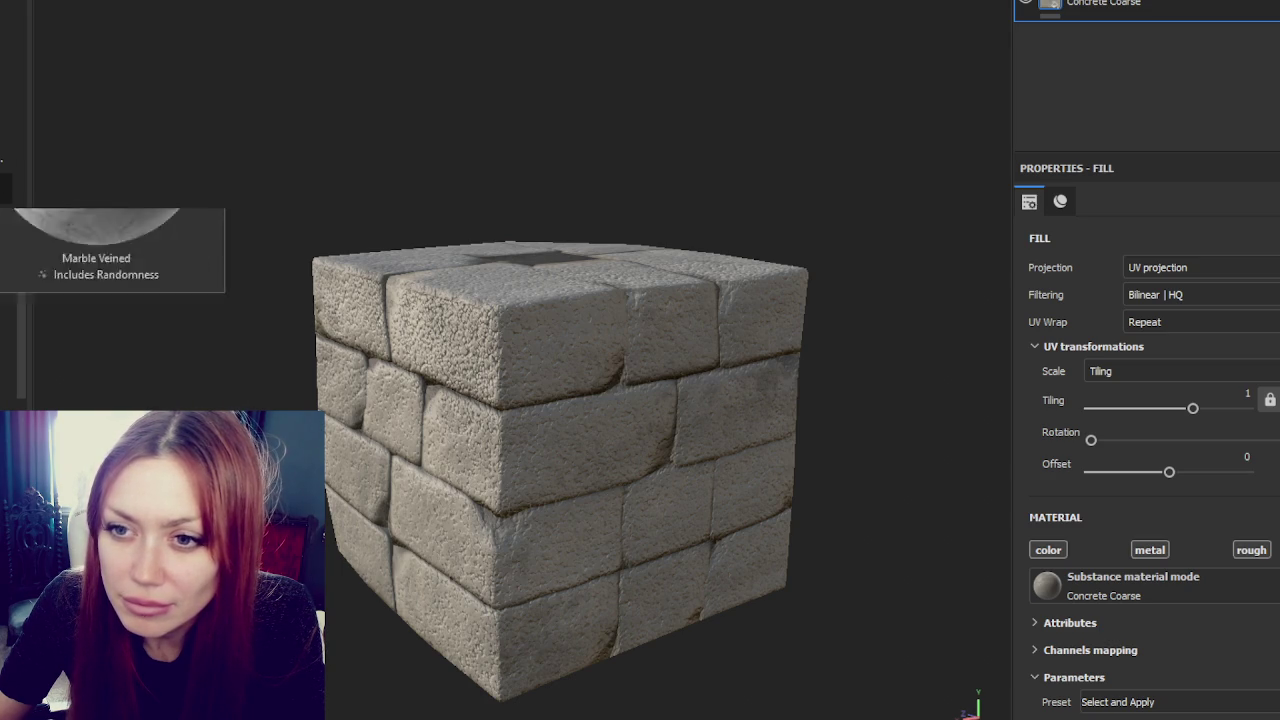
scroll(1, 263, "down", 1)
scroll(1, 263, "down", 2)
scroll(5, 130, "down", 3)
scroll(5, 130, "up", 2)
scroll(5, 263, "down", 1)
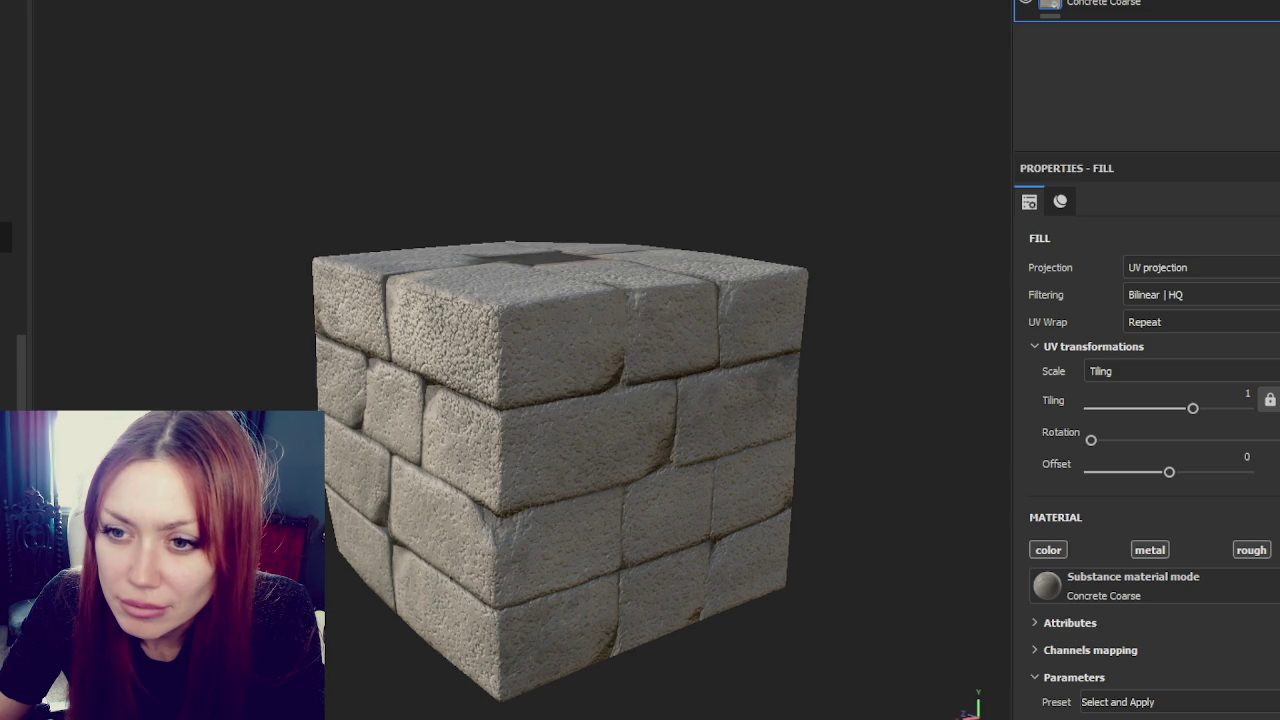
scroll(5, 300, "down", 1)
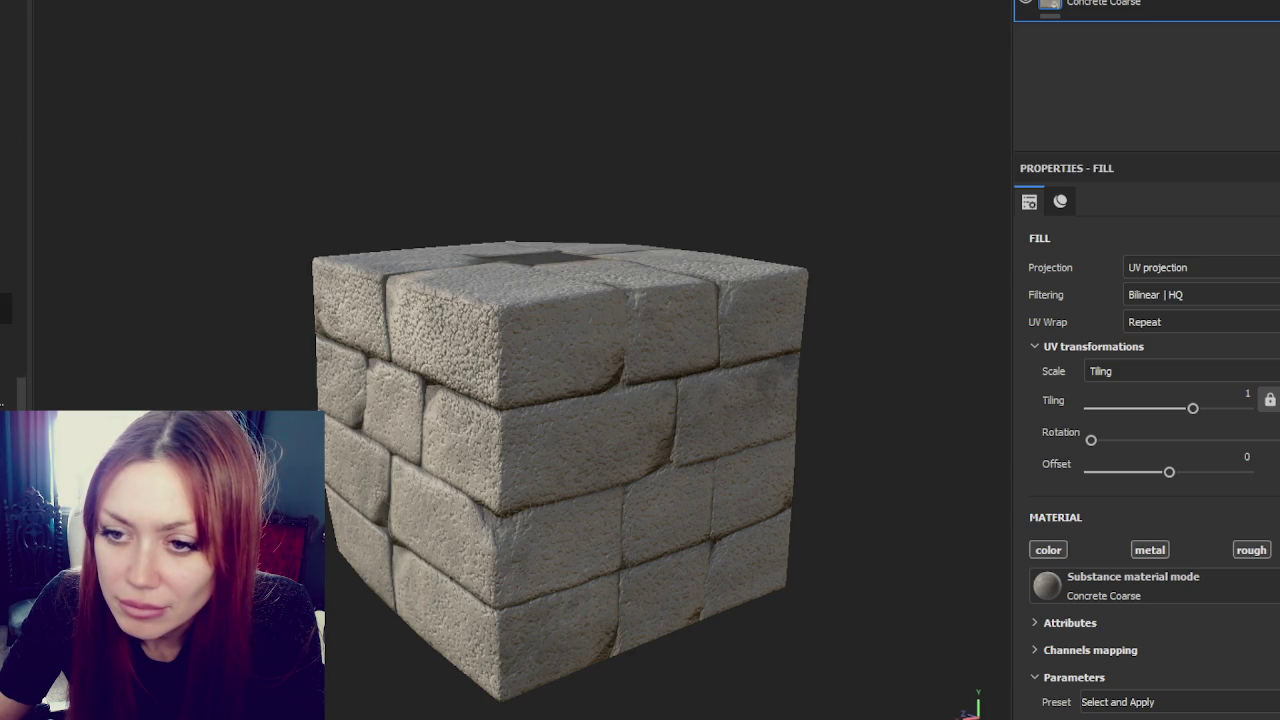
scroll(5, 285, "down", 1)
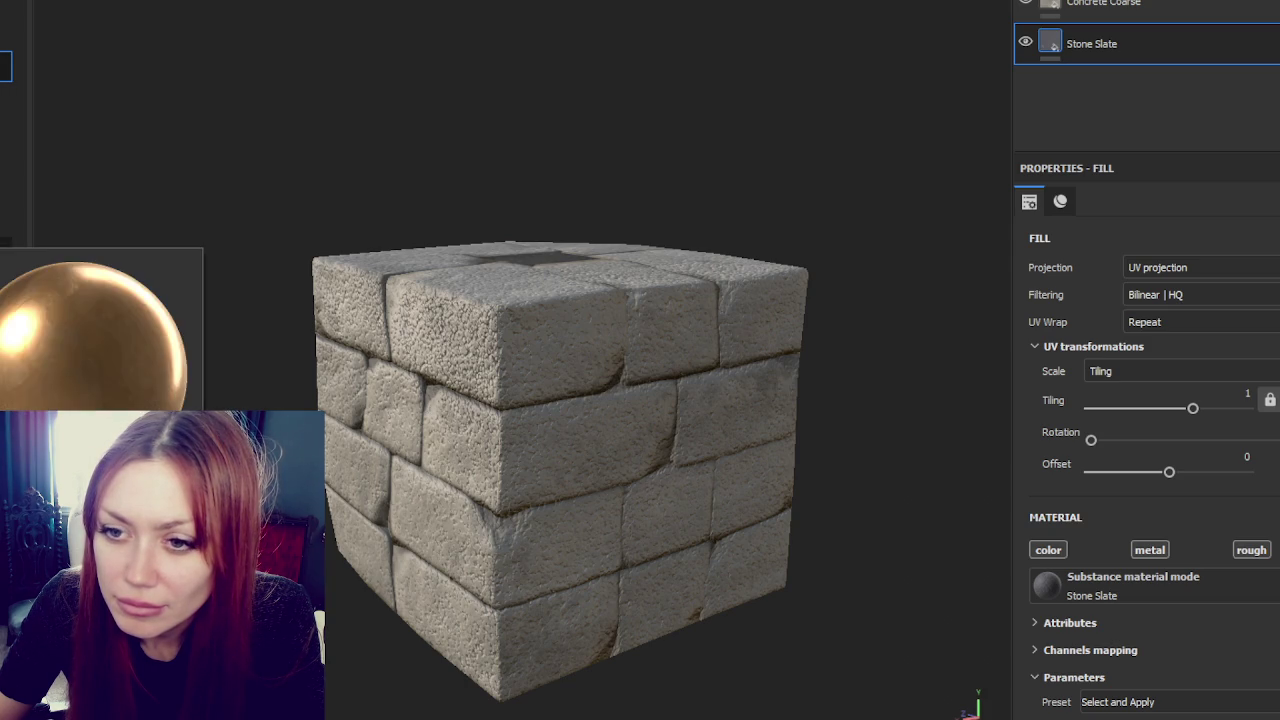
left_click_drag(1277, 112, 1268, 108)
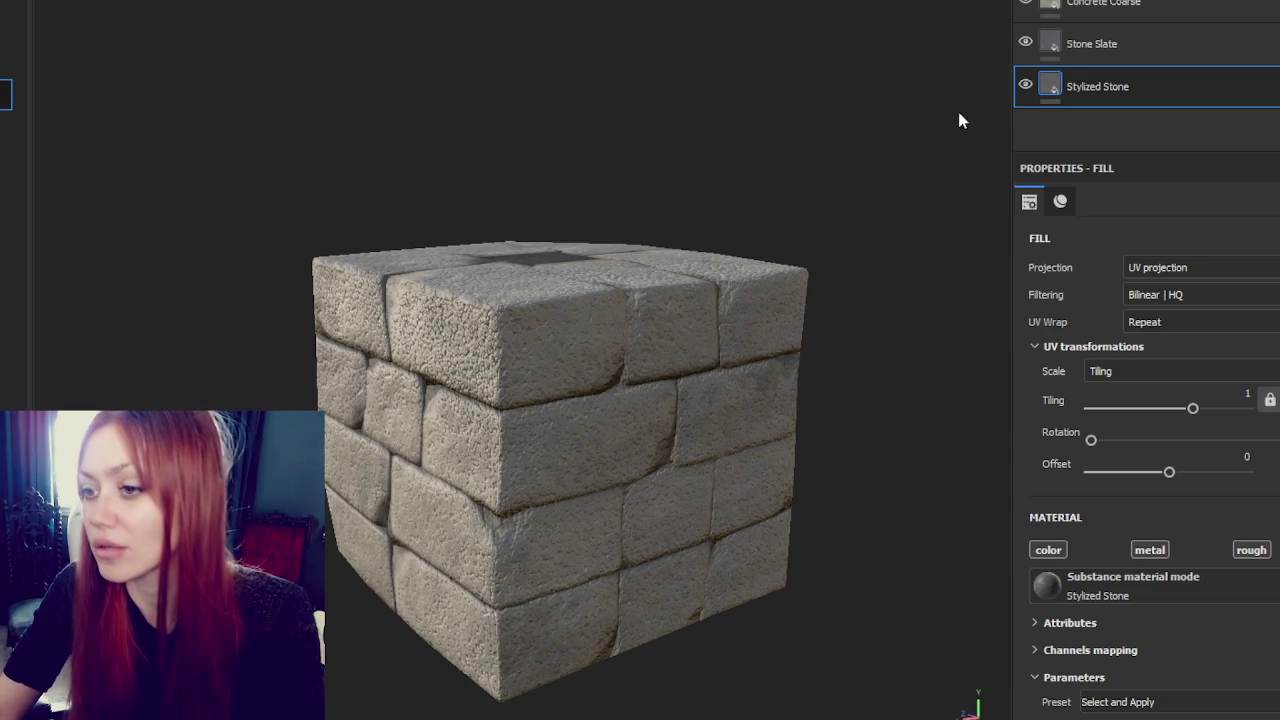
- Select the Concrete Coarse layer and inspect the cube fullscreen from another angle
left_click(1078, 6)
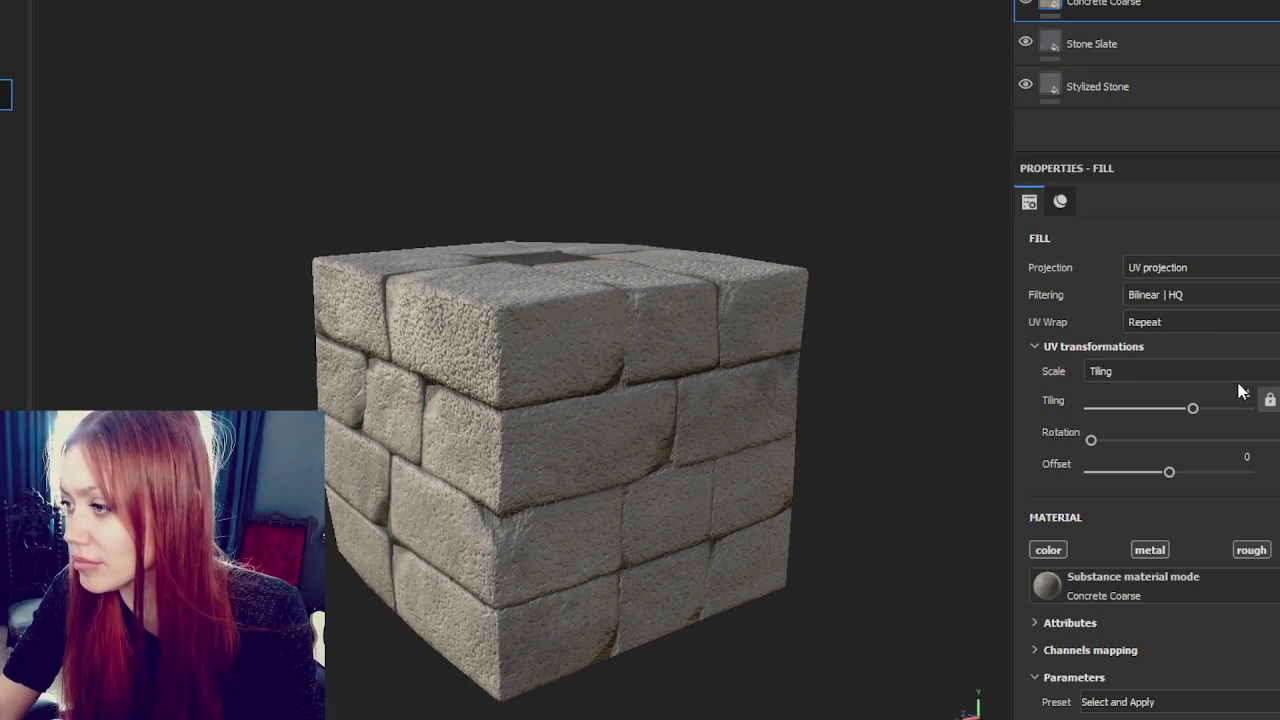
left_click(1170, 394)
type("3")
key("Tab")
mouse_move(981, 260)
left_mouse_down("alt")
mouse_move(942, 174)
mouse_move(969, 174)
mouse_move(991, 289)
mouse_move(326, 114)
left_mouse_up("alt")
mouse_move(540, 143)
right_mouse_down("shift")
mouse_move(494, 143)
mouse_move(511, 137)
right_mouse_up("shift")
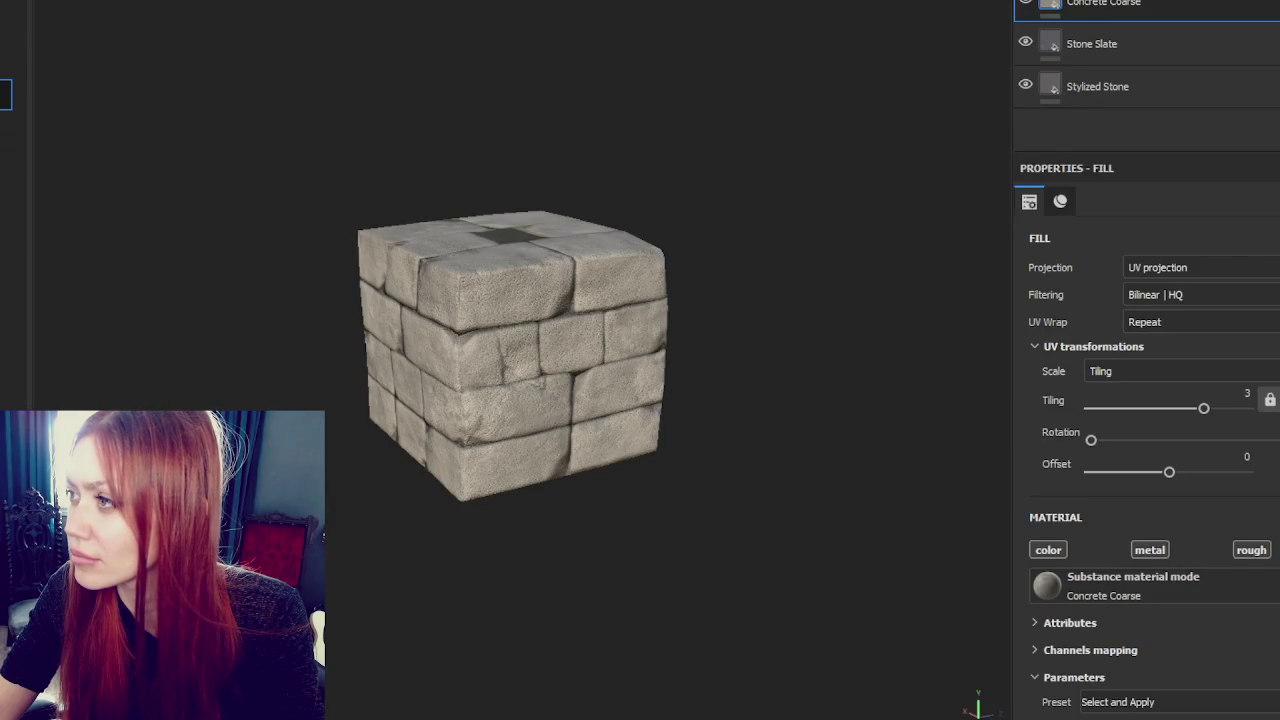
- Set Fill layer 1's base colour to black inside Folder 1 and add a generator mask to the folder
right_click(1113, 2)
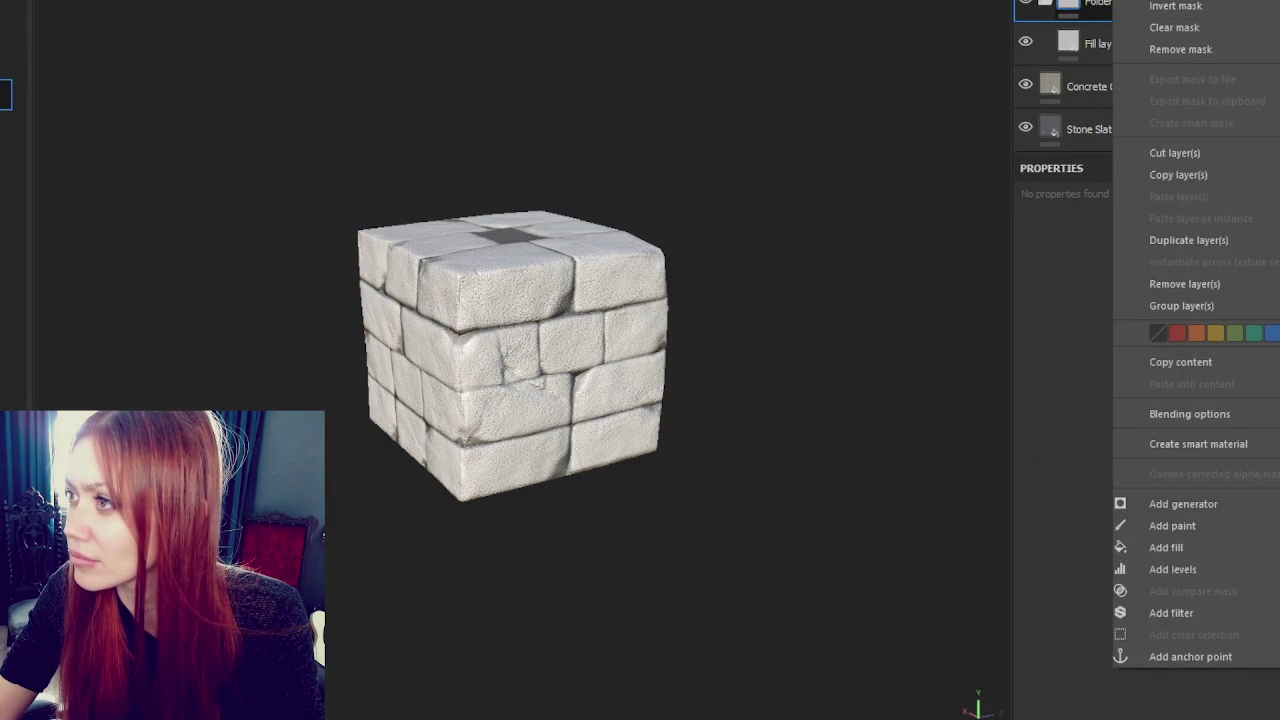
left_click(1194, 51)
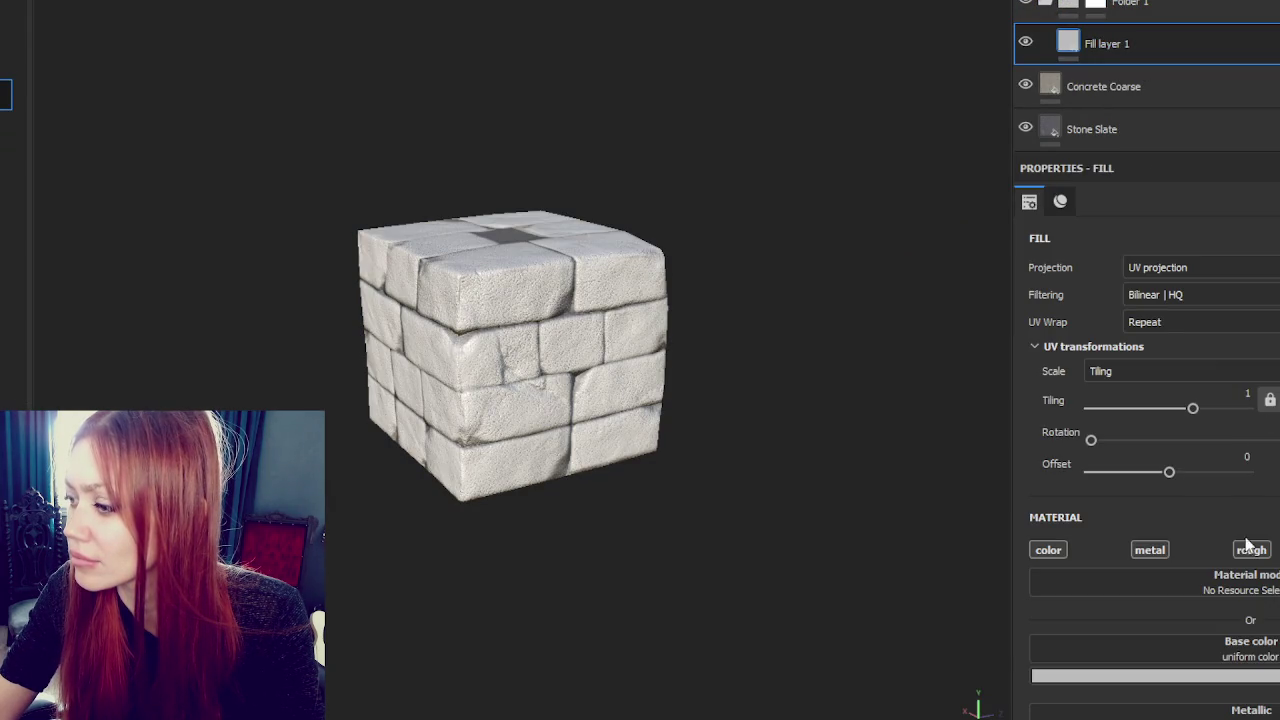
left_click(1155, 676)
left_click(1143, 660)
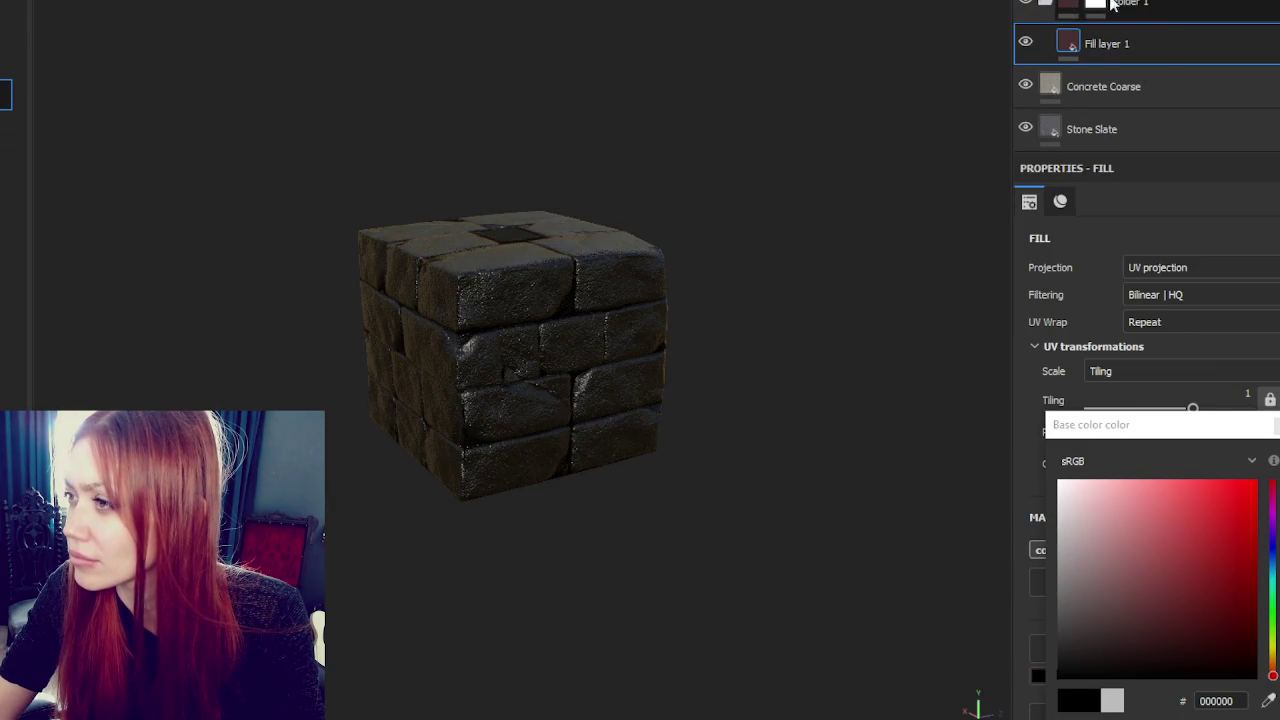
left_click(1095, 3)
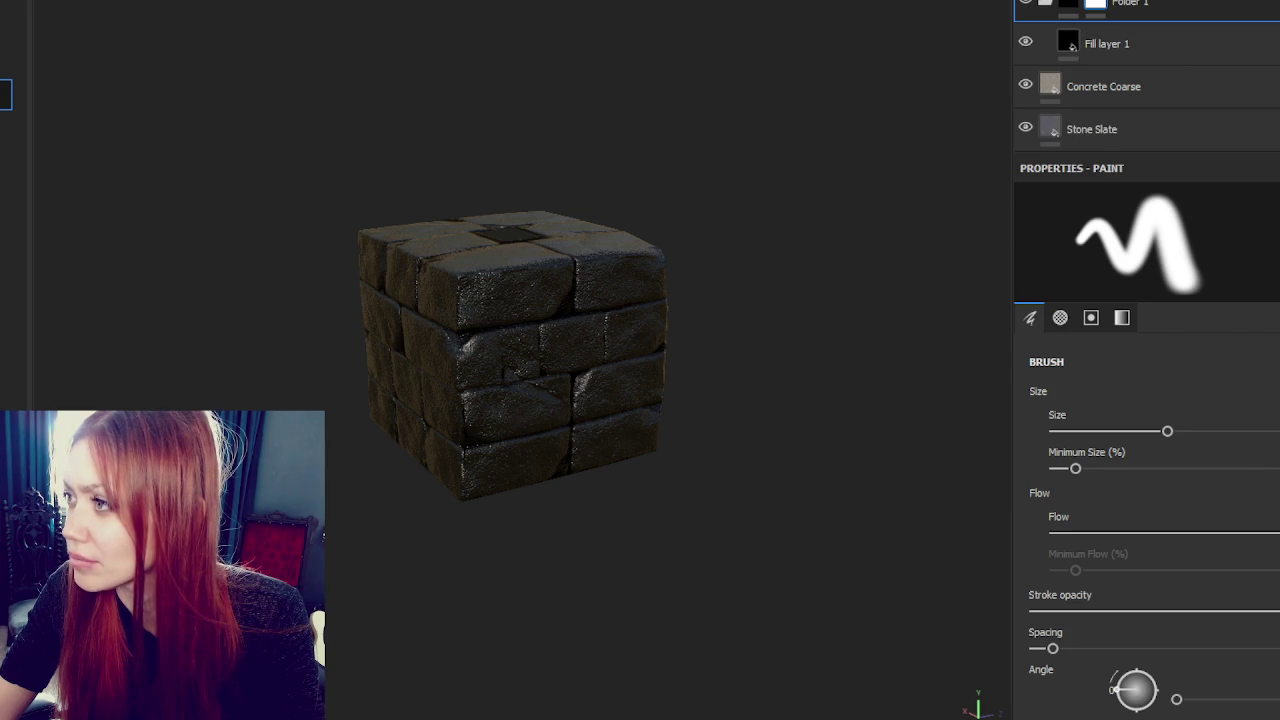
left_click(1190, 248)
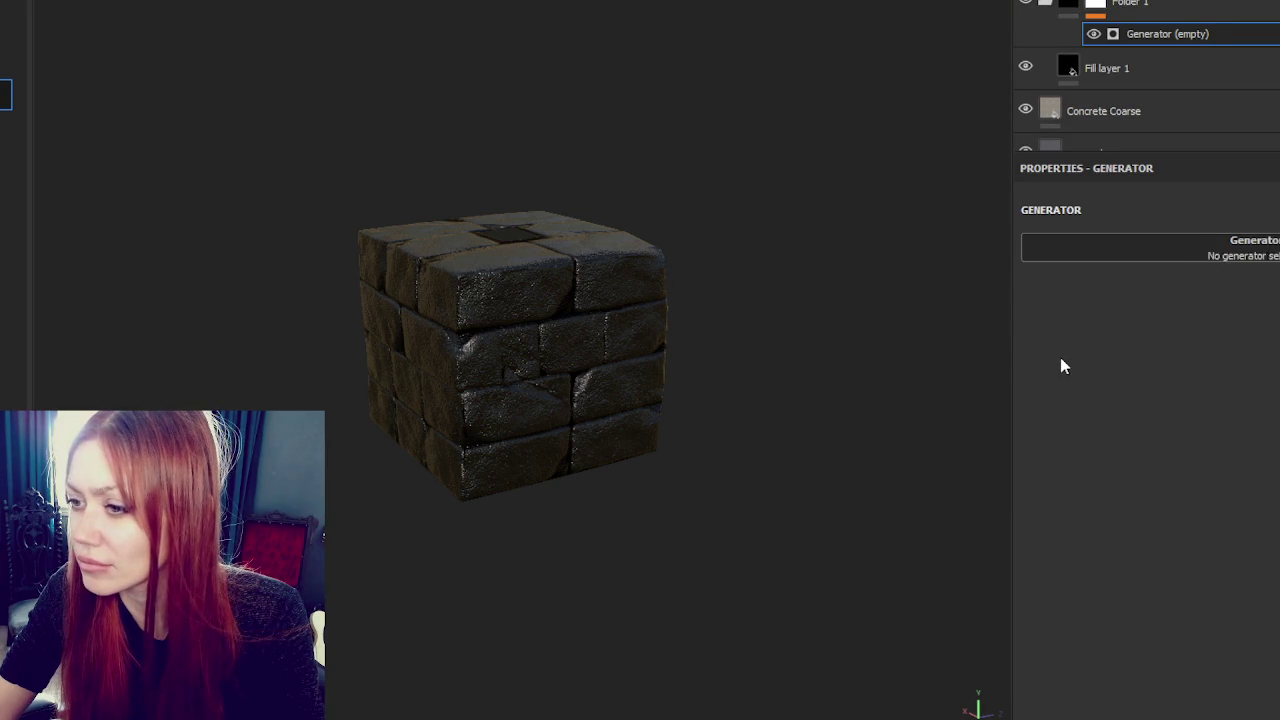